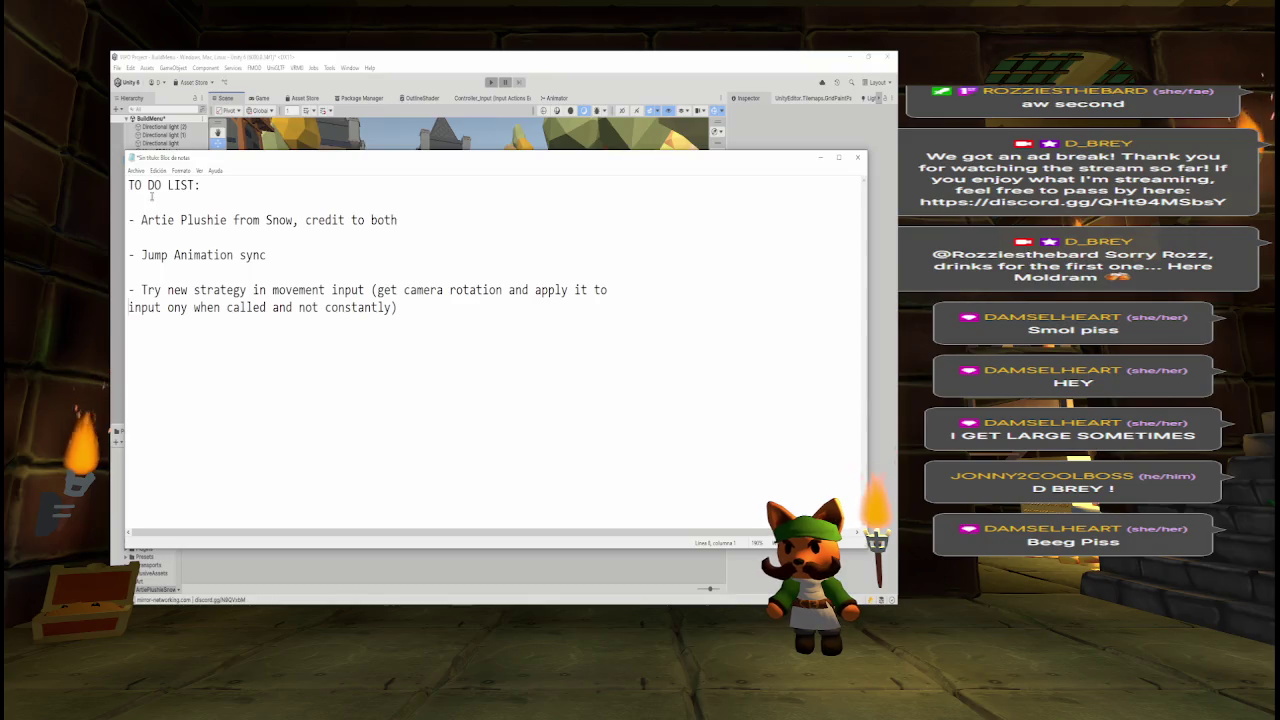
# - Select the 'Artie Plushie from Snow' to-do line in Notepad, then return to the Unity editor
pyautogui.moveTo(141, 220); pyautogui.dragTo(423, 220)
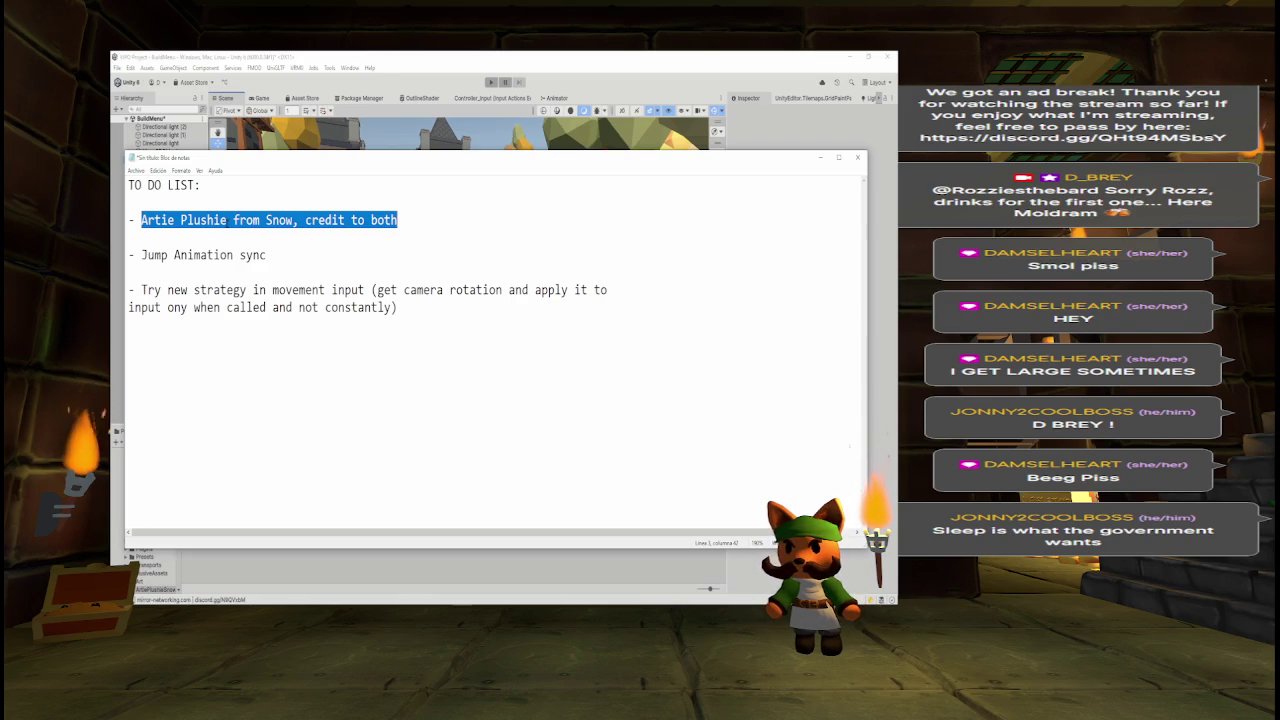
pyautogui.click(366, 57)
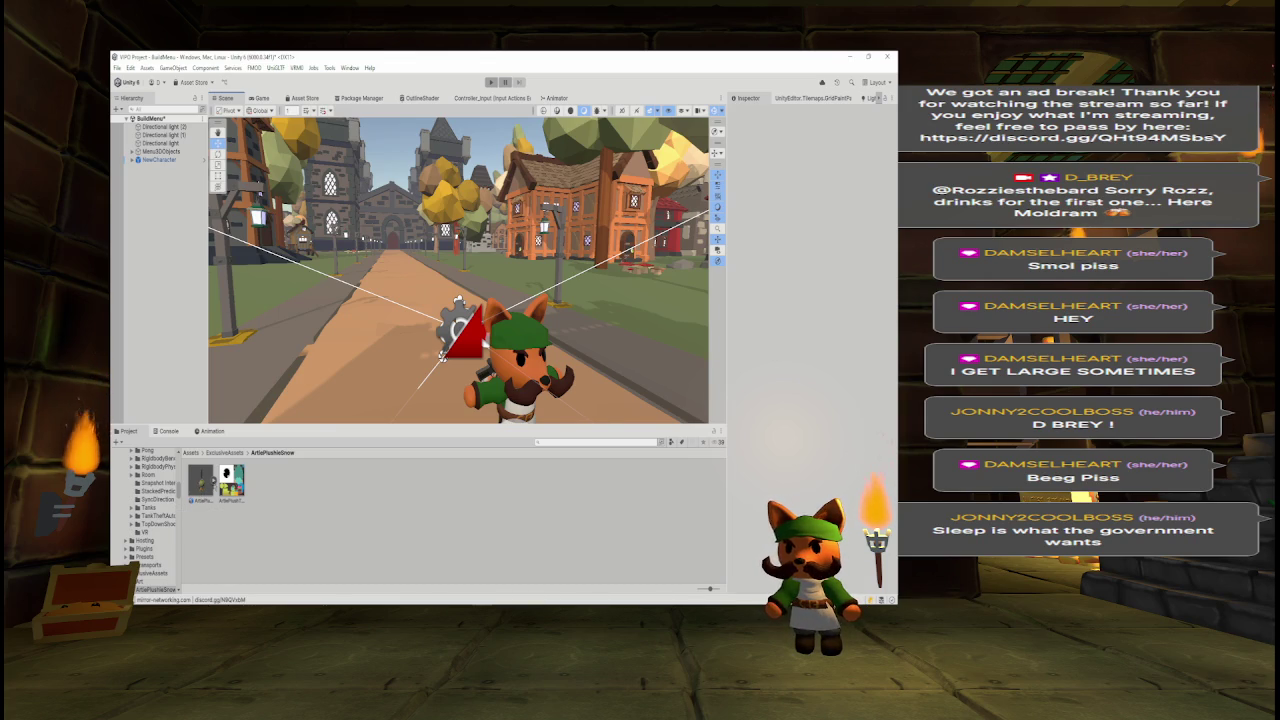
# - Switch to the Notepad to-do list, then to Chrome's kfc double down image results
pyautogui.hotkey('alt', 'Tab')
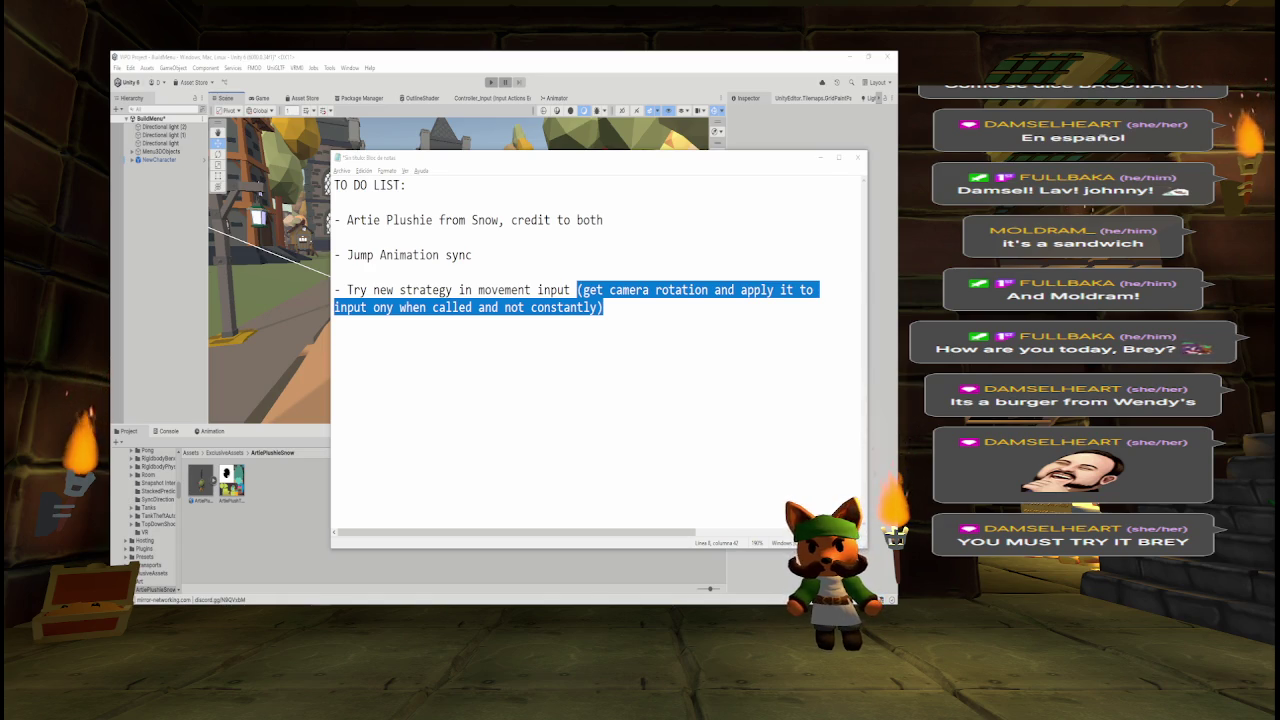
pyautogui.hotkey('alt', 'Tab')
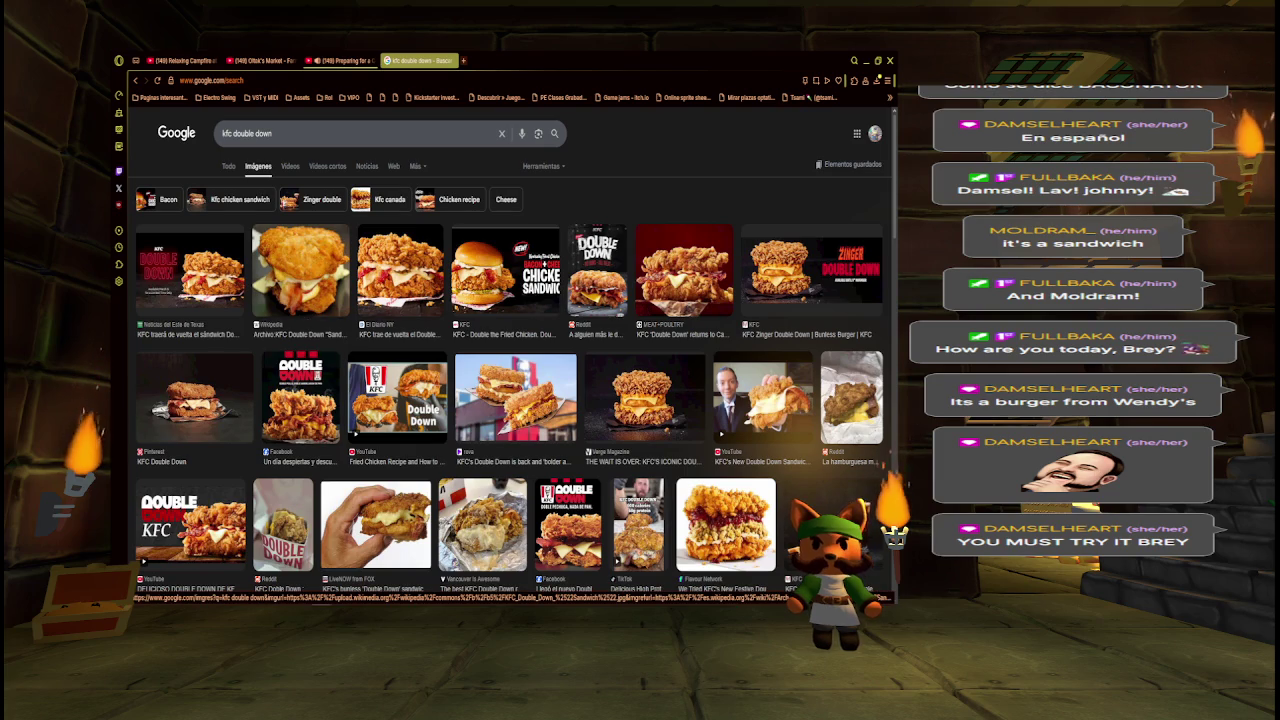
# - Zoom the results page to 110%, search images for 'donuts buns', then close that tab
pyautogui.hotkey('ctrl', '+')
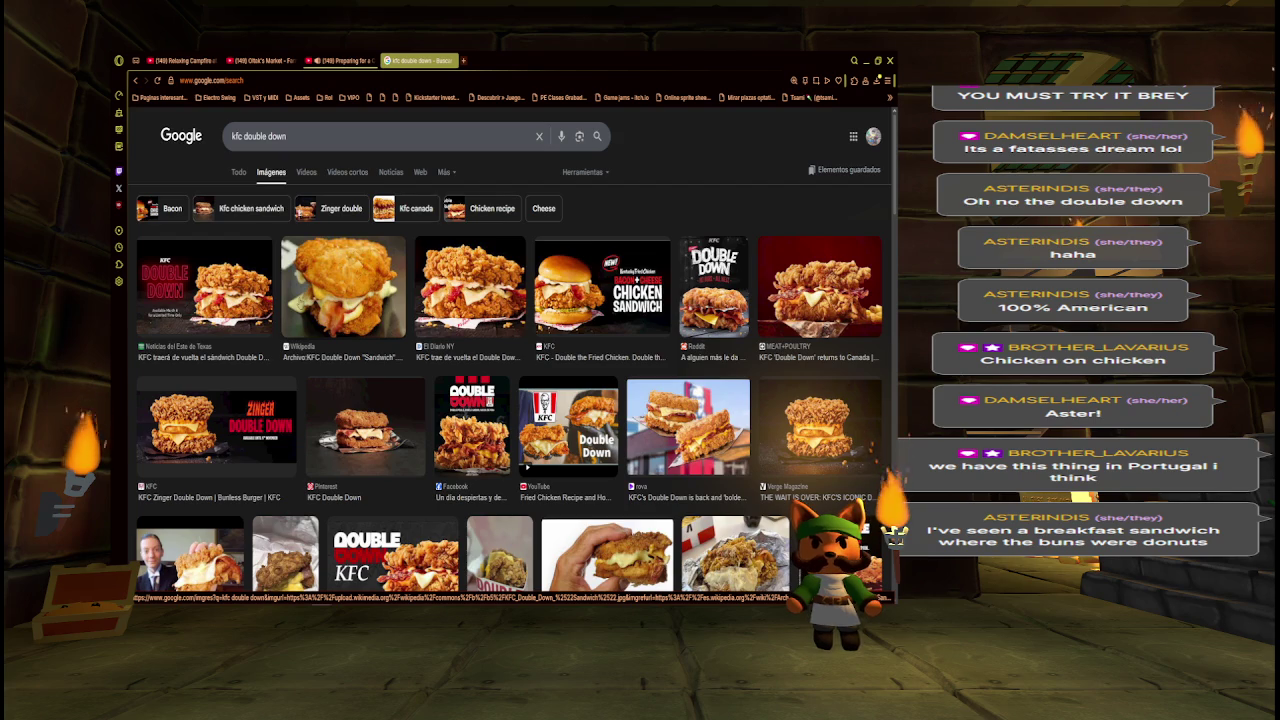
pyautogui.click(366, 136)
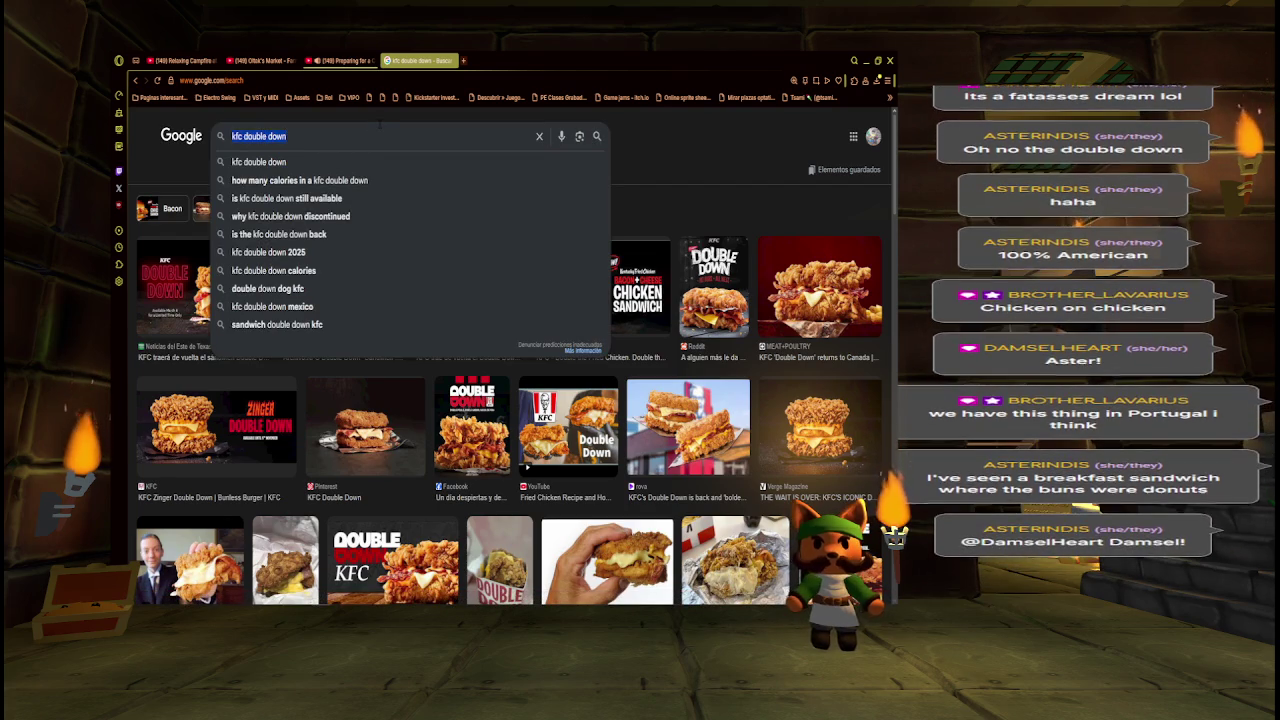
pyautogui.write('donuts ')
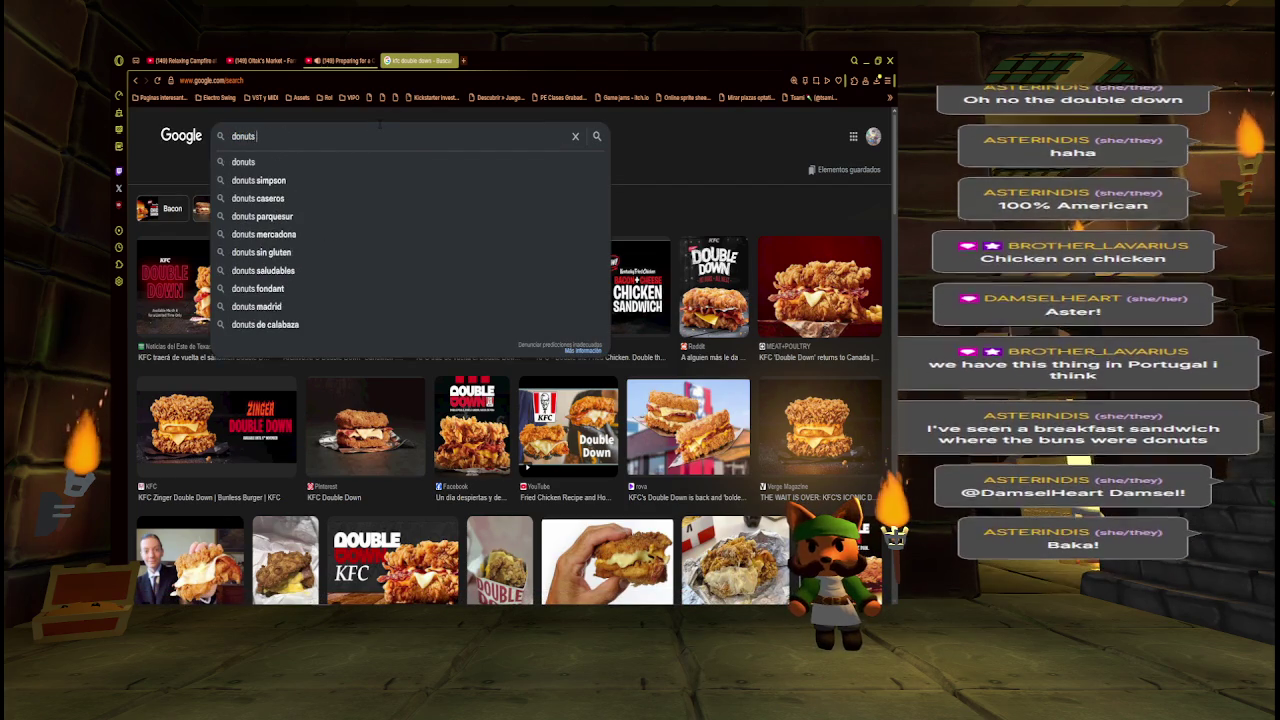
pyautogui.write('sand')
pyautogui.press('BackSpace')
pyautogui.press('BackSpace')
pyautogui.press('BackSpace')
pyautogui.write('buns')
pyautogui.press('Return')
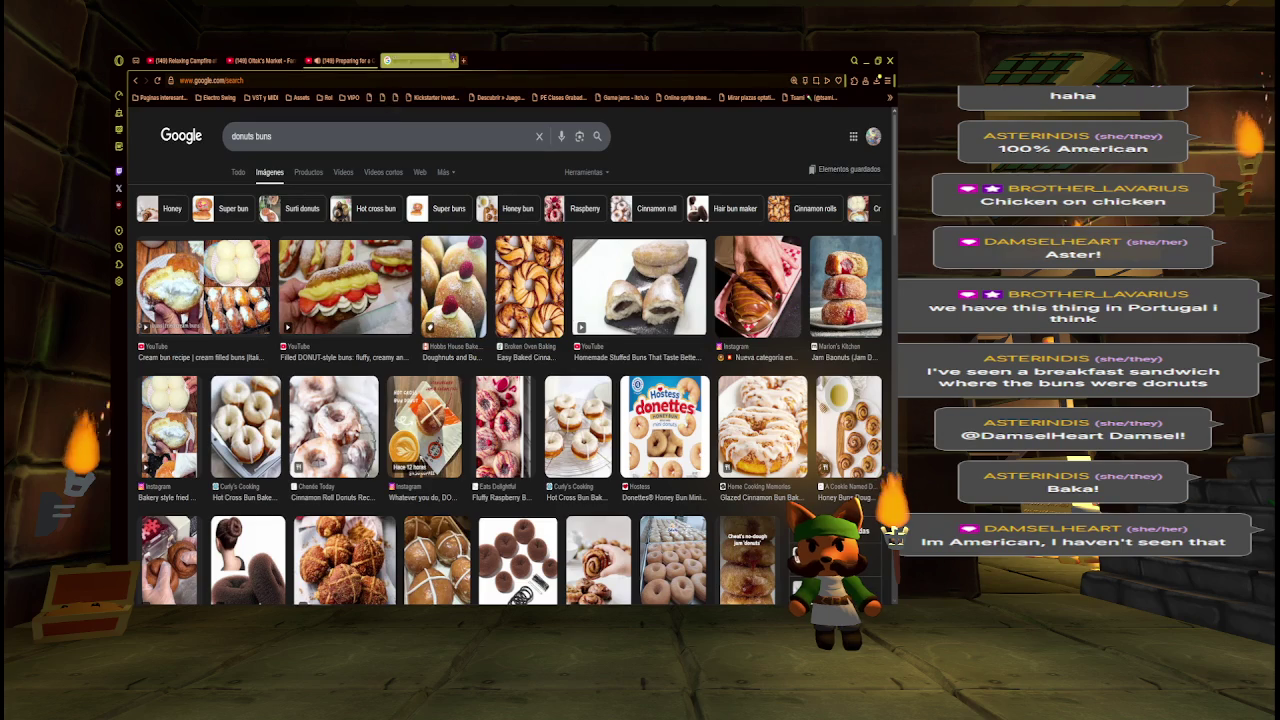
pyautogui.click(451, 60)
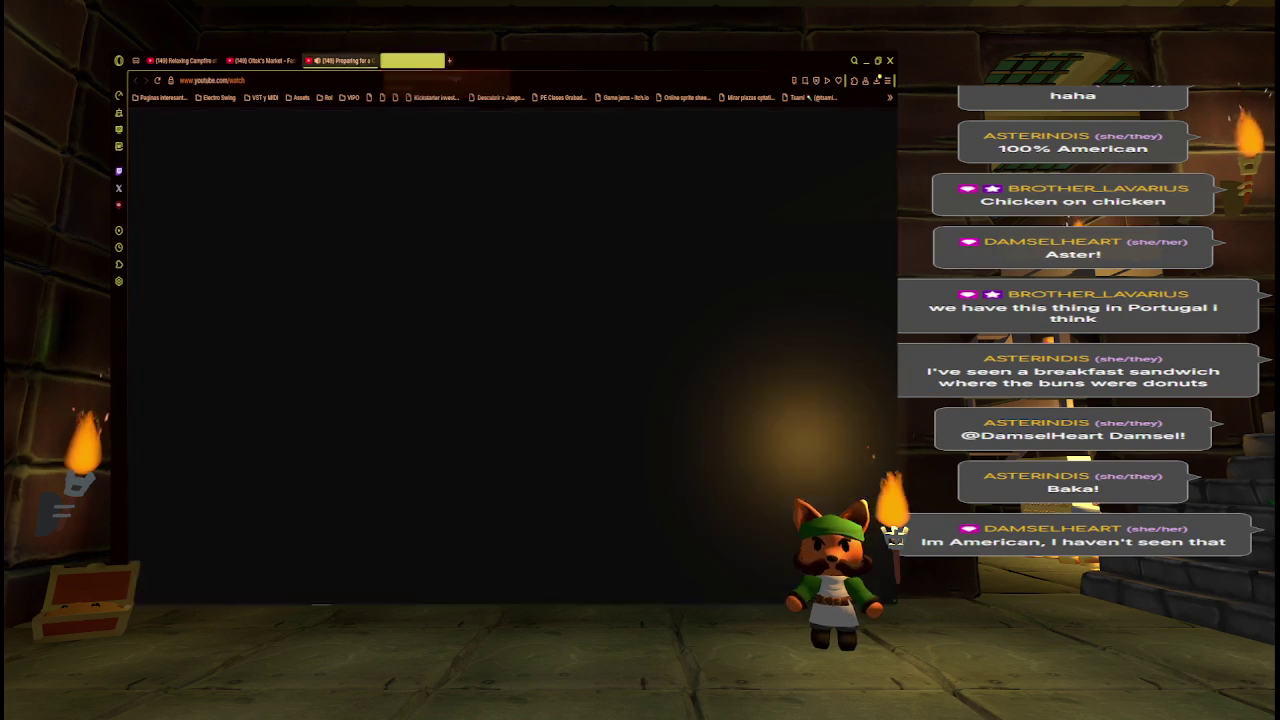
# - Return to Notepad, highlight the 'Artie Plushie from Snow' line, then bring Unity forward
pyautogui.hotkey('alt', 'Tab')
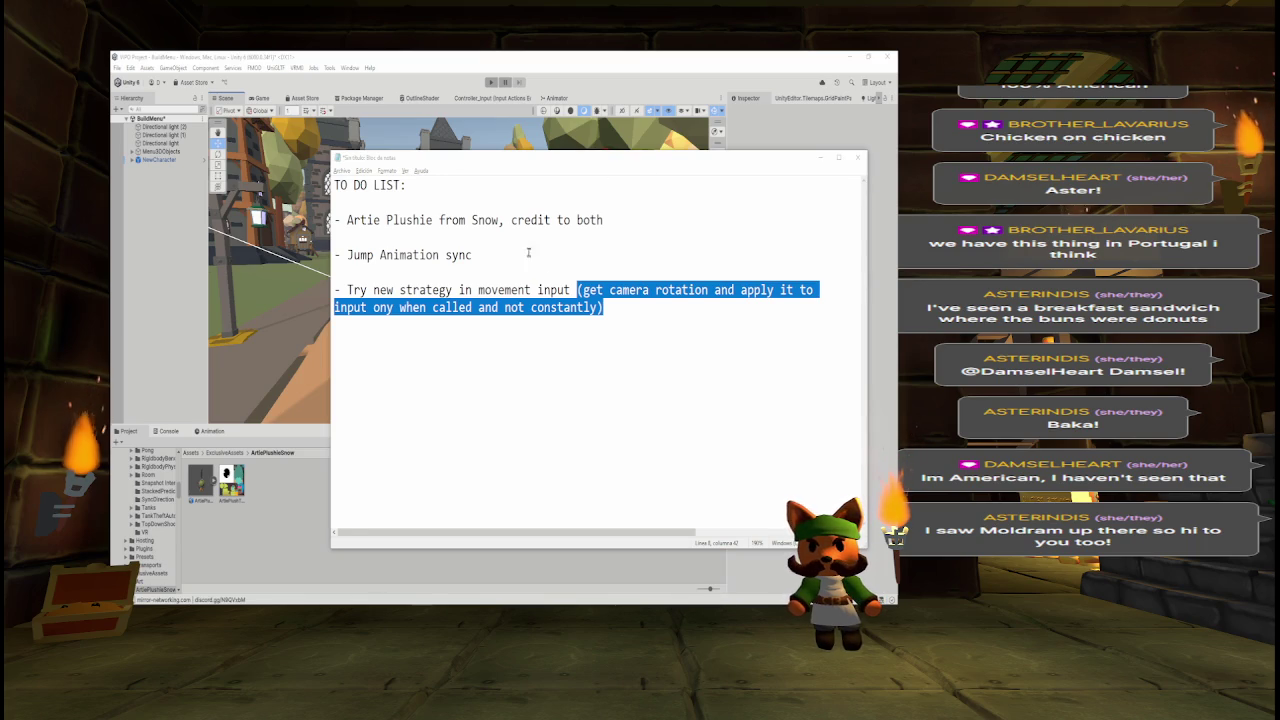
pyautogui.moveTo(347, 220); pyautogui.dragTo(606, 221)
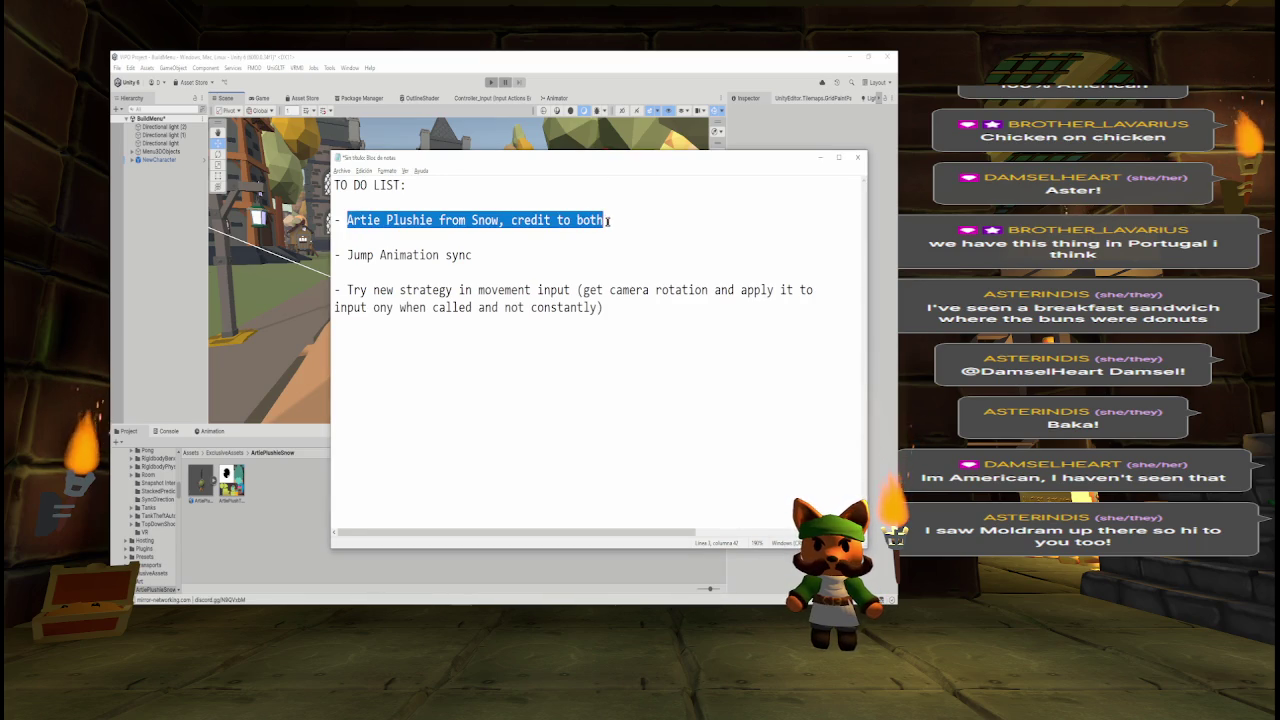
pyautogui.click(270, 537)
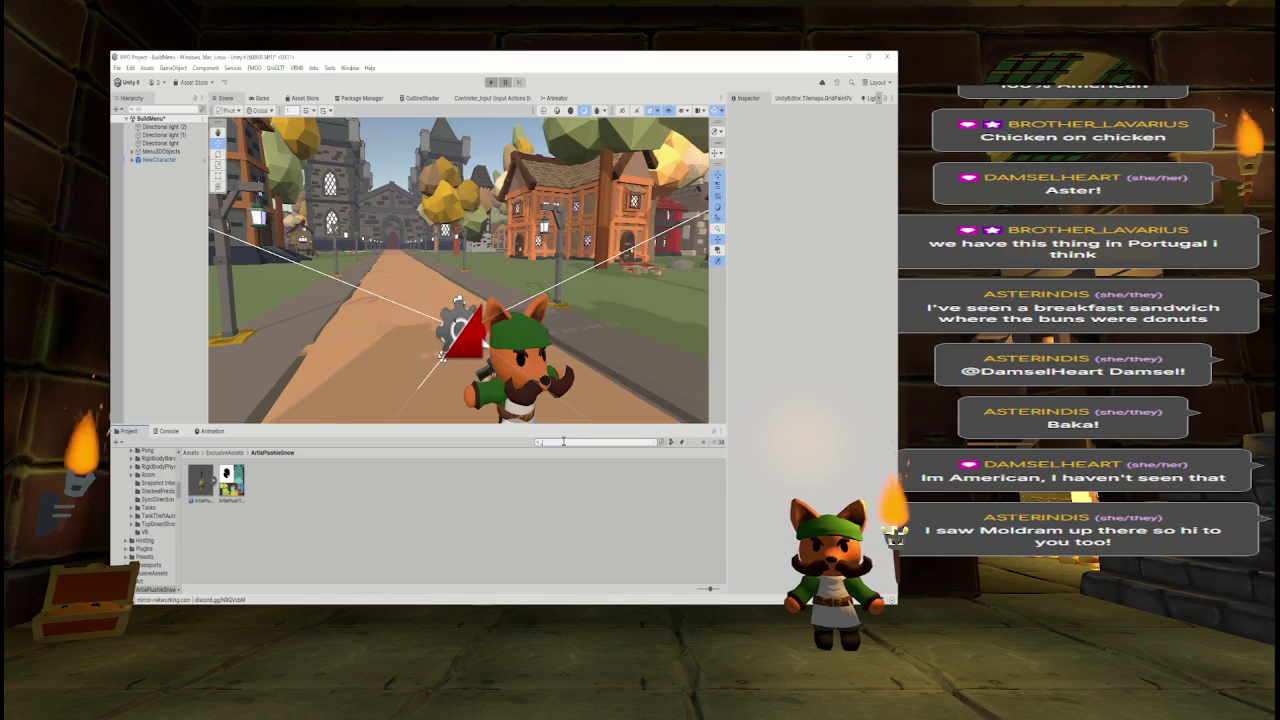
# - Search the Project for '_game' and open MultiVIPO_Game, saving the BuildMenu scene changes
pyautogui.write('_game')
pyautogui.doubleClick(263, 481)
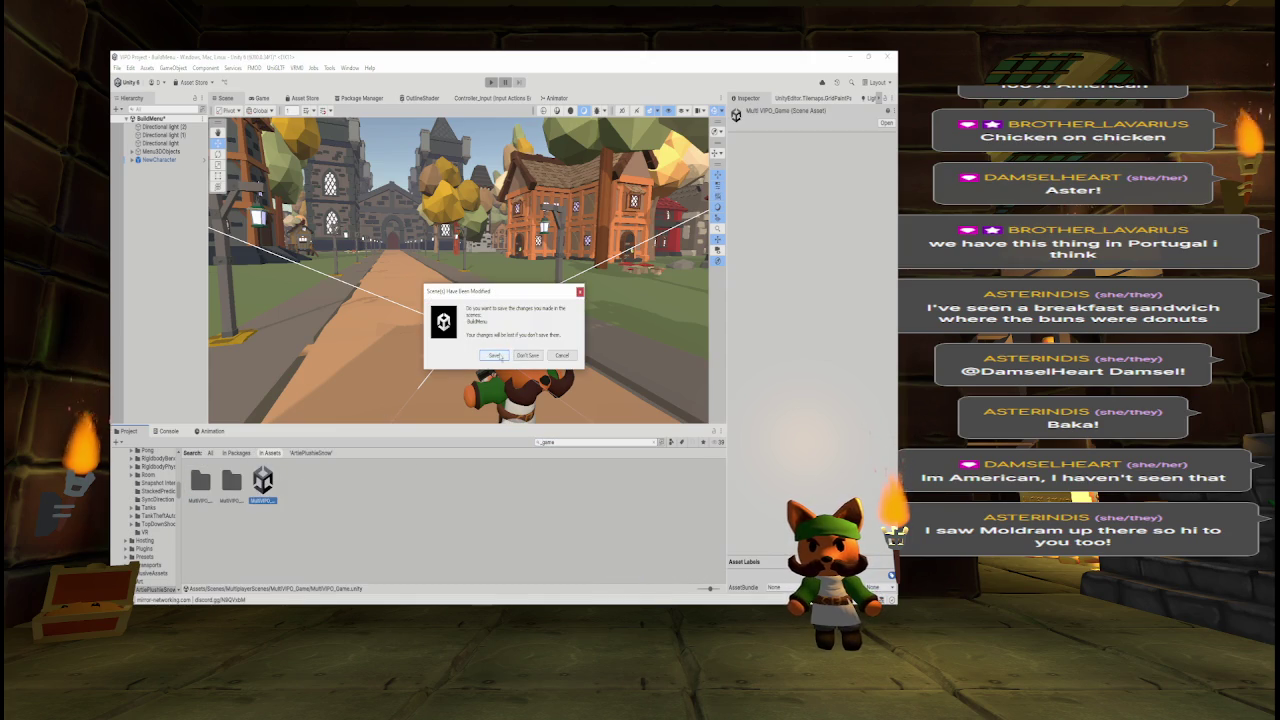
pyautogui.click(498, 356)
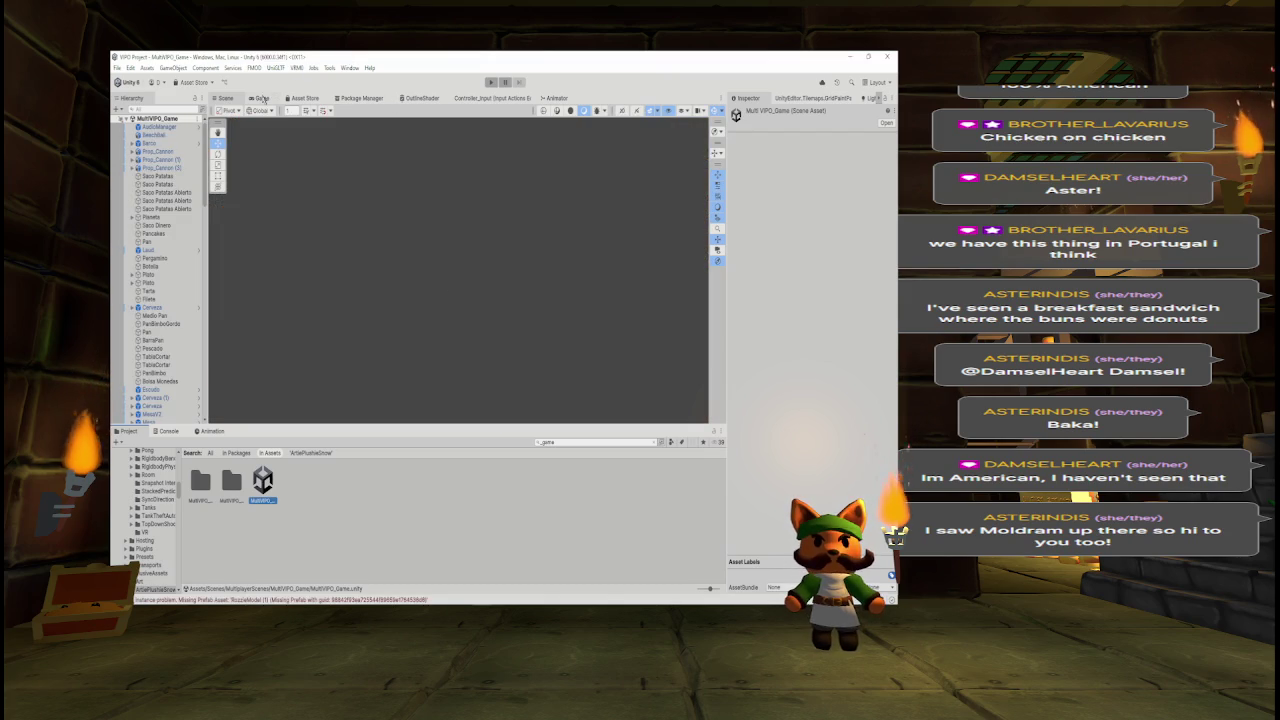
# - Preview the Game view, return to the Scene view, and frame PanBimbo
pyautogui.click(262, 98)
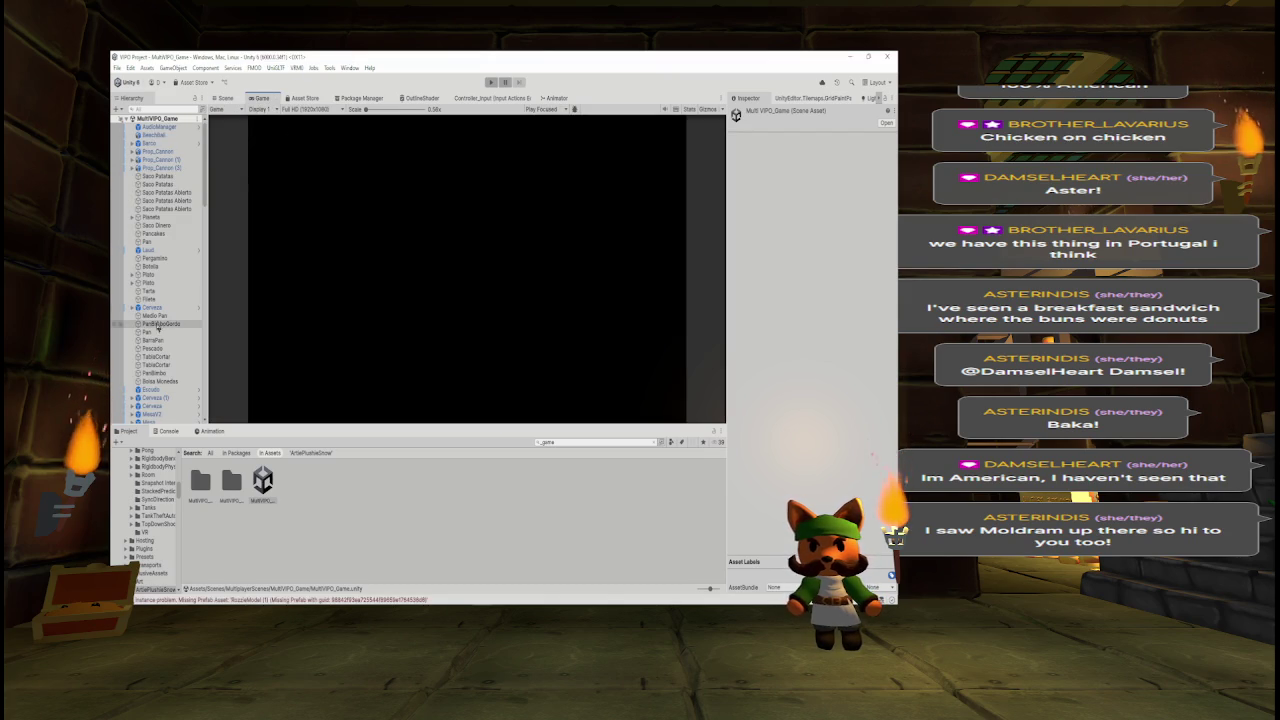
pyautogui.click(226, 98)
pyautogui.doubleClick(155, 373)
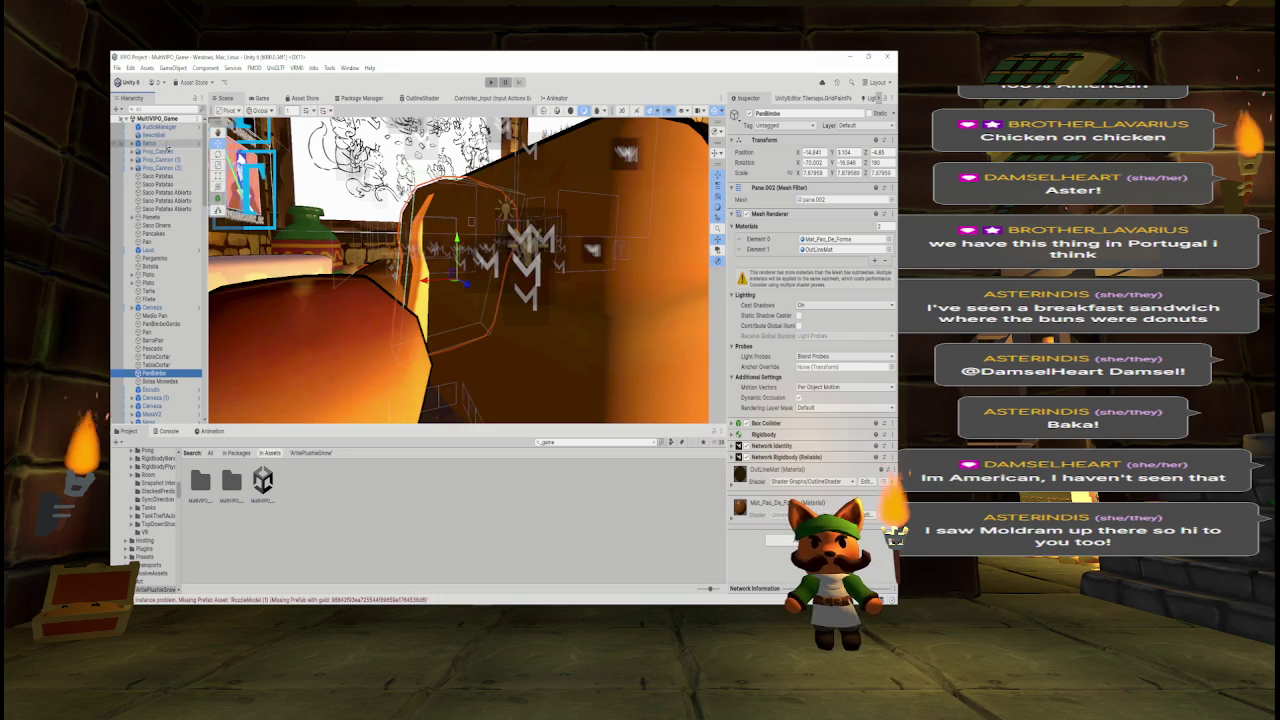
# - Frame the BeachBall and fly around the tavern past the poster wall and green vase
pyautogui.doubleClick(150, 135)
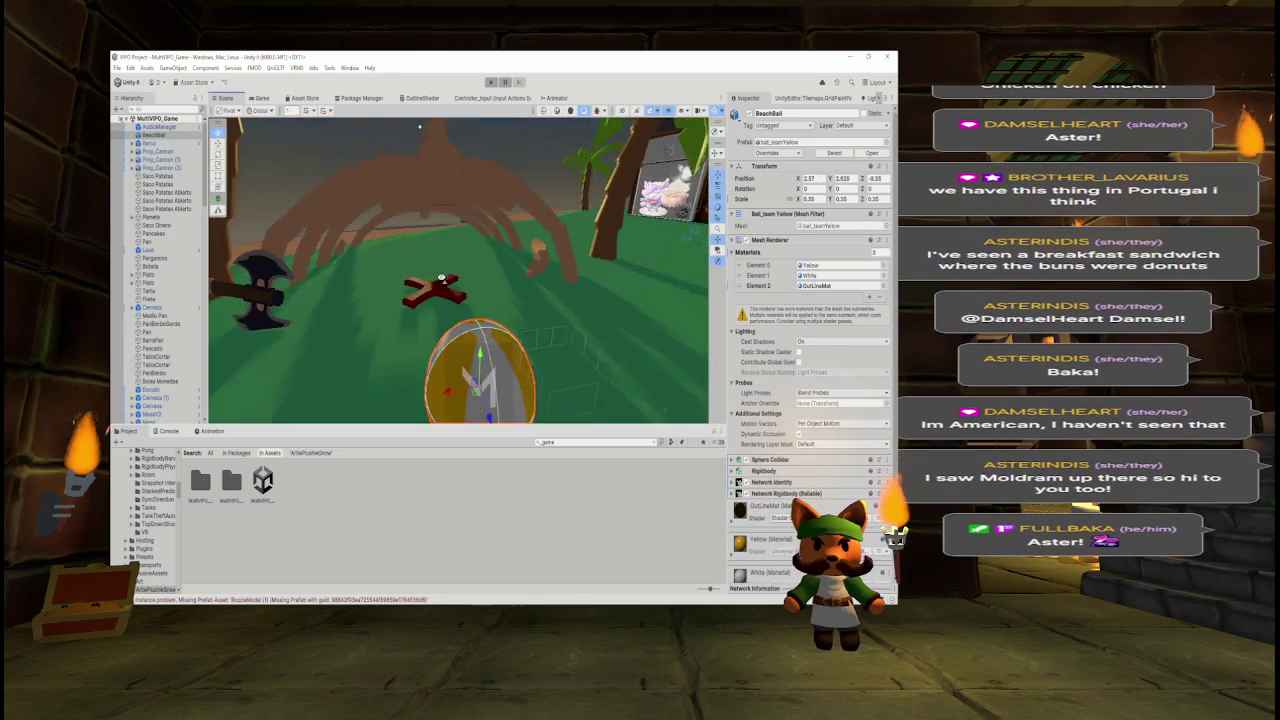
pyautogui.moveTo(463, 283); pyautogui.dragTo(631, 229)
pyautogui.scroll(3, 631, 229)
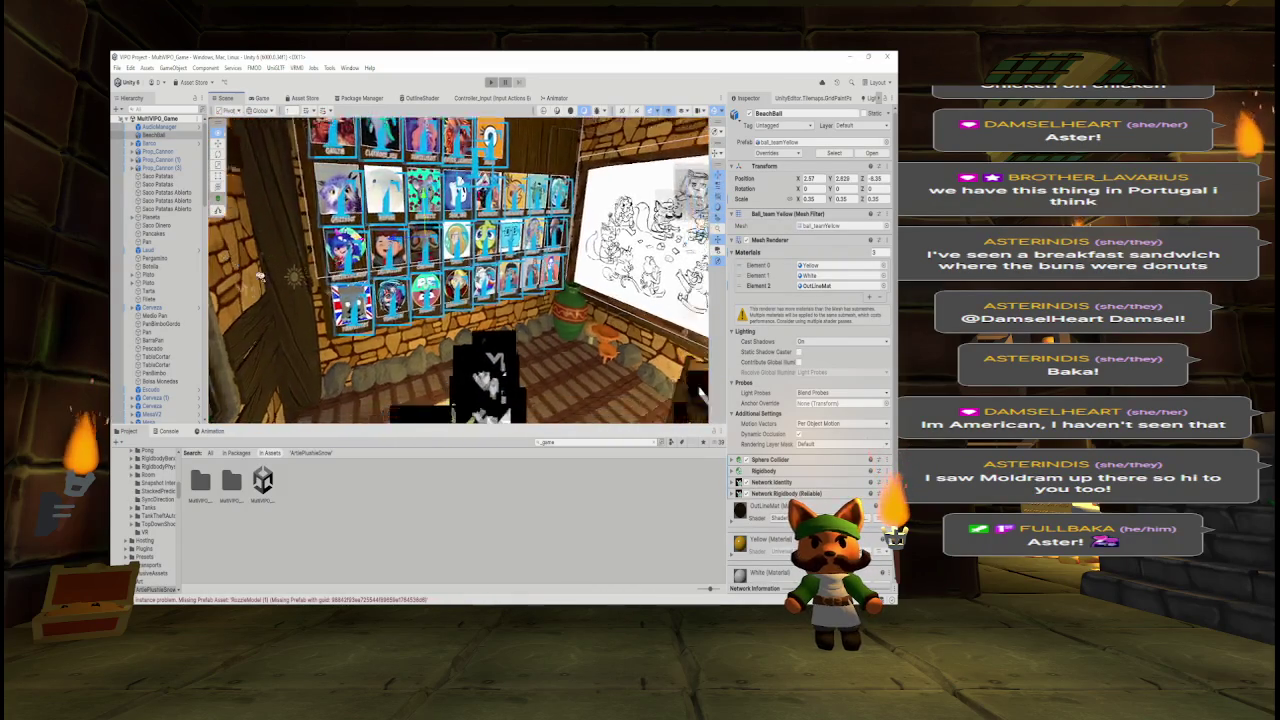
pyautogui.moveTo(407, 295); pyautogui.dragTo(380, 283)
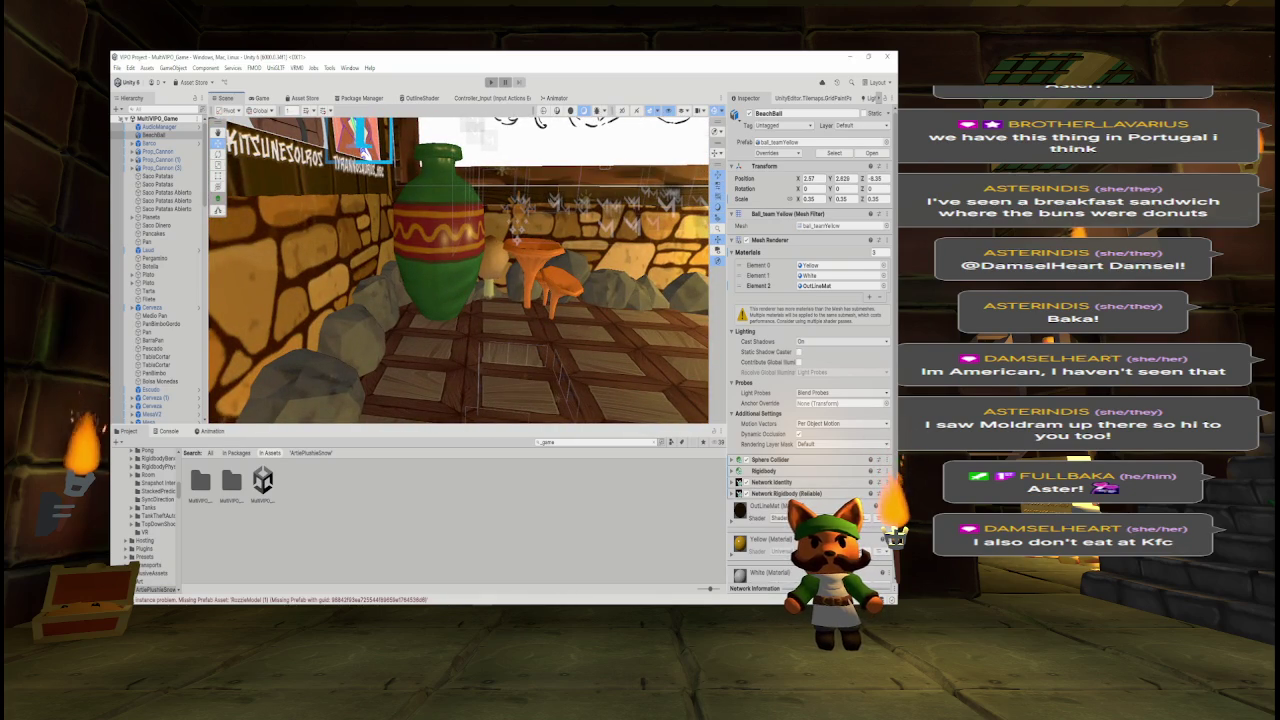
pyautogui.moveTo(594, 252)
pyautogui.mouseDown()
pyautogui.moveTo(654, 253)
pyautogui.moveTo(600, 258)
pyautogui.moveTo(642, 258)
pyautogui.mouseUp()
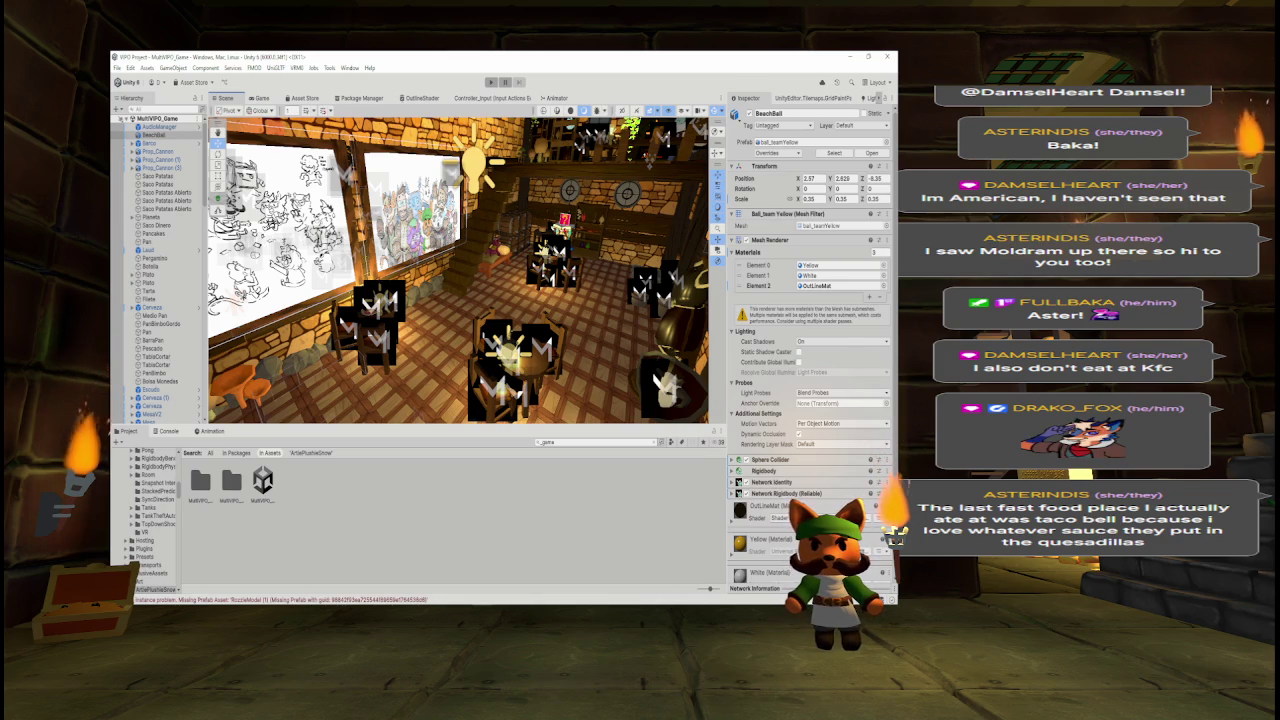
pyautogui.moveTo(460, 270); pyautogui.dragTo(369, 233)
# - Orbit around the tavern wall and clear the Project asset search to look for Artie assets
pyautogui.scroll(-5, 368, 232)
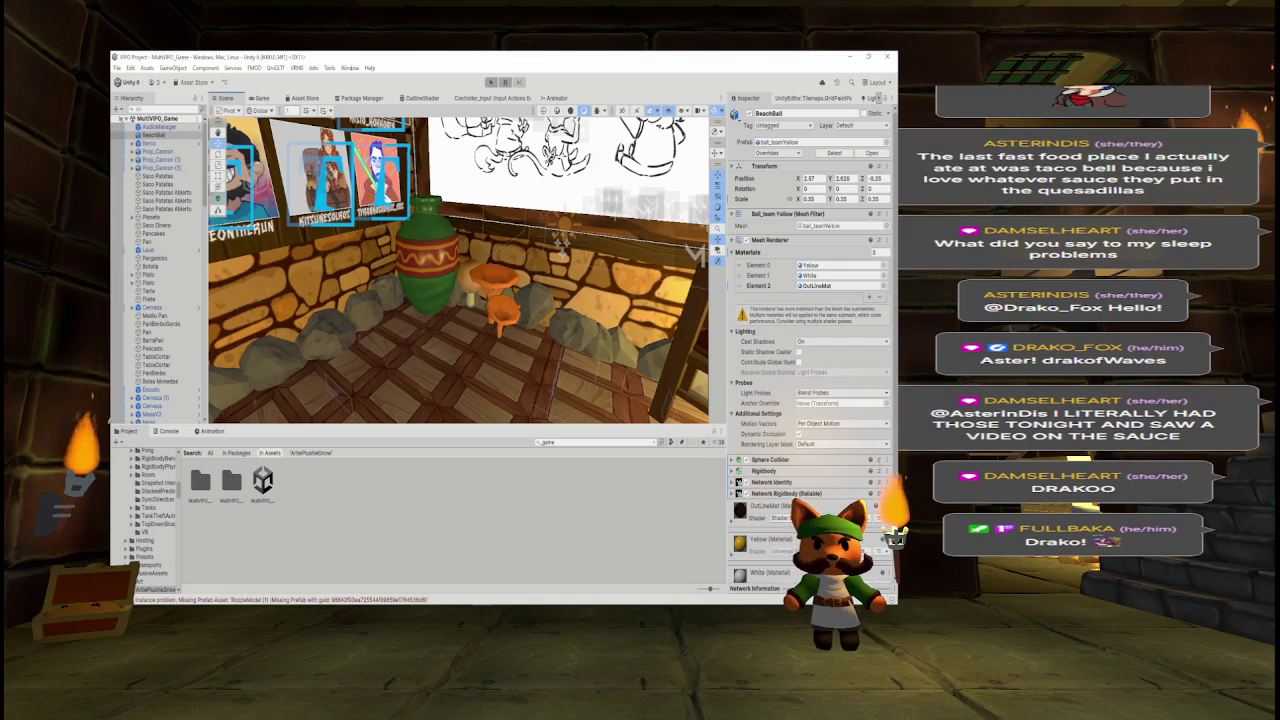
pyautogui.moveTo(424, 200)
pyautogui.mouseDown()
pyautogui.moveTo(517, 230)
pyautogui.moveTo(503, 232)
pyautogui.mouseUp()
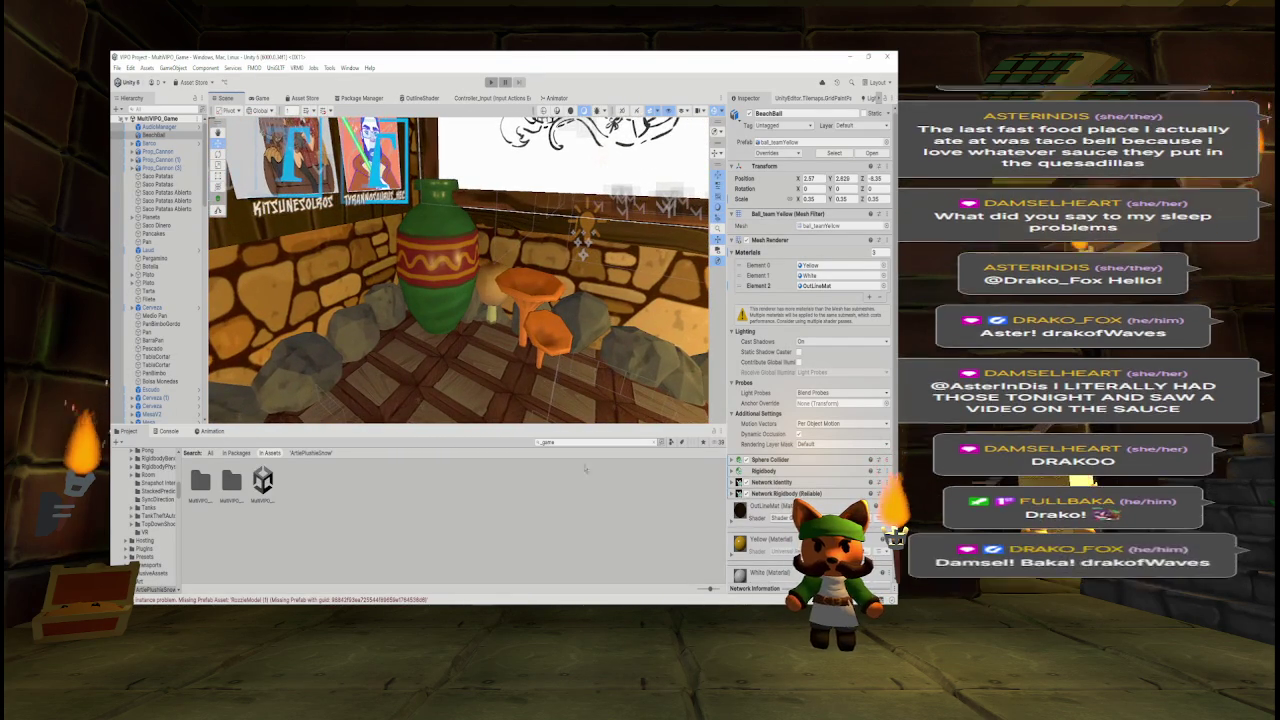
pyautogui.click(573, 441)
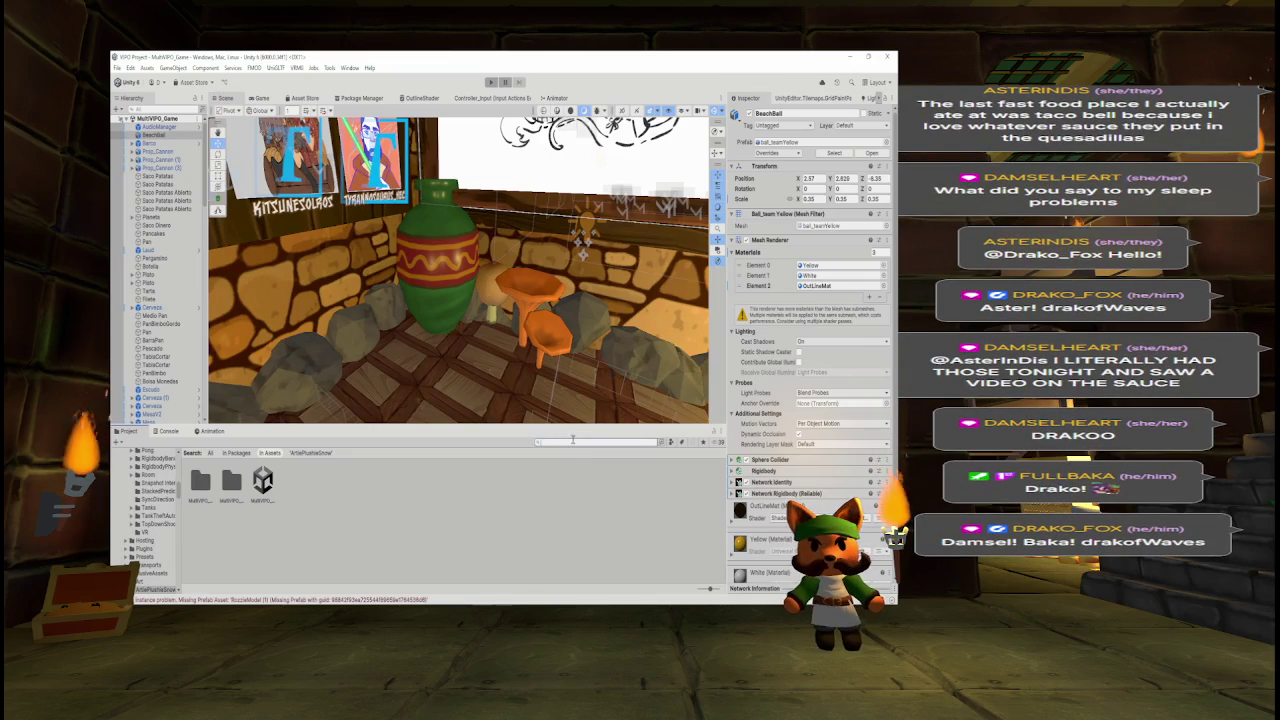
pyautogui.press('BackSpace')
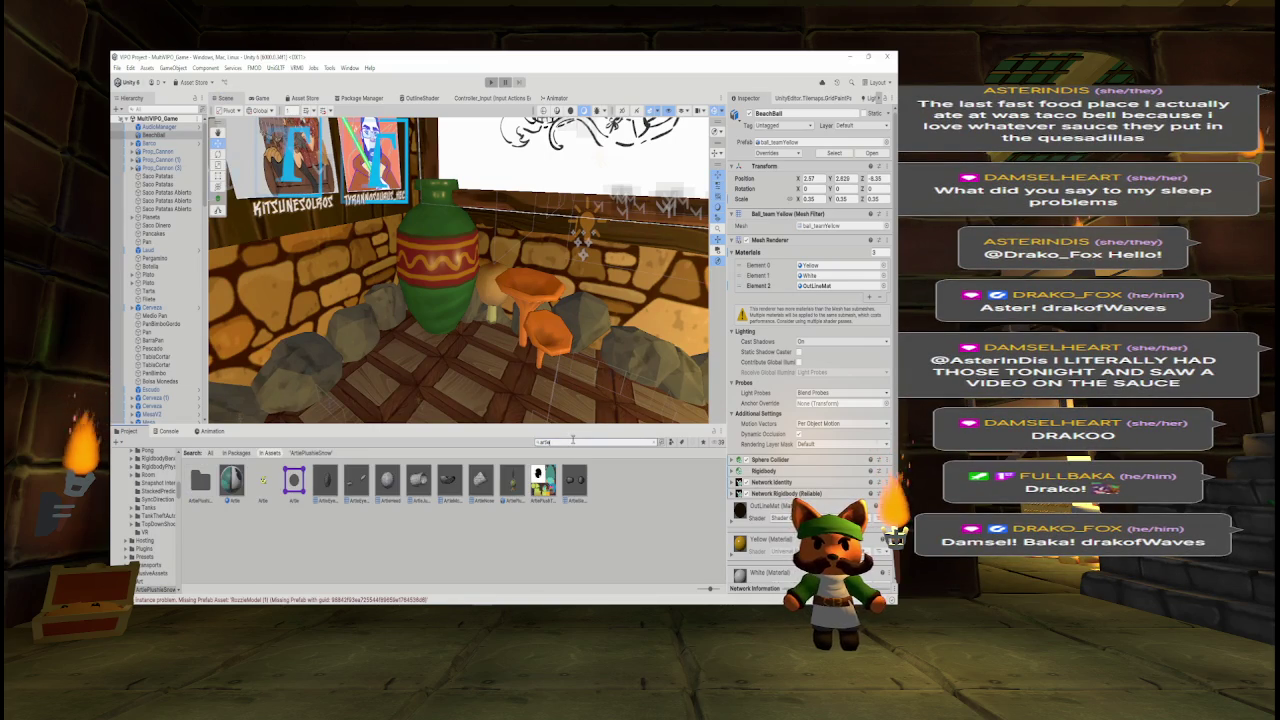
# - Drag the ArtiePlushieModel asset from the Project into the tavern Scene view
pyautogui.click(513, 483)
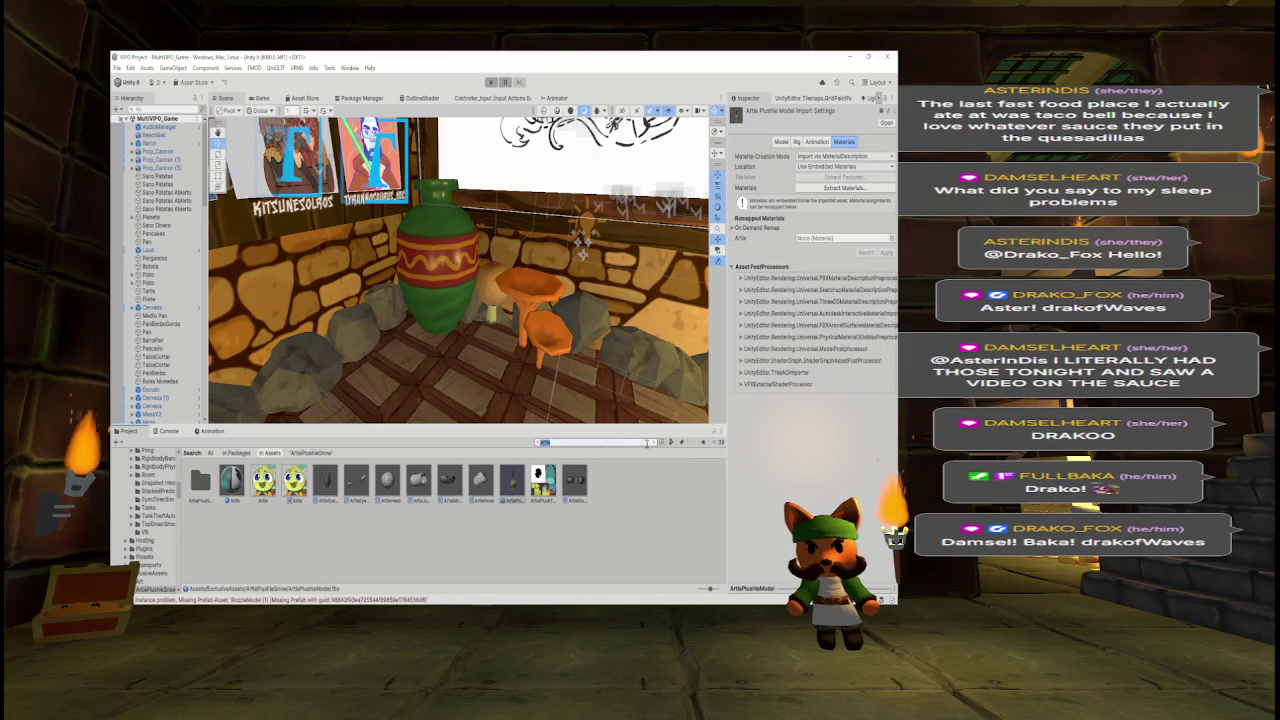
pyautogui.press('BackSpace')
pyautogui.moveTo(201, 481)
pyautogui.mouseDown()
pyautogui.moveTo(330, 390)
pyautogui.moveTo(436, 352)
pyautogui.mouseUp()
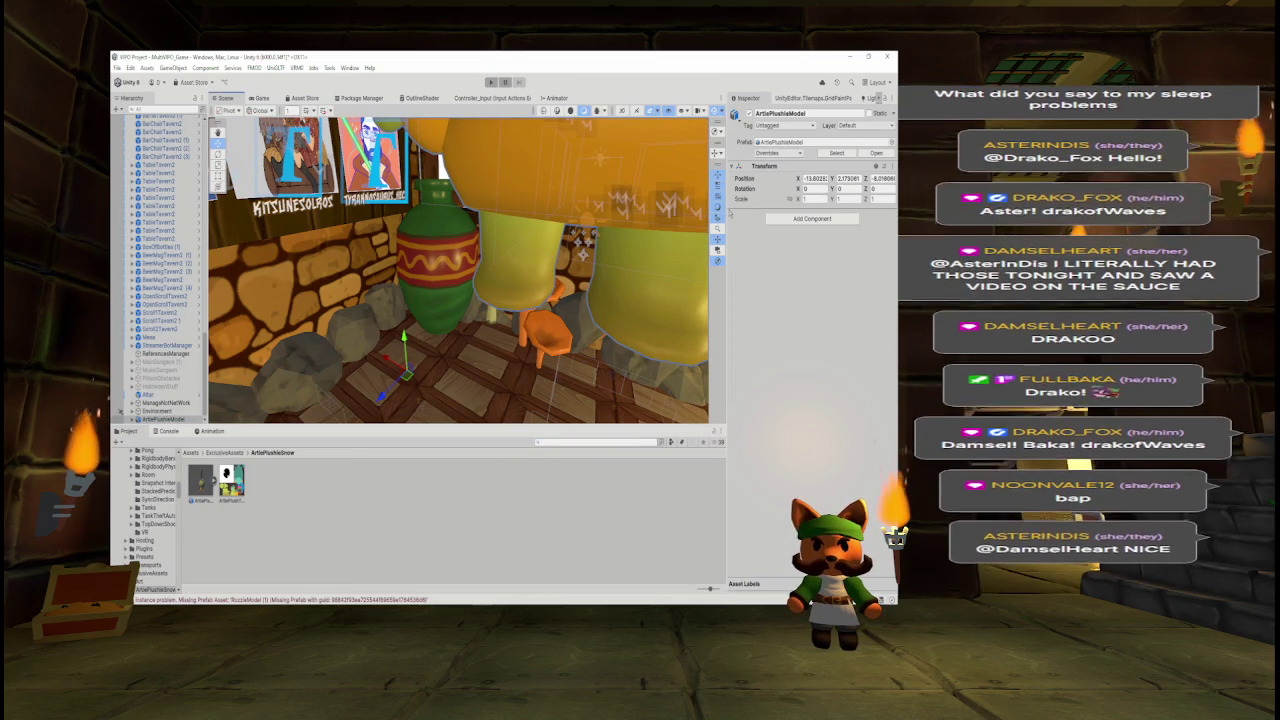
# - Set the Artie plushie's scale to 0.25 on all axes
pyautogui.click(817, 179)
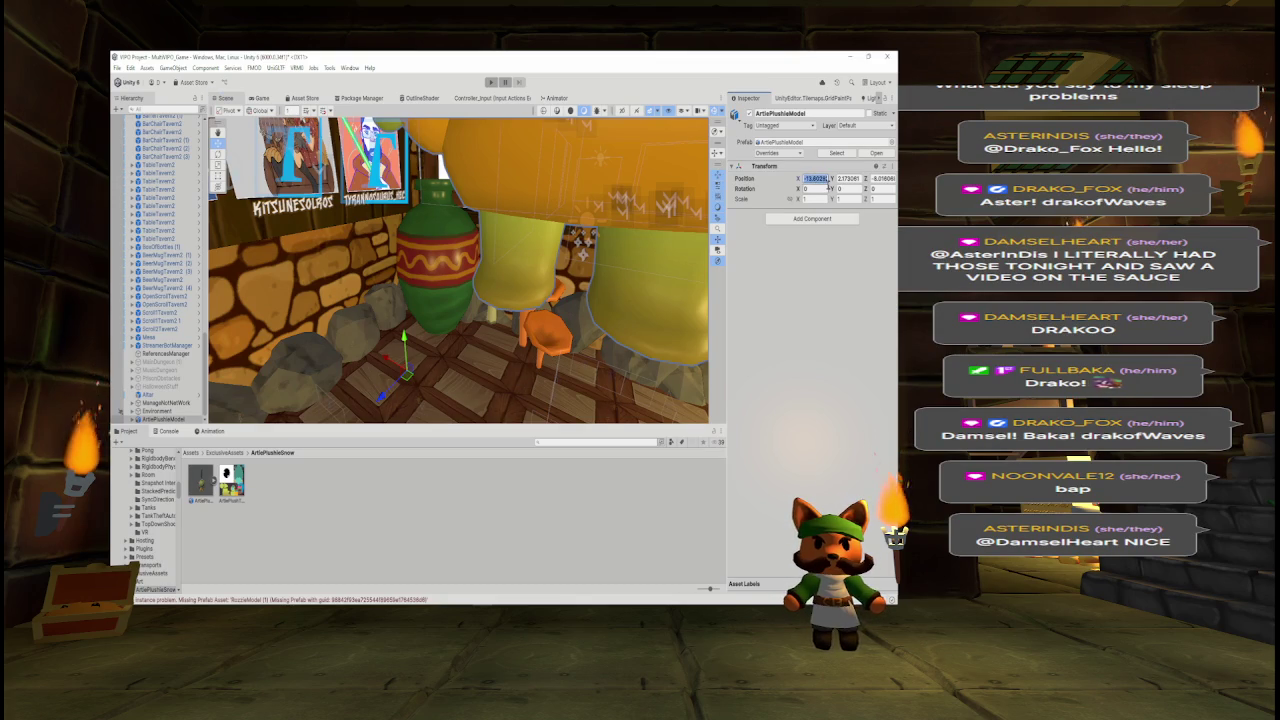
pyautogui.click(816, 199)
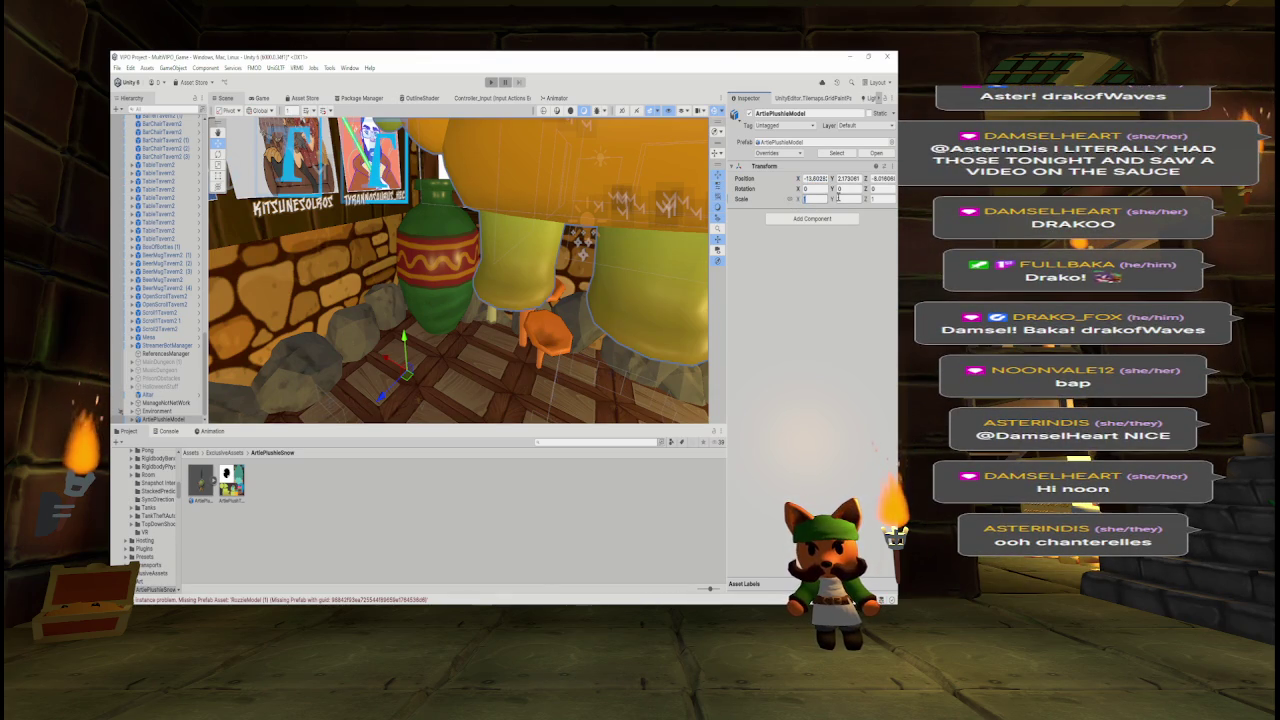
pyautogui.write('0.25')
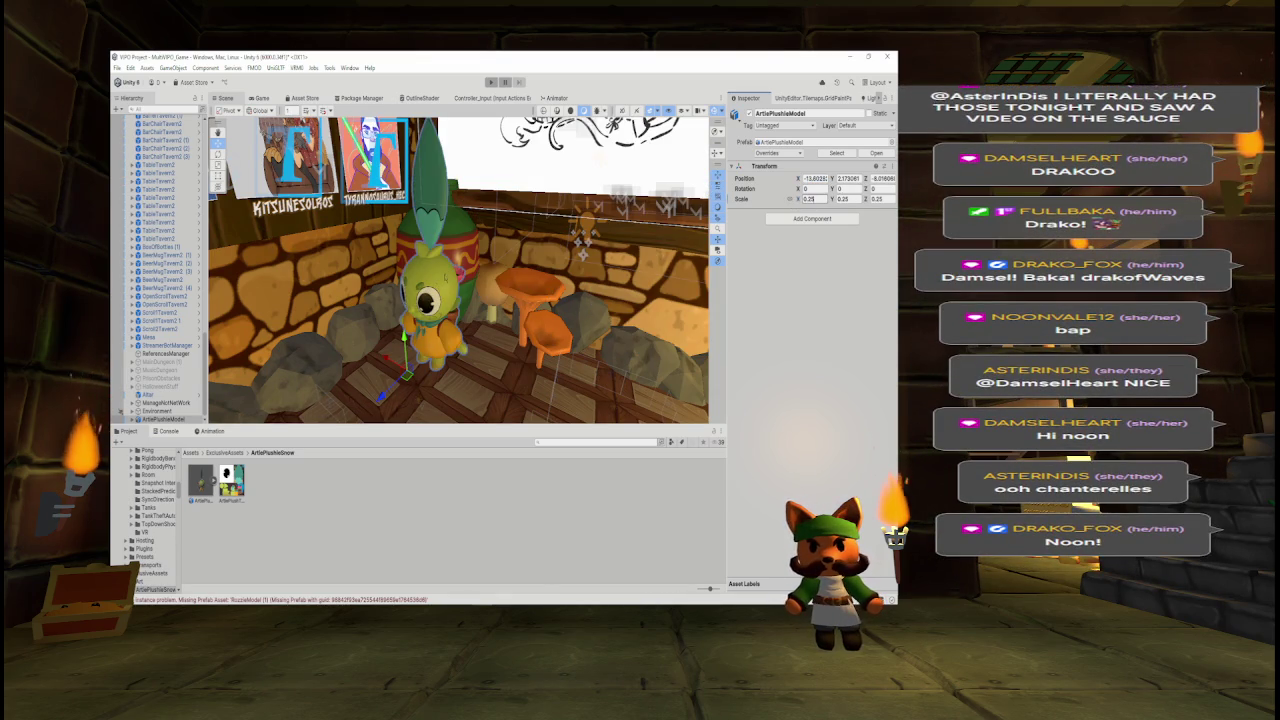
pyautogui.press('Return')
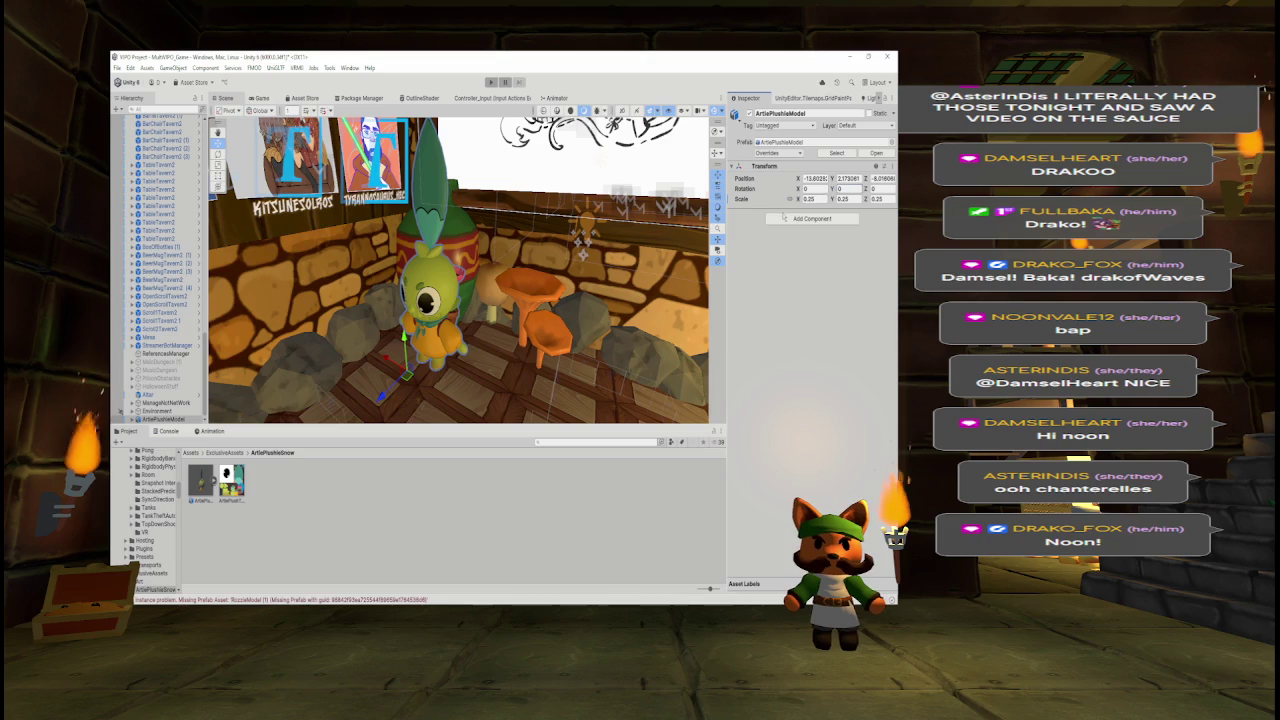
# - Rotate the plushie to about -36 on Y and lower it onto the tavern floor by the pot
pyautogui.moveTo(833, 190); pyautogui.dragTo(820, 190)
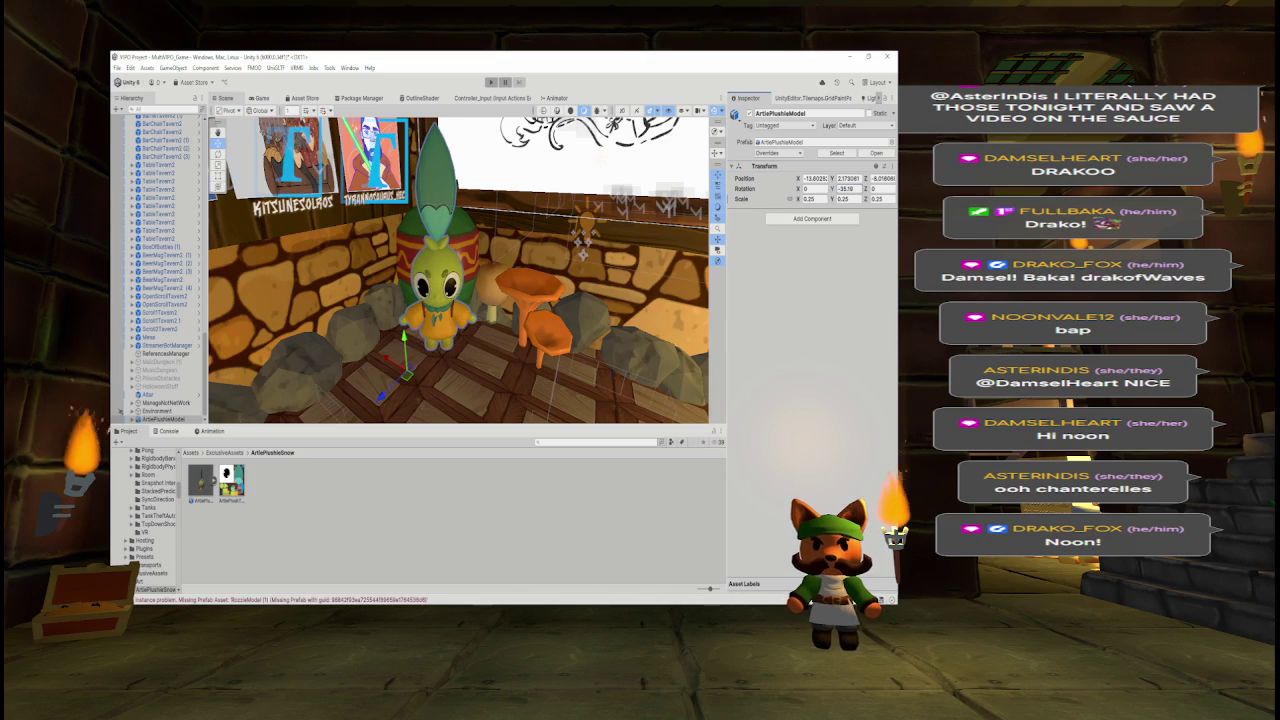
pyautogui.moveTo(384, 396)
pyautogui.mouseDown()
pyautogui.moveTo(380, 416)
pyautogui.moveTo(475, 262)
pyautogui.mouseUp()
pyautogui.moveTo(400, 325); pyautogui.dragTo(392, 402)
pyautogui.scroll(5, 457, 318)
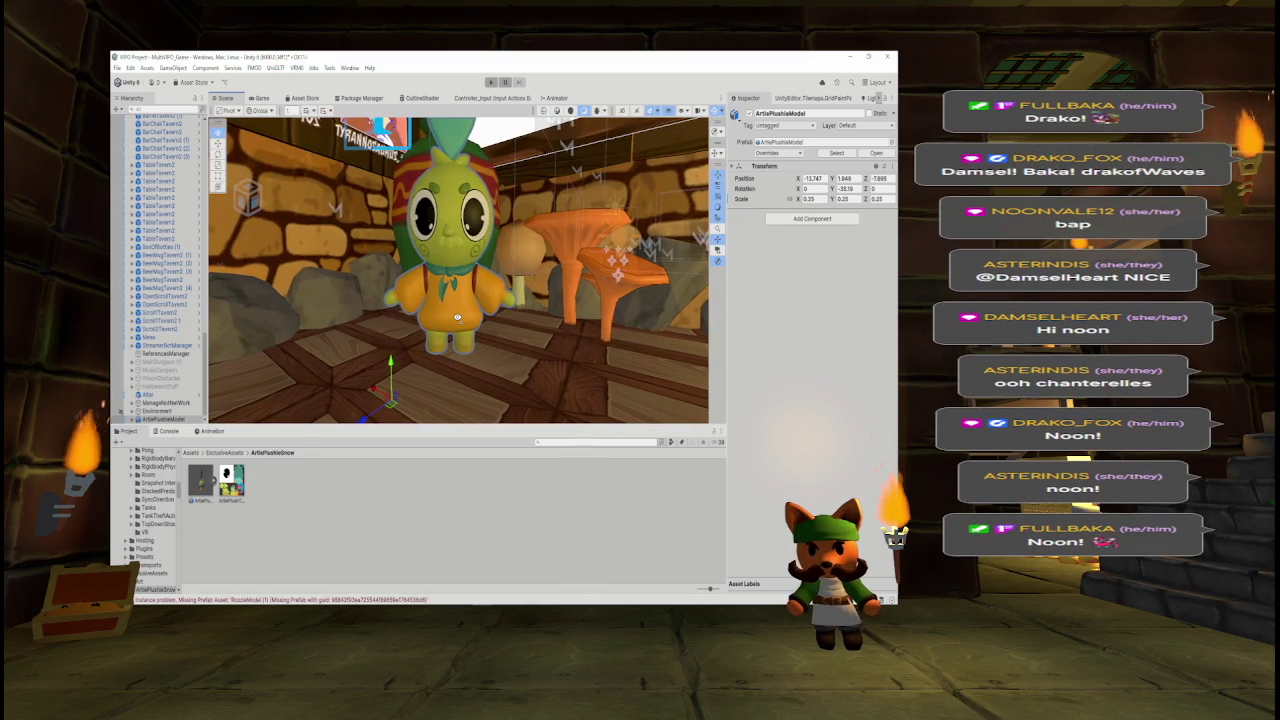
pyautogui.moveTo(457, 318)
pyautogui.mouseDown()
pyautogui.moveTo(430, 318)
pyautogui.moveTo(475, 318)
pyautogui.moveTo(419, 330)
pyautogui.mouseUp()
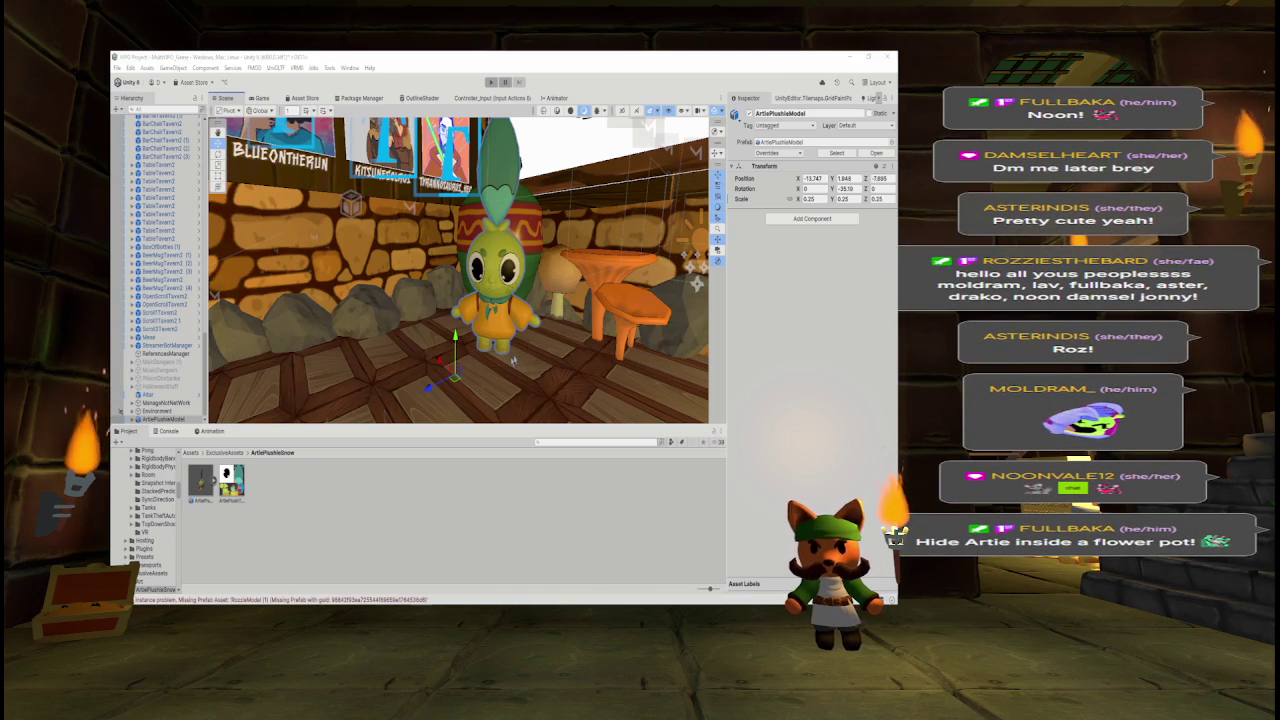
pyautogui.moveTo(585, 291)
pyautogui.mouseDown()
pyautogui.moveTo(428, 306)
pyautogui.moveTo(350, 290)
pyautogui.moveTo(538, 327)
pyautogui.moveTo(510, 320)
pyautogui.mouseUp()
# - Duplicate the plushie, sink the copy into the green flower pot, then select both plushies
pyautogui.hotkey('ctrl', 'd')
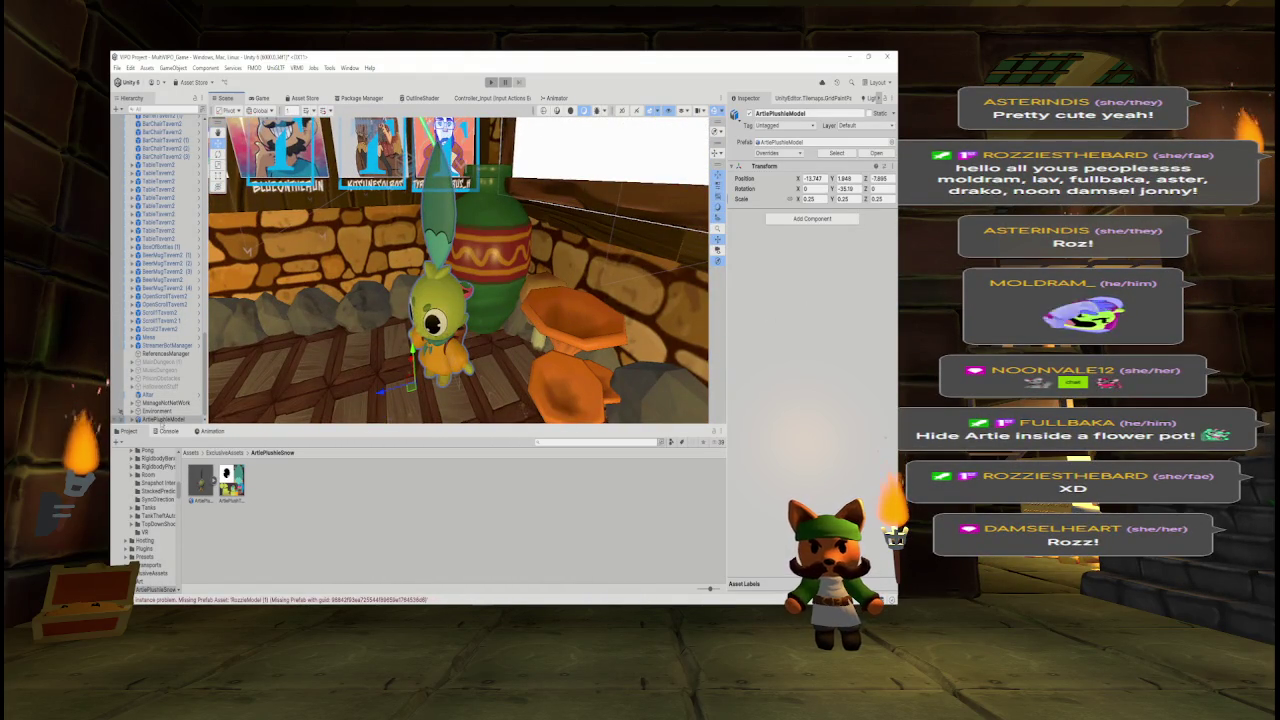
pyautogui.moveTo(410, 385)
pyautogui.mouseDown()
pyautogui.moveTo(420, 345)
pyautogui.moveTo(470, 300)
pyautogui.moveTo(458, 298)
pyautogui.mouseUp()
pyautogui.moveTo(456, 240); pyautogui.dragTo(472, 300)
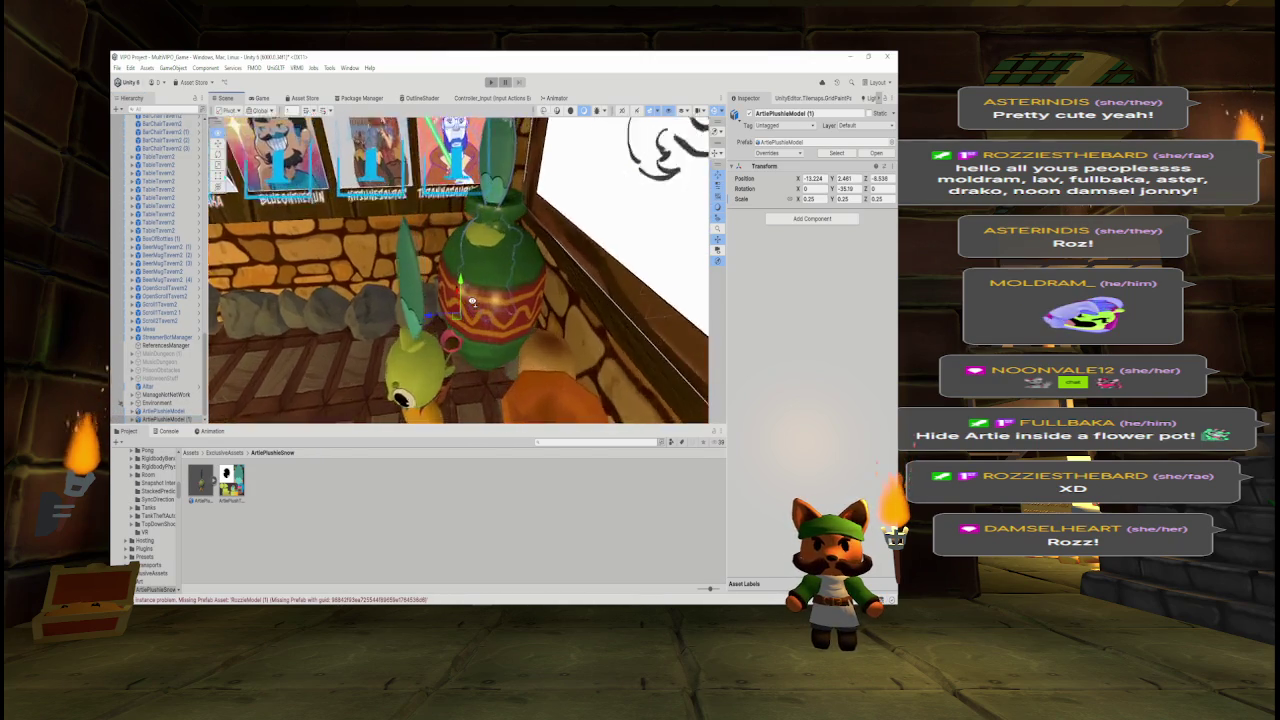
pyautogui.scroll(3, 472, 300)
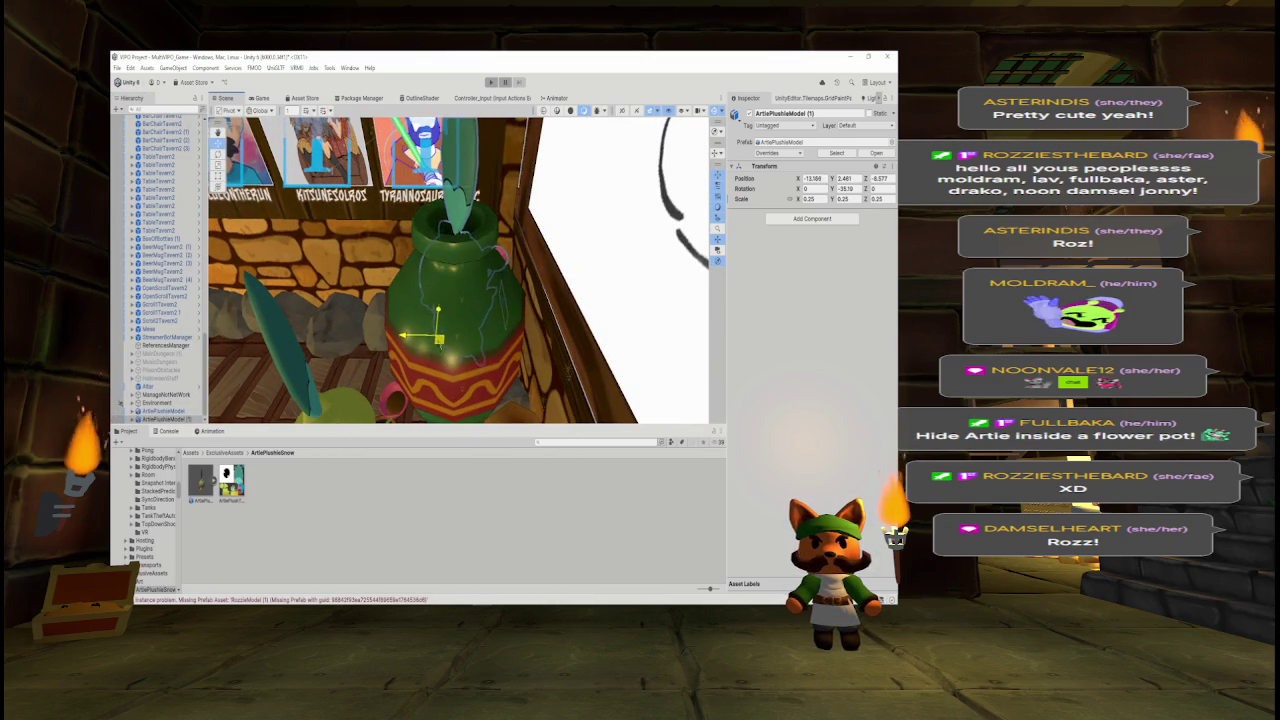
pyautogui.moveTo(472, 300)
pyautogui.mouseDown()
pyautogui.moveTo(432, 304)
pyautogui.moveTo(500, 289)
pyautogui.mouseUp()
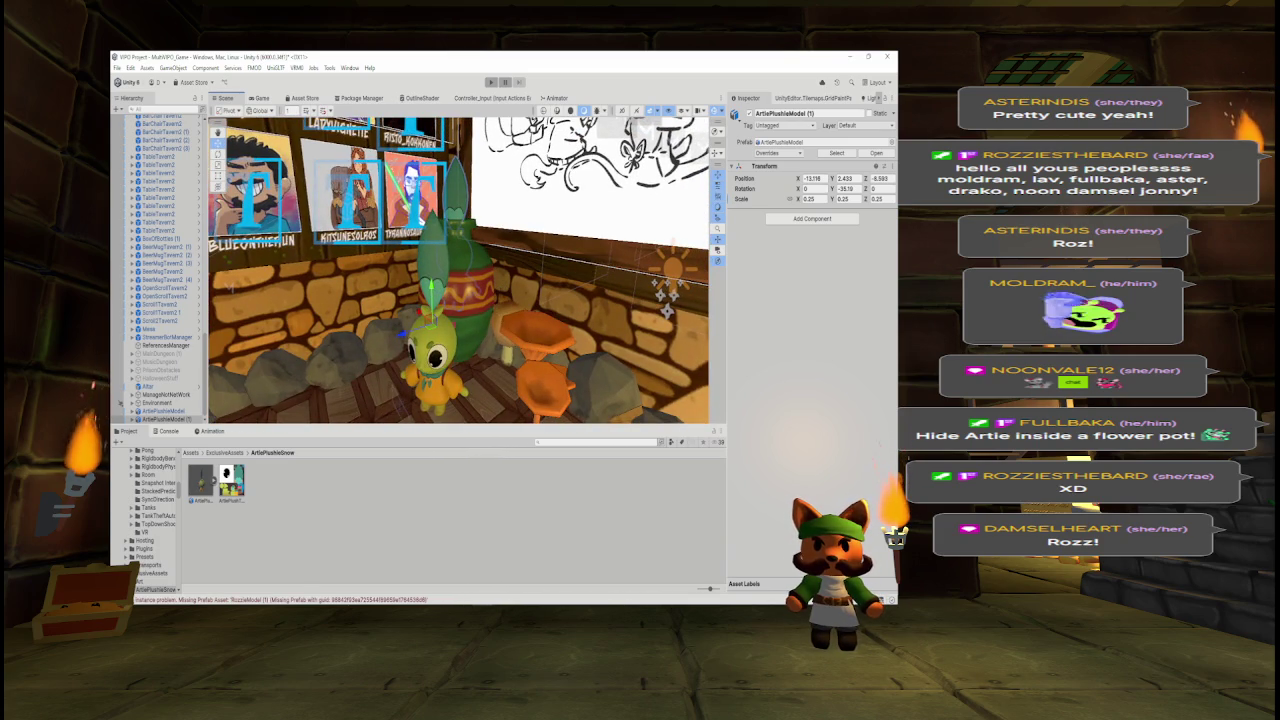
pyautogui.moveTo(540, 130)
pyautogui.mouseDown()
pyautogui.moveTo(550, 123)
pyautogui.moveTo(350, 260)
pyautogui.moveTo(123, 295)
pyautogui.moveTo(700, 310)
pyautogui.moveTo(665, 292)
pyautogui.mouseUp()
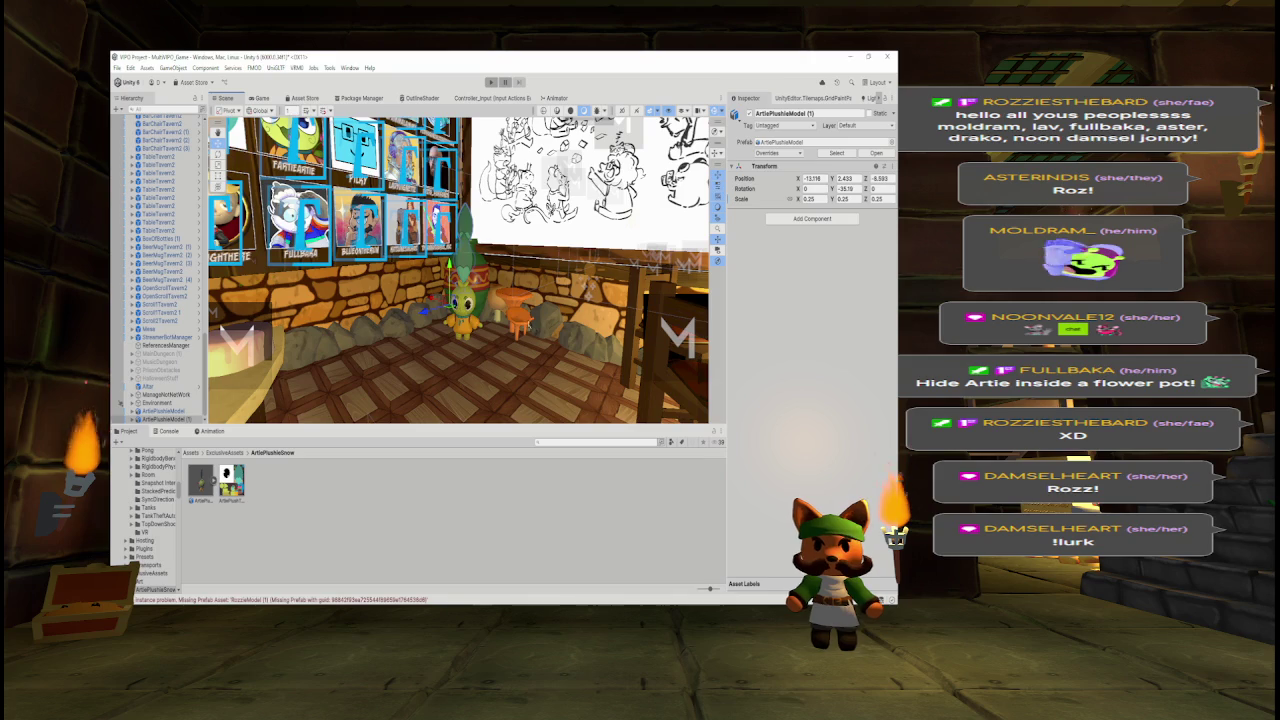
pyautogui.click(163, 411)
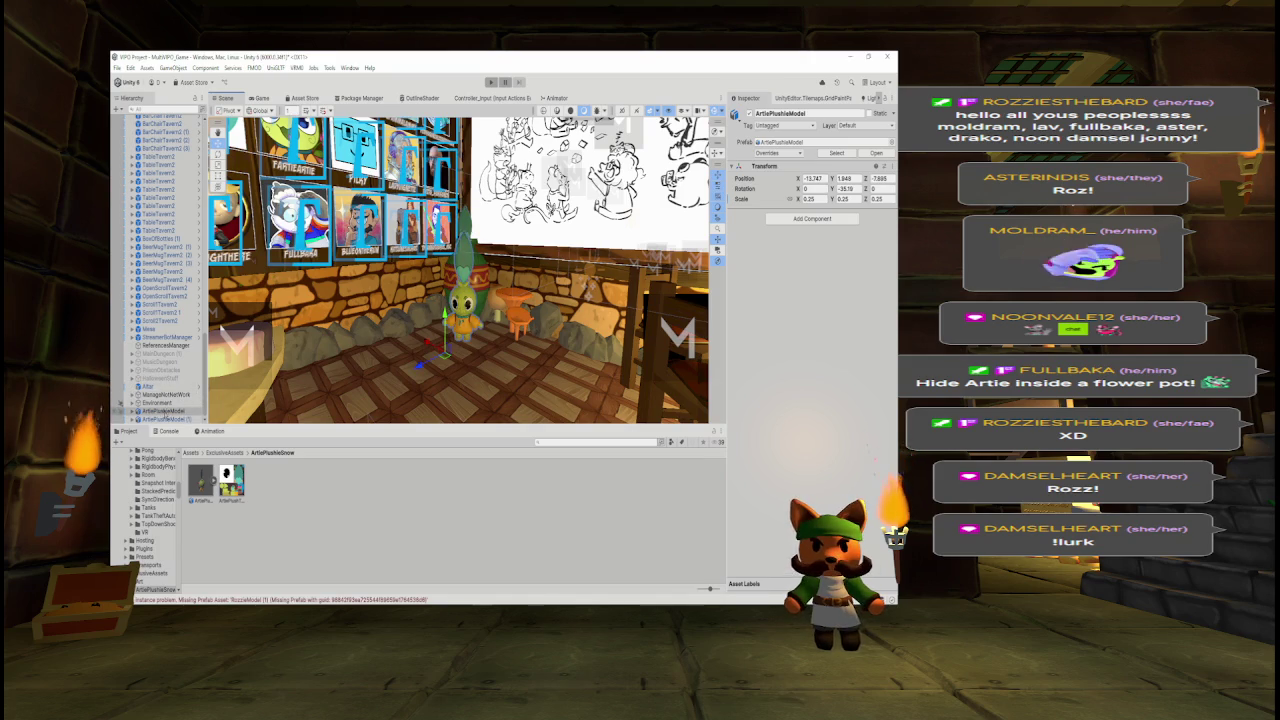
pyautogui.keyDown('ctrl'); pyautogui.click(163, 418); pyautogui.keyUp('ctrl')
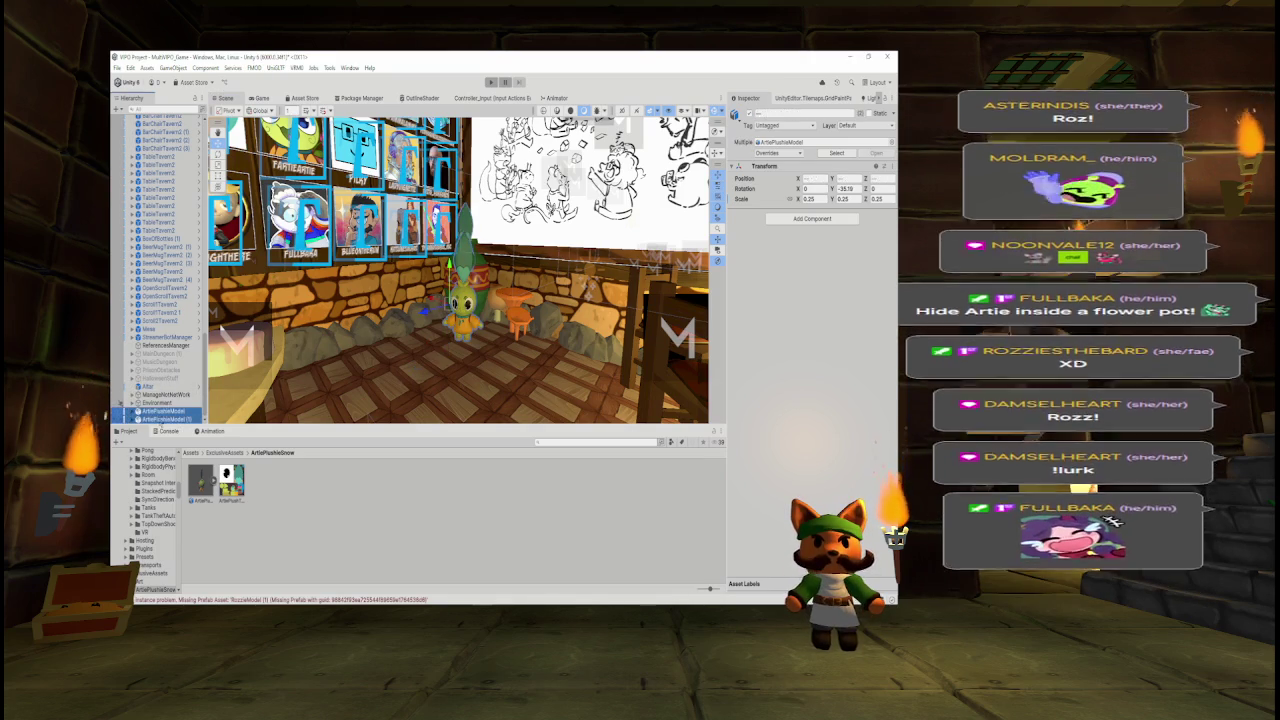
# - Unpack both plushies completely from their prefab and rename the copy in the pot ArtieInsidePot
pyautogui.rightClick(168, 416)
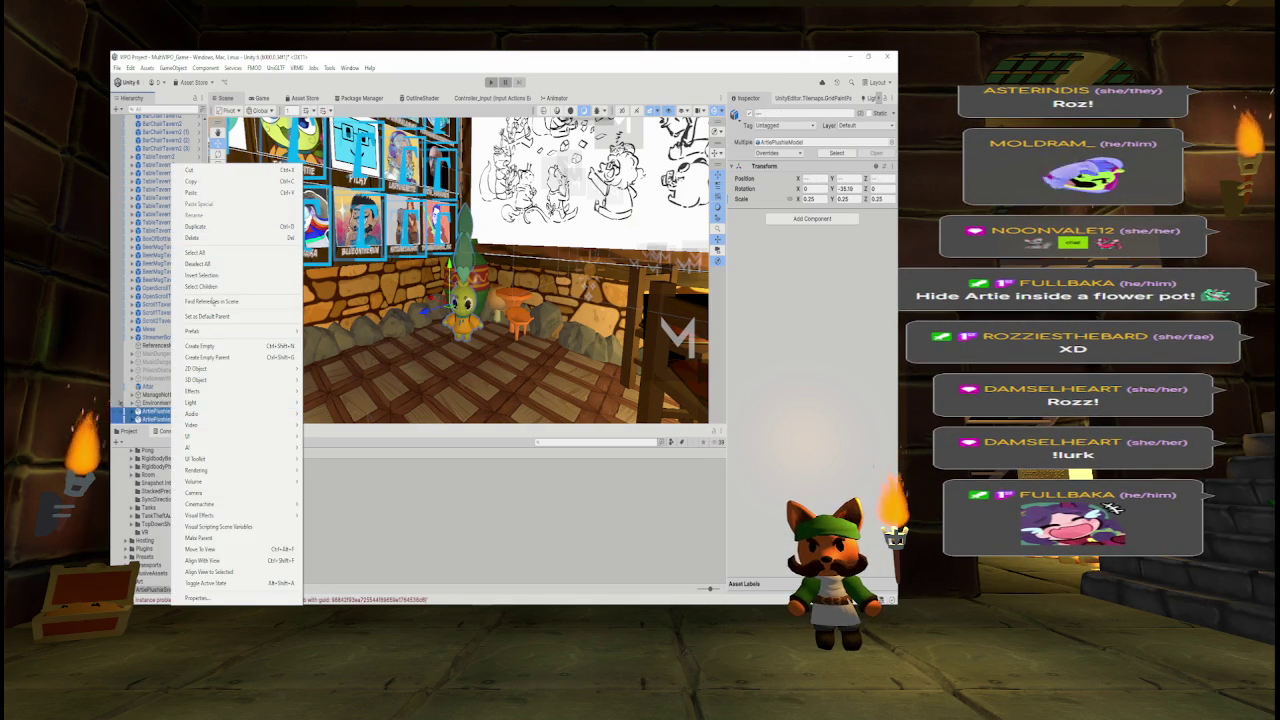
pyautogui.moveTo(228, 331)
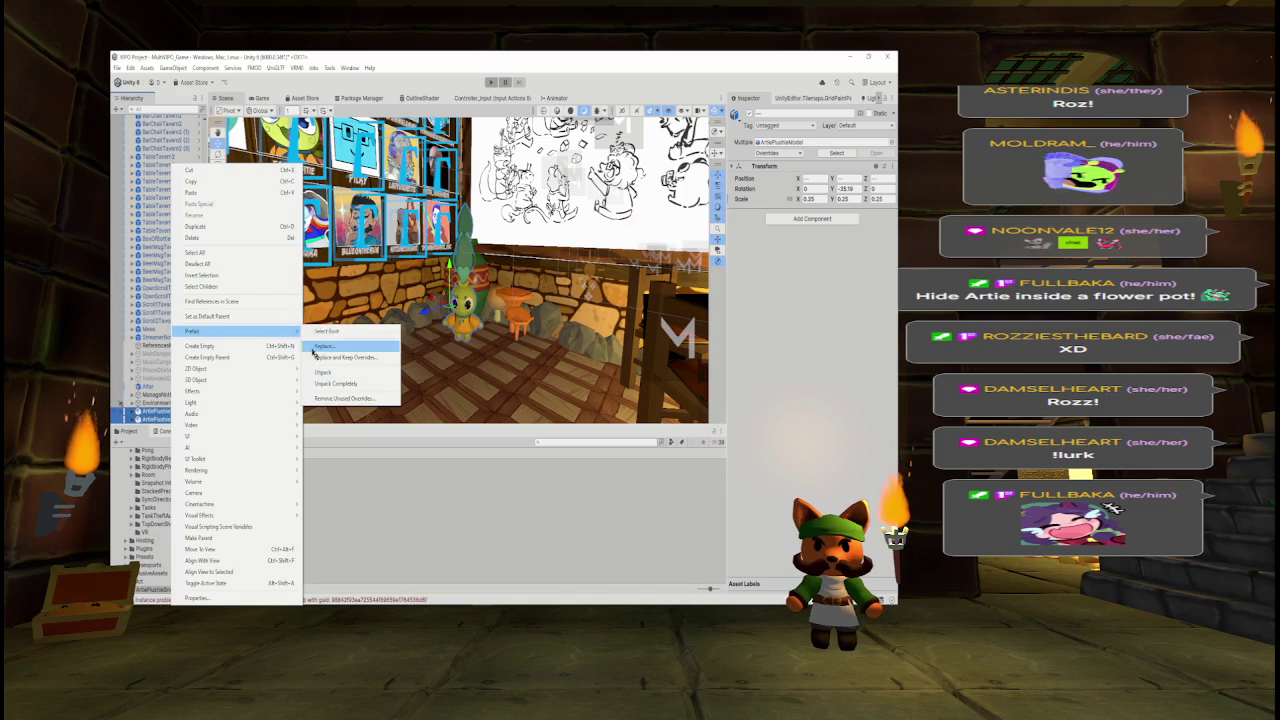
pyautogui.click(345, 398)
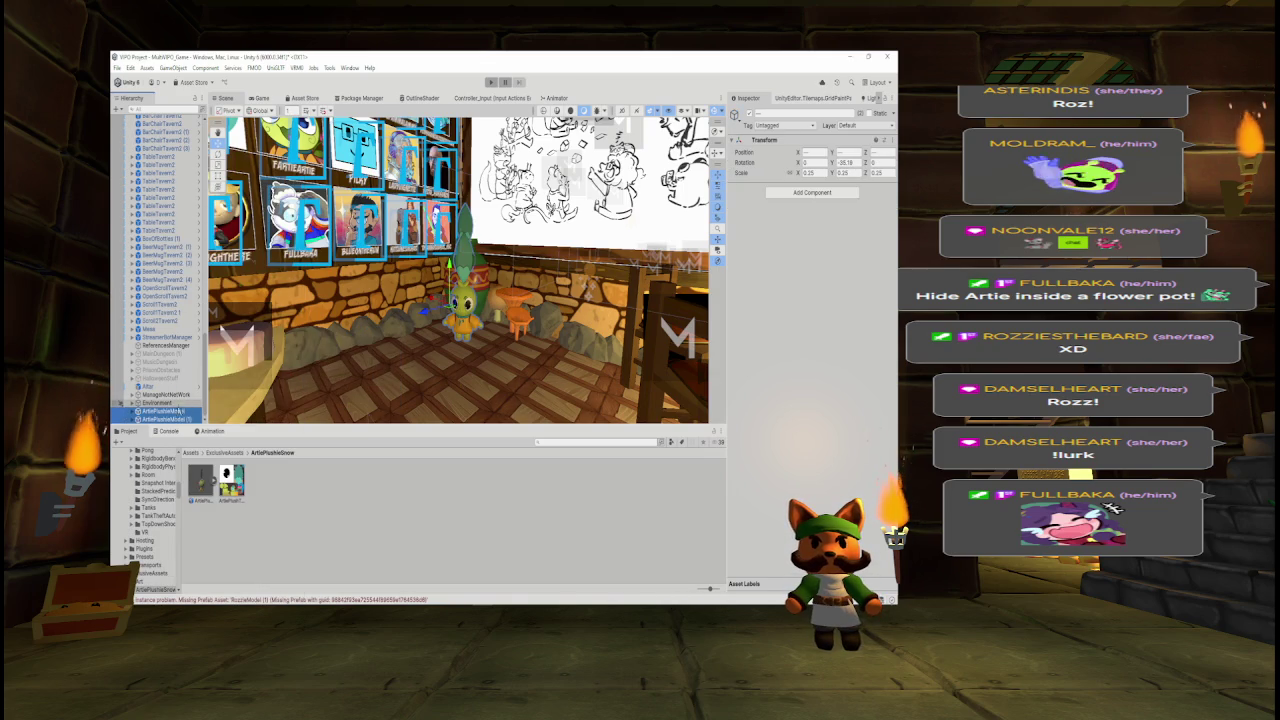
pyautogui.click(815, 113)
pyautogui.write('ArtieInsidePot')
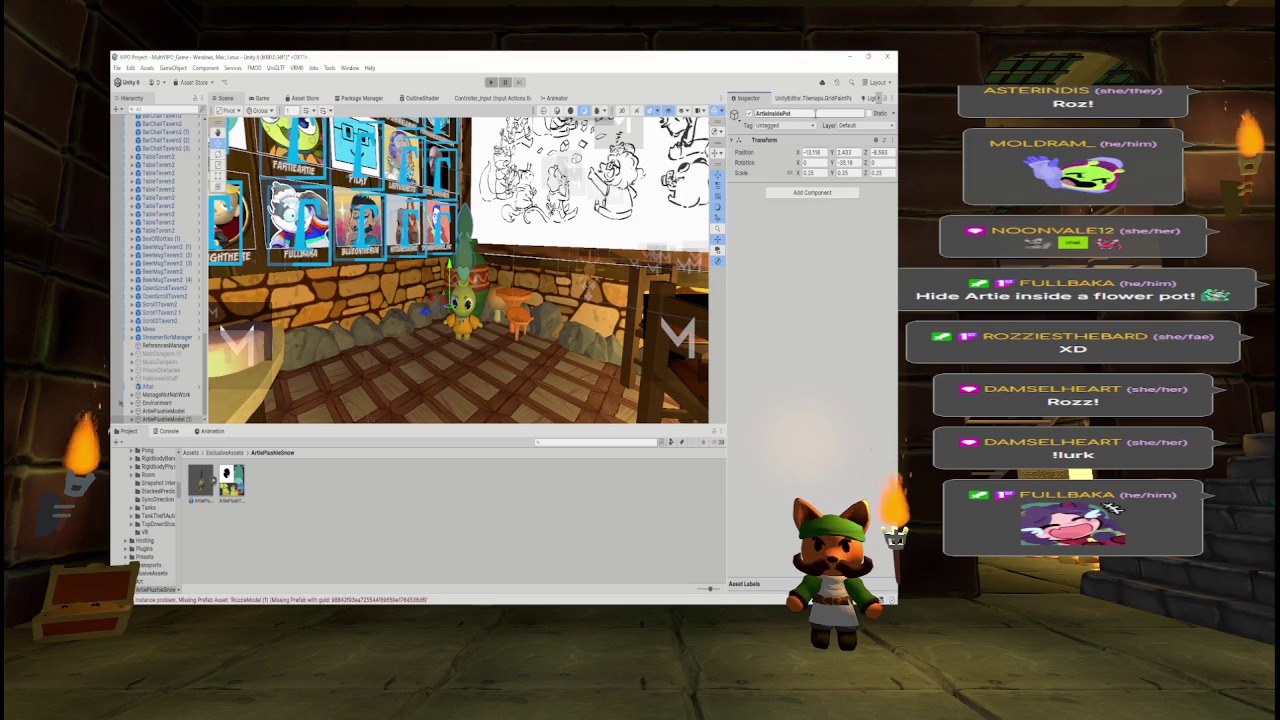
pyautogui.press('Return')
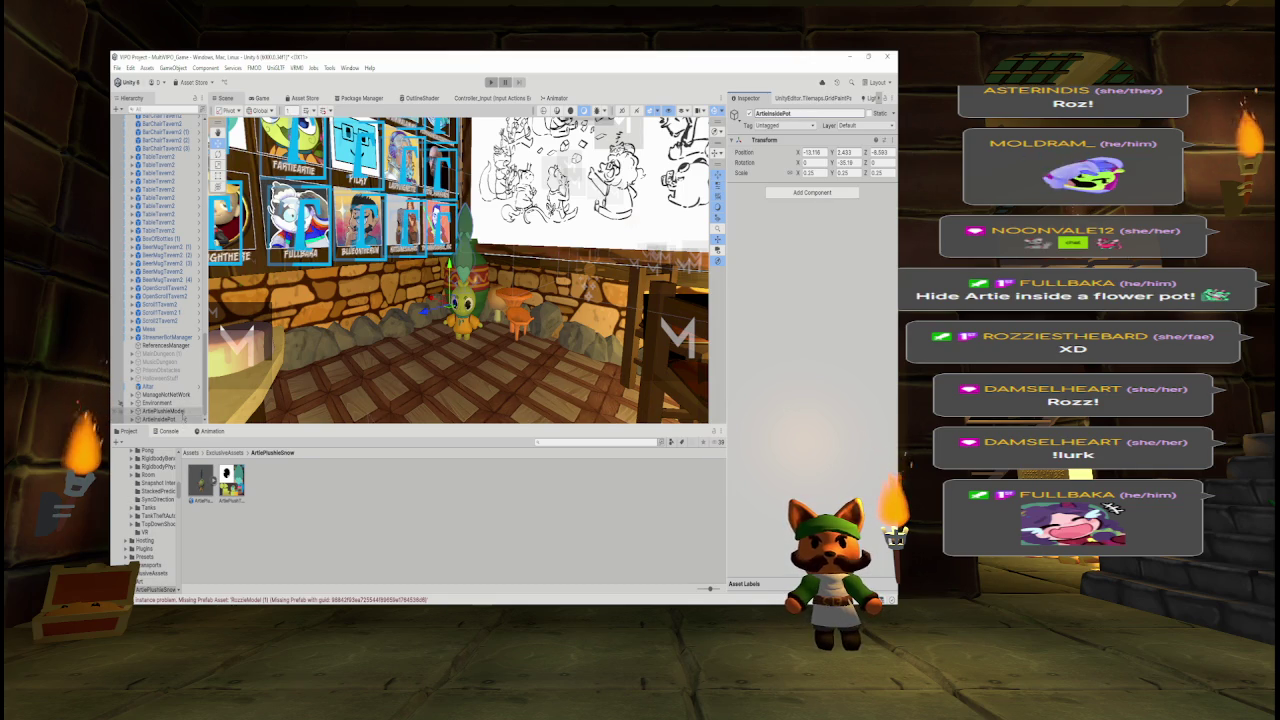
# - Wrap the original plushie in a new empty parent and reselect the plushie
pyautogui.rightClick(184, 412)
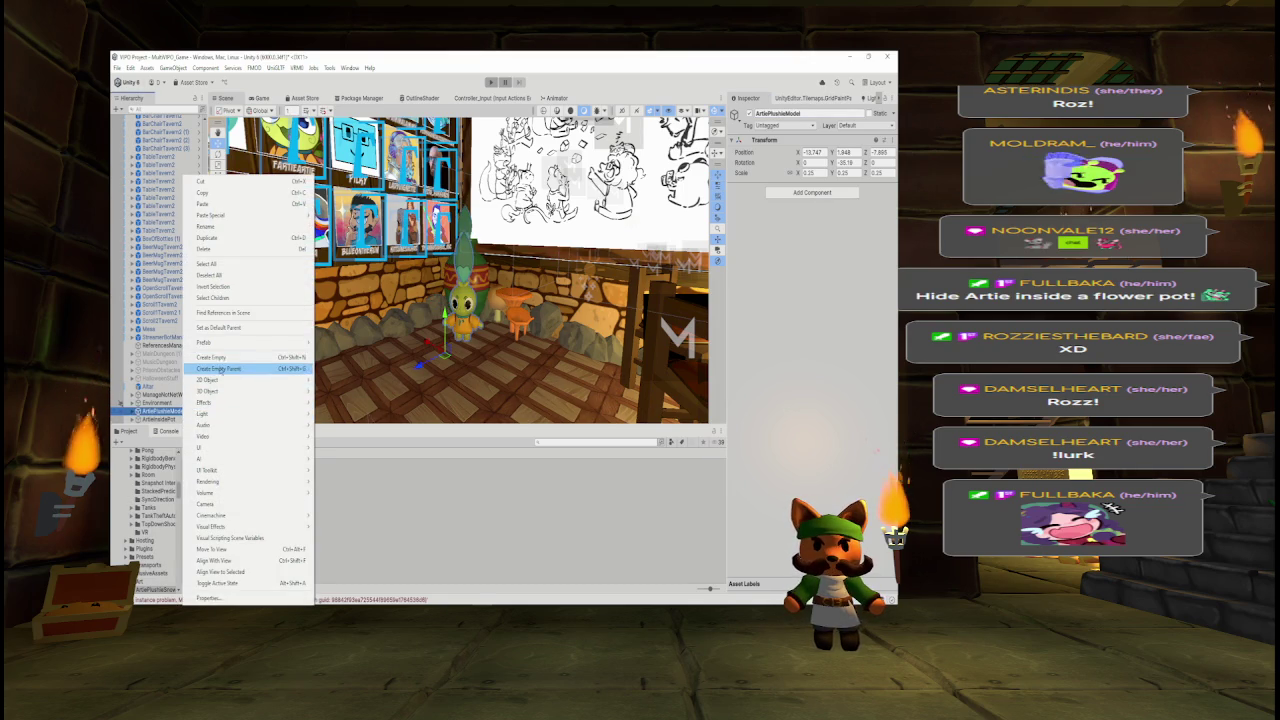
pyautogui.click(218, 369)
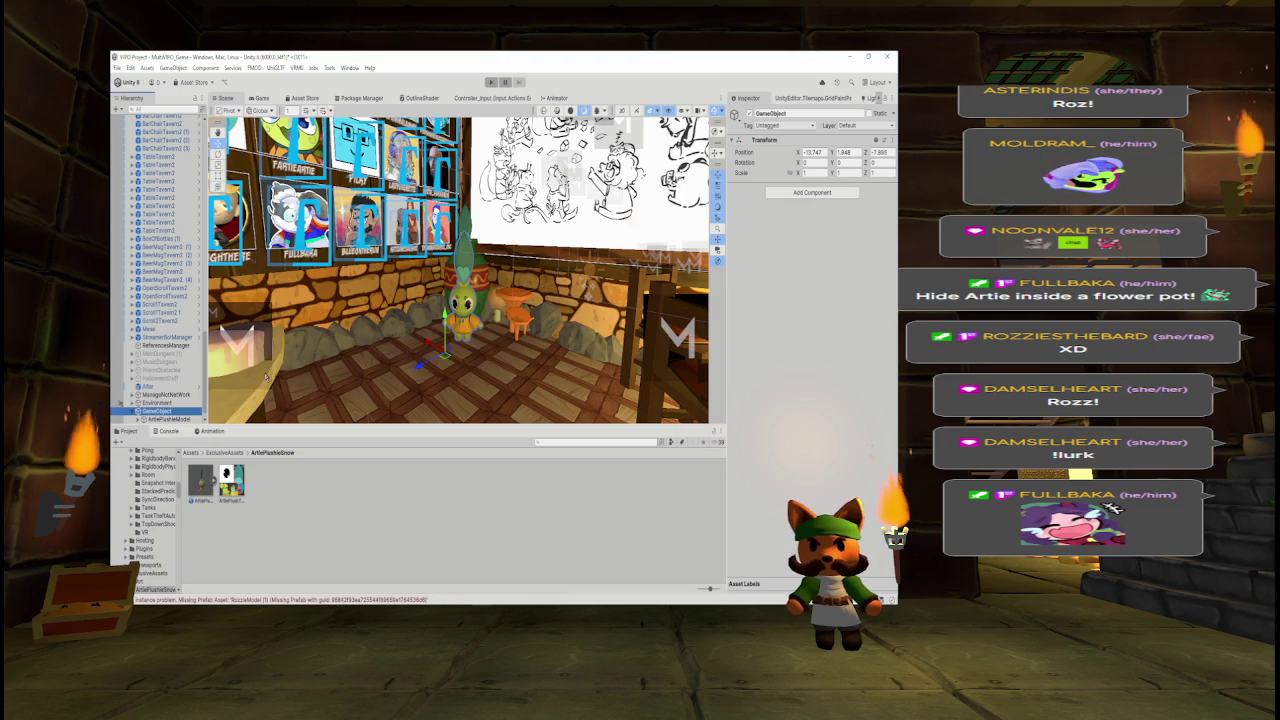
pyautogui.click(165, 418)
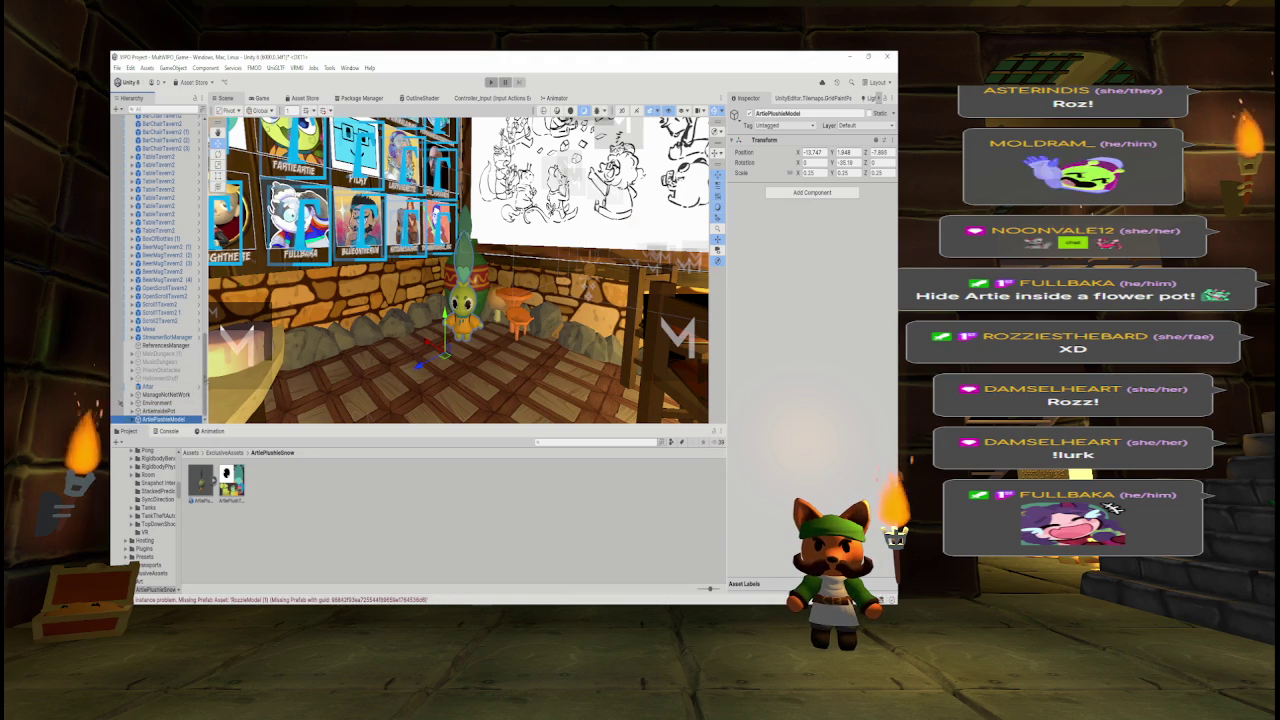
# - Create an empty GameObject from ArtiePlushieModel and move it out of its children, beside the plushies
pyautogui.moveTo(216, 427); pyautogui.dragTo(216, 538)
pyautogui.scroll(-15, 160, 325)
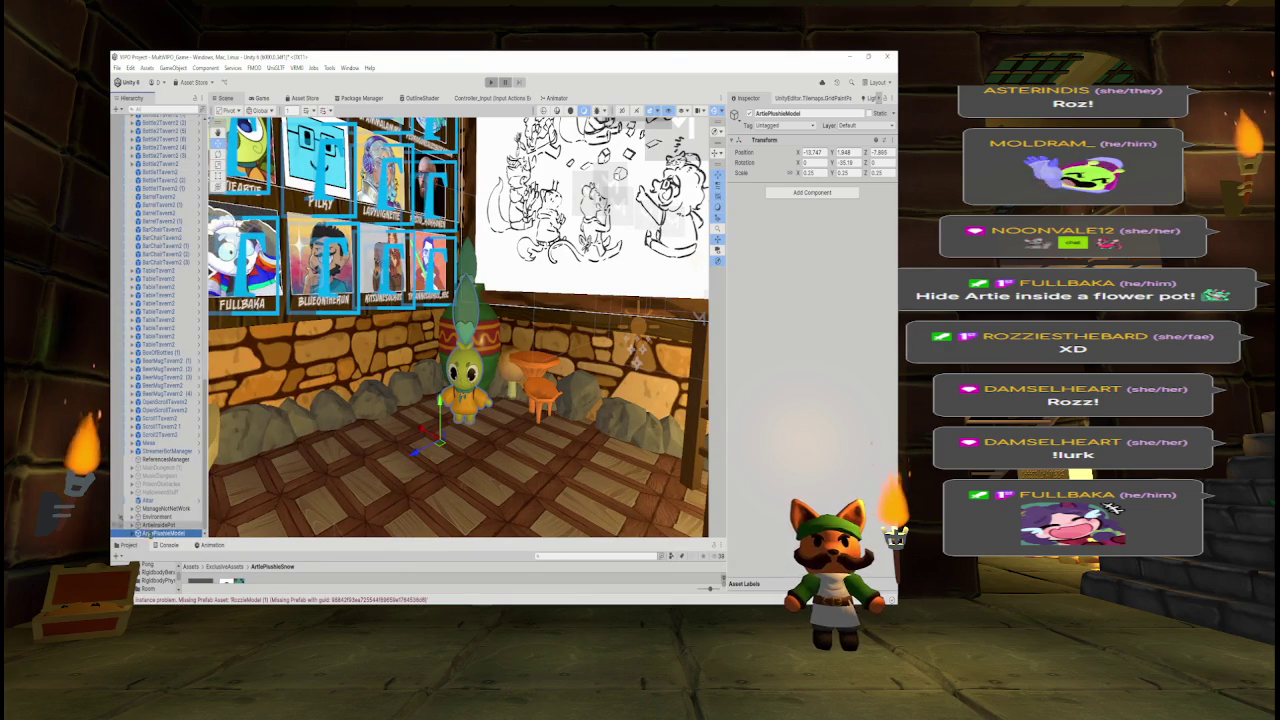
pyautogui.rightClick(131, 534)
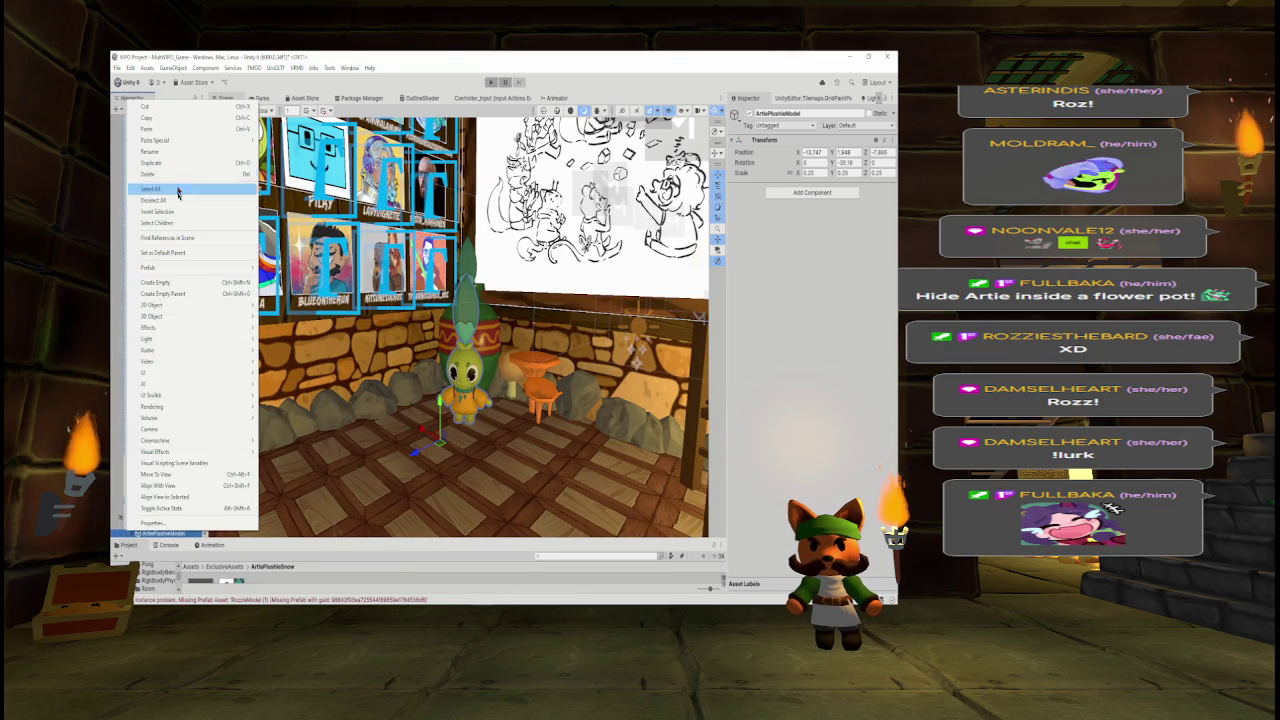
pyautogui.click(173, 284)
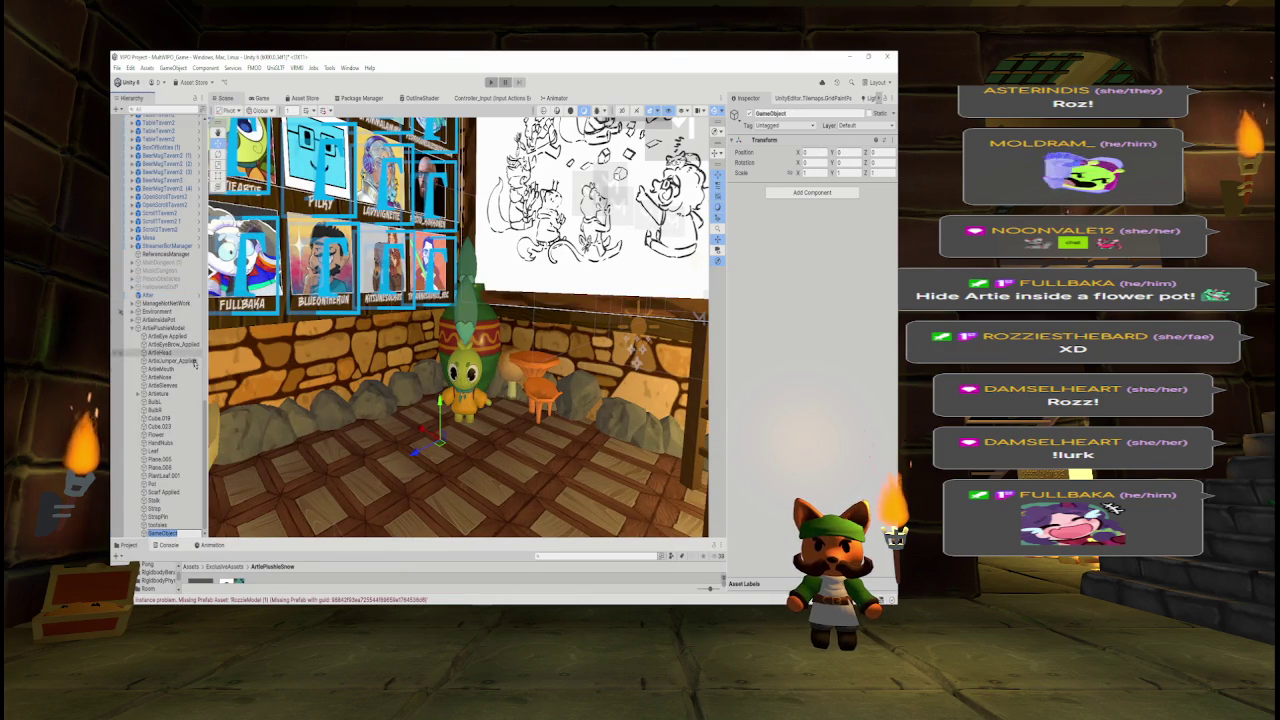
pyautogui.moveTo(166, 532)
pyautogui.mouseDown()
pyautogui.moveTo(182, 328)
pyautogui.moveTo(151, 331)
pyautogui.mouseUp()
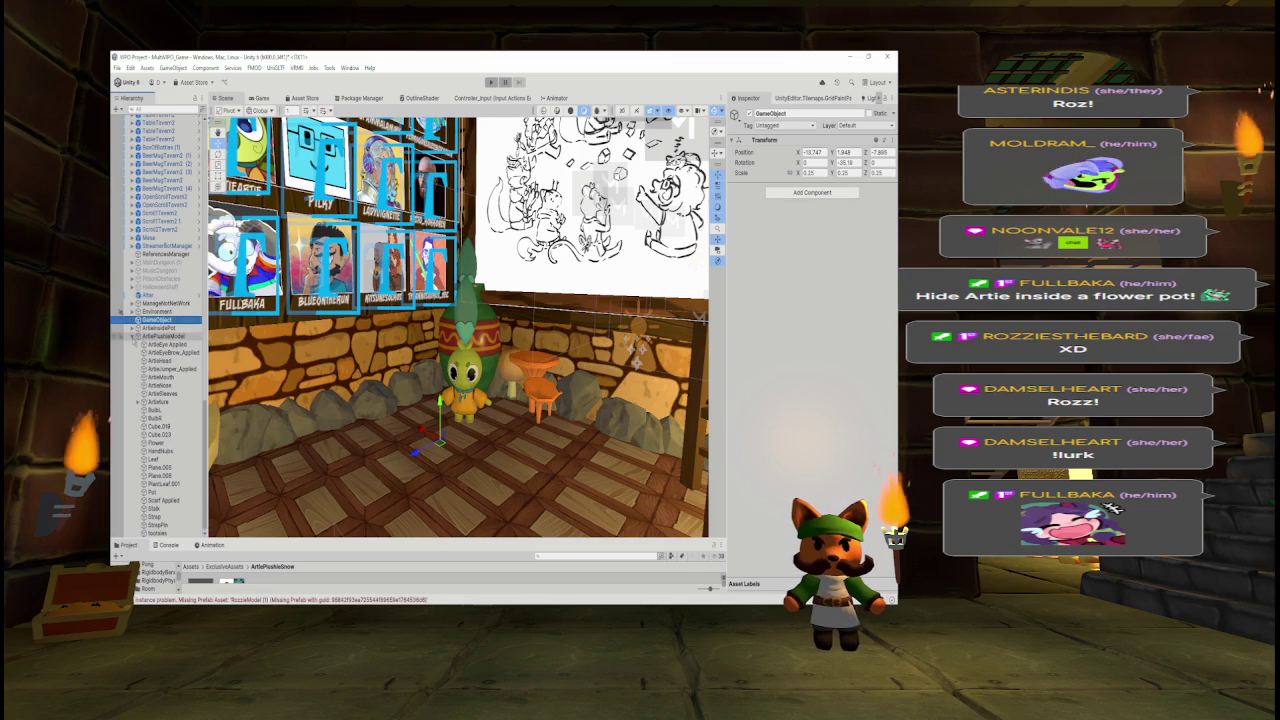
pyautogui.click(137, 336)
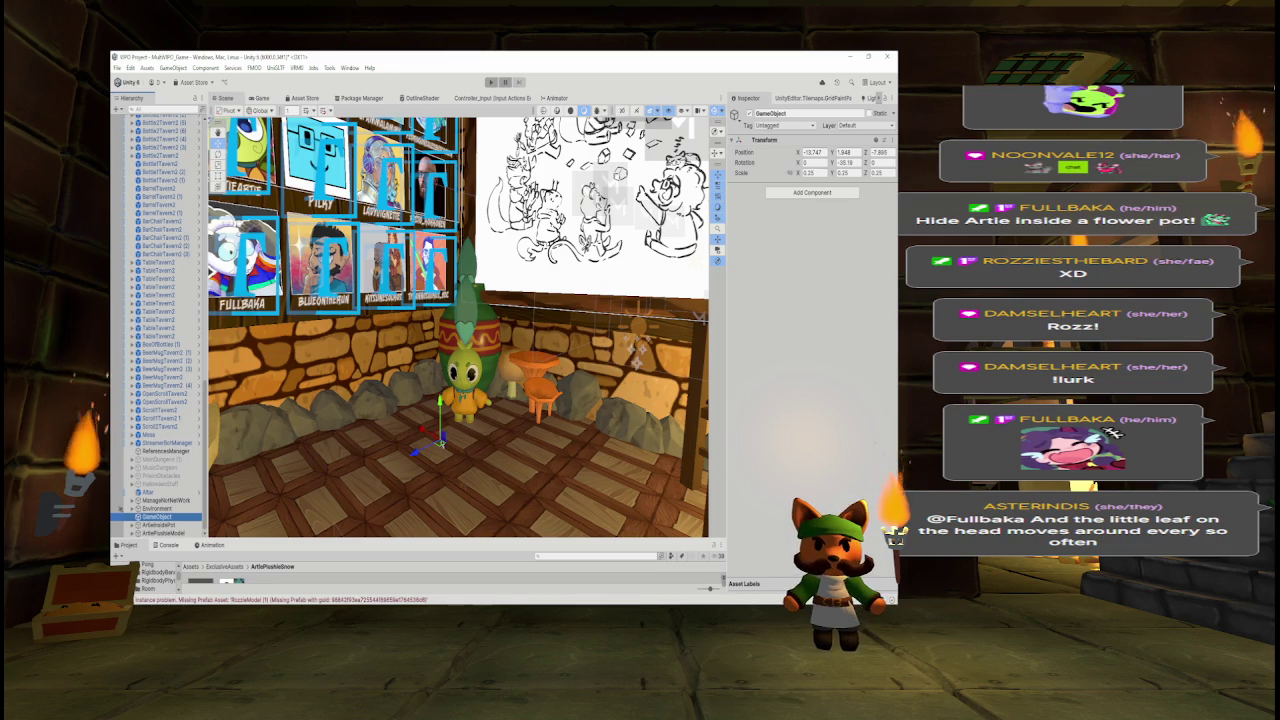
pyautogui.moveTo(442, 440)
pyautogui.mouseDown()
pyautogui.moveTo(450, 425)
pyautogui.moveTo(392, 442)
pyautogui.moveTo(383, 328)
pyautogui.moveTo(365, 390)
pyautogui.moveTo(428, 380)
pyautogui.moveTo(346, 372)
pyautogui.moveTo(257, 400)
pyautogui.mouseUp()
# - Name the empty object ArtieObject, orbiting the Scene view to face the plushie
pyautogui.scroll(5, 447, 430)
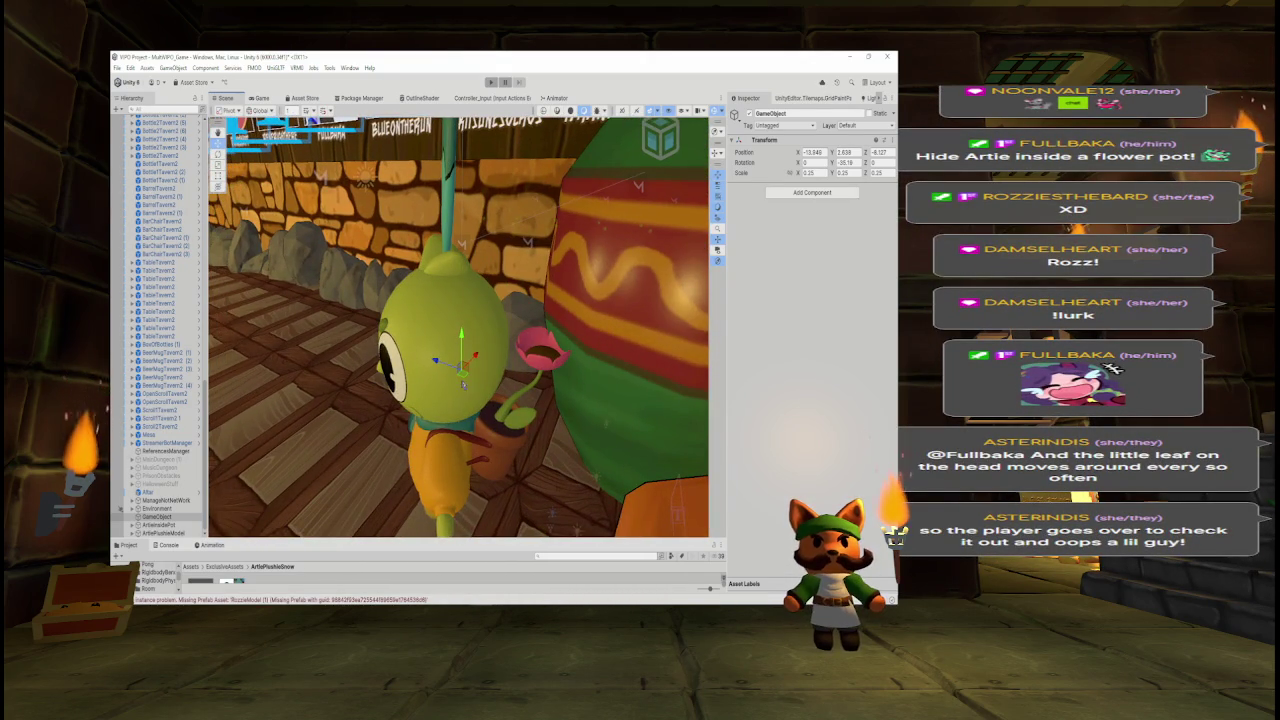
pyautogui.moveTo(440, 375); pyautogui.dragTo(558, 383)
pyautogui.scroll(-5, 558, 383)
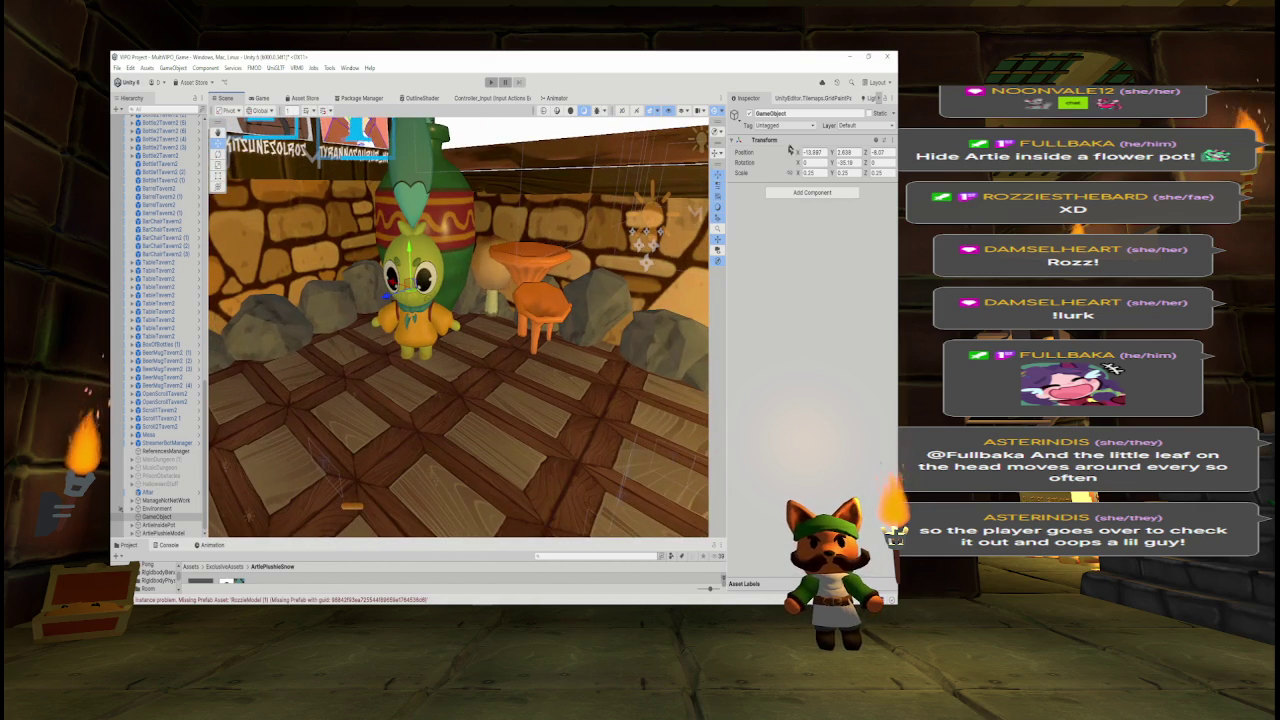
pyautogui.write('Arti')
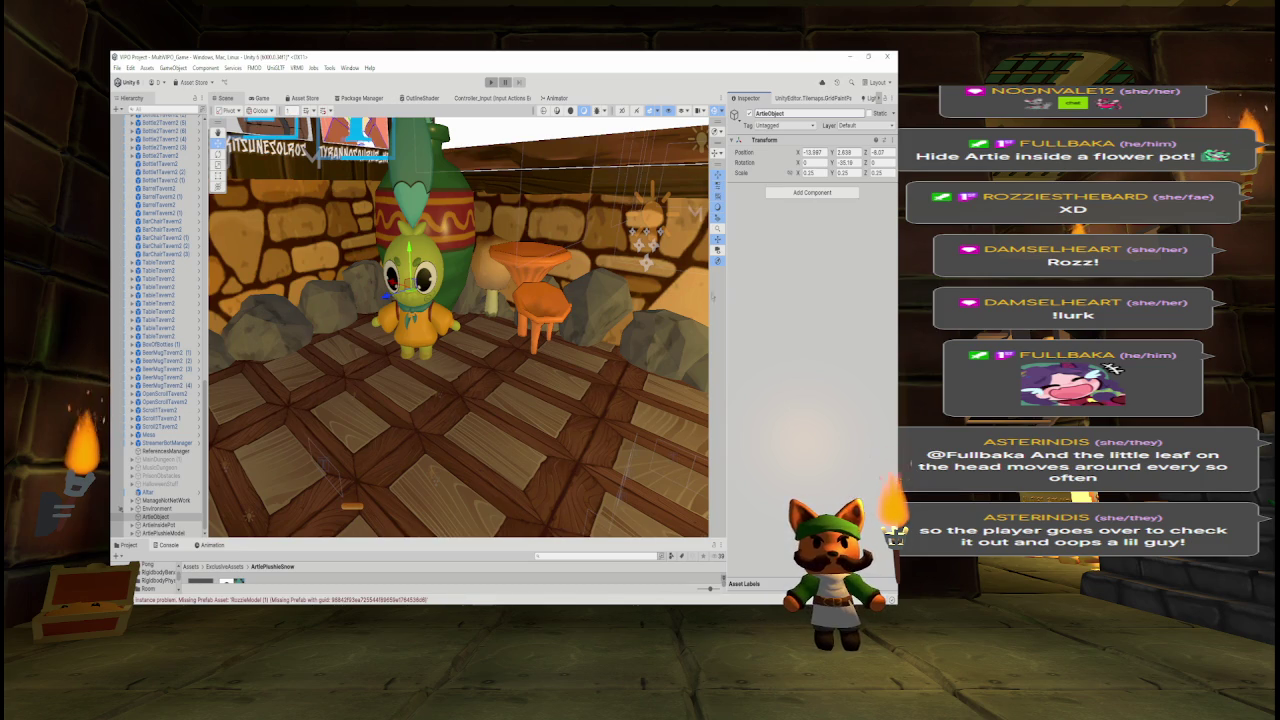
pyautogui.scroll(-5, 446, 273)
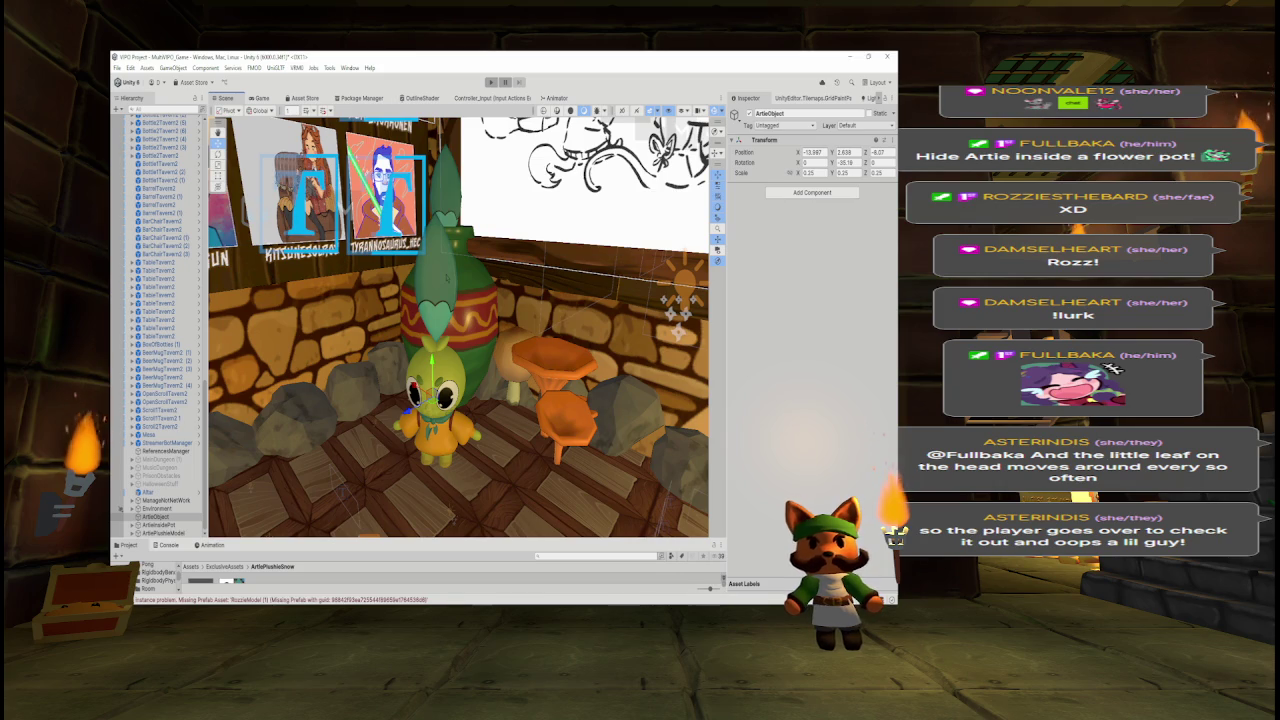
pyautogui.moveTo(476, 275); pyautogui.dragTo(502, 277)
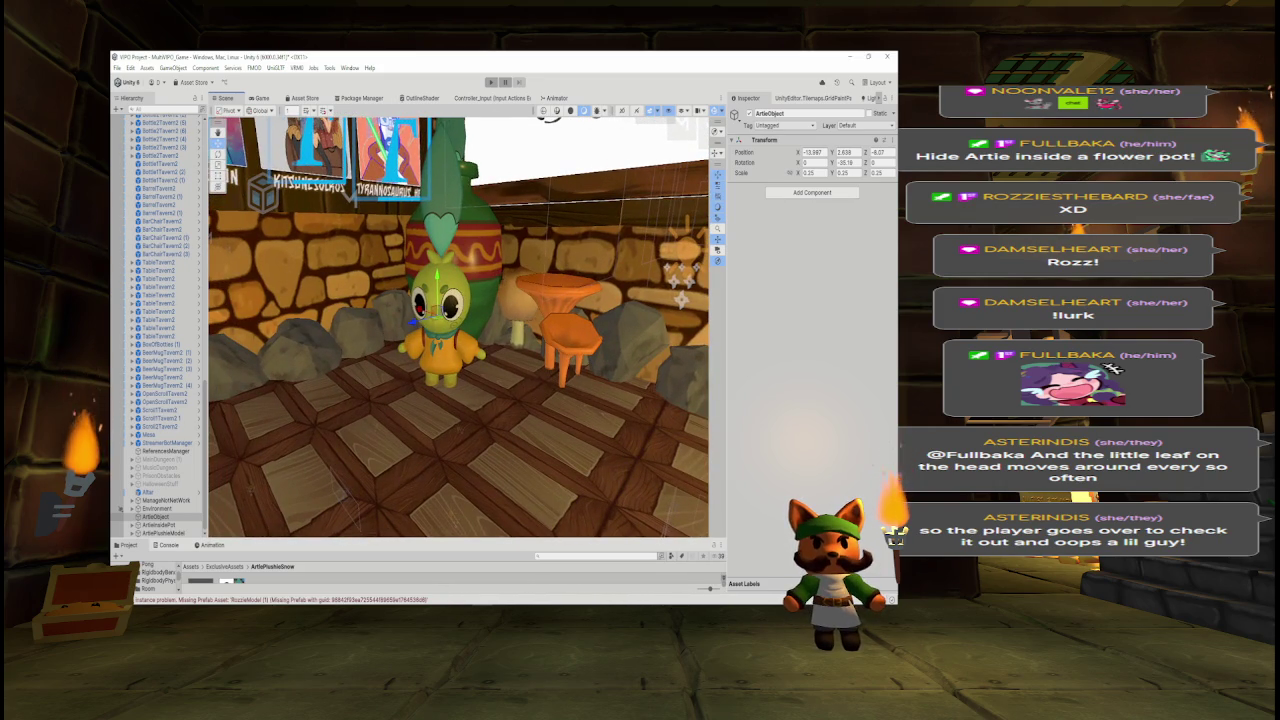
# - Nest ArtiePlushieModel under ArtieObject and nudge ArtieObject slightly along the floor
pyautogui.moveTo(165, 532); pyautogui.dragTo(160, 516)
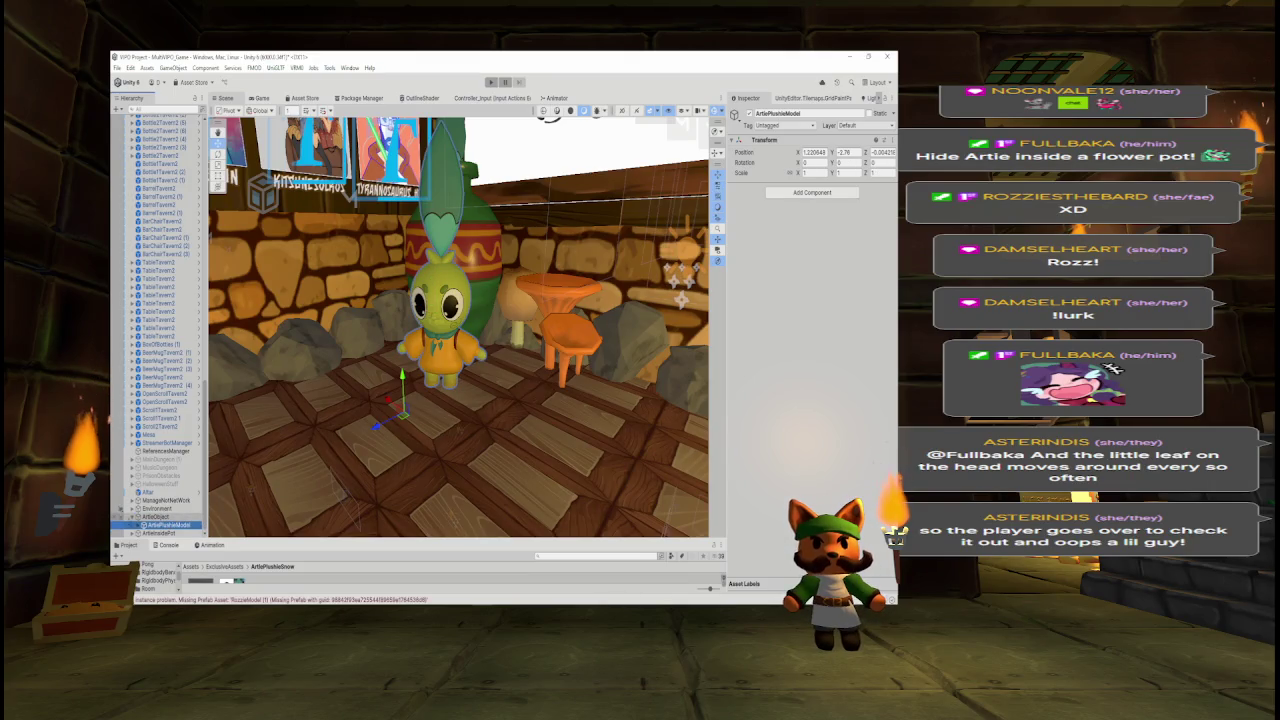
pyautogui.click(150, 516)
pyautogui.moveTo(440, 322); pyautogui.dragTo(438, 320)
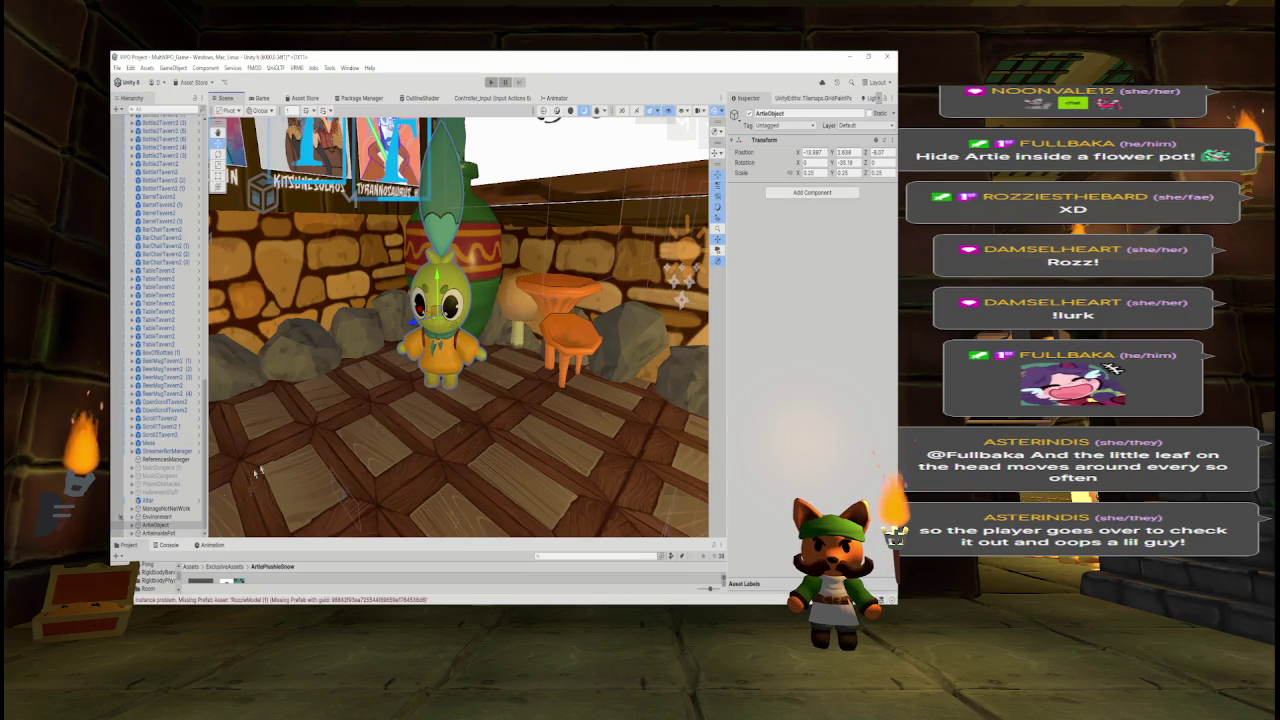
pyautogui.click(795, 193)
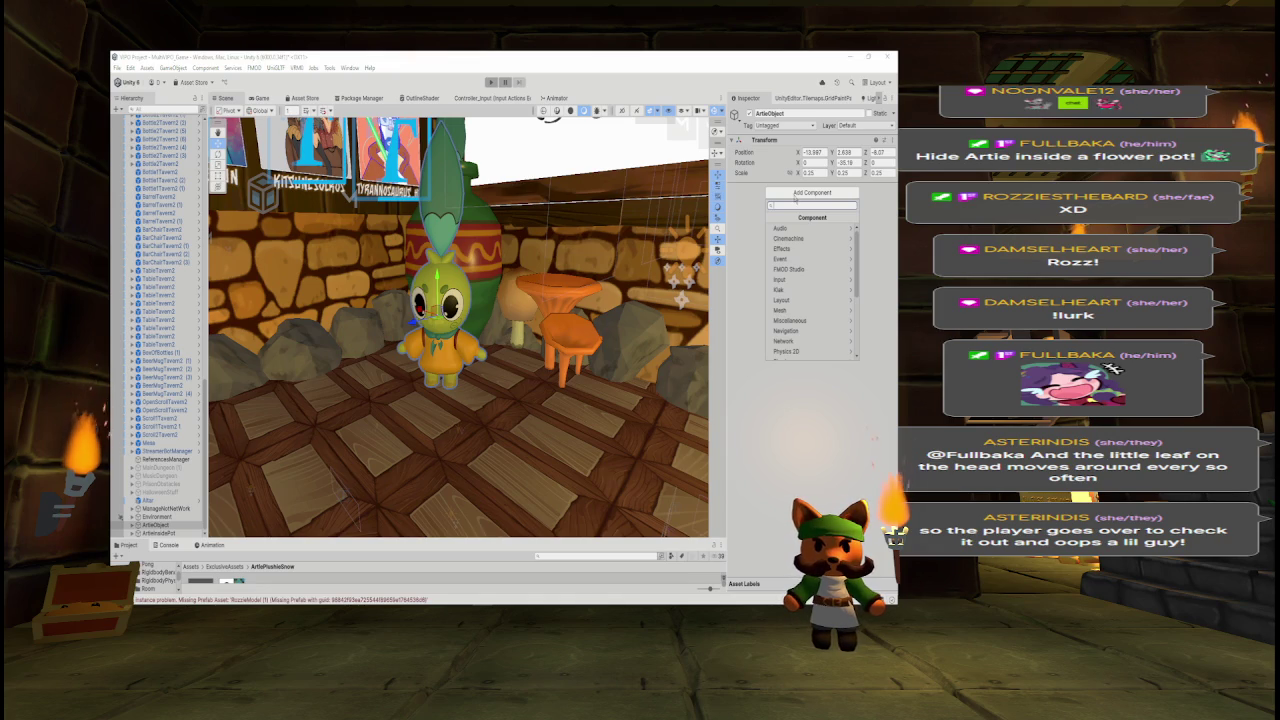
# - Add a Rigidbody component to ArtieObject
pyautogui.write('rigidbody')
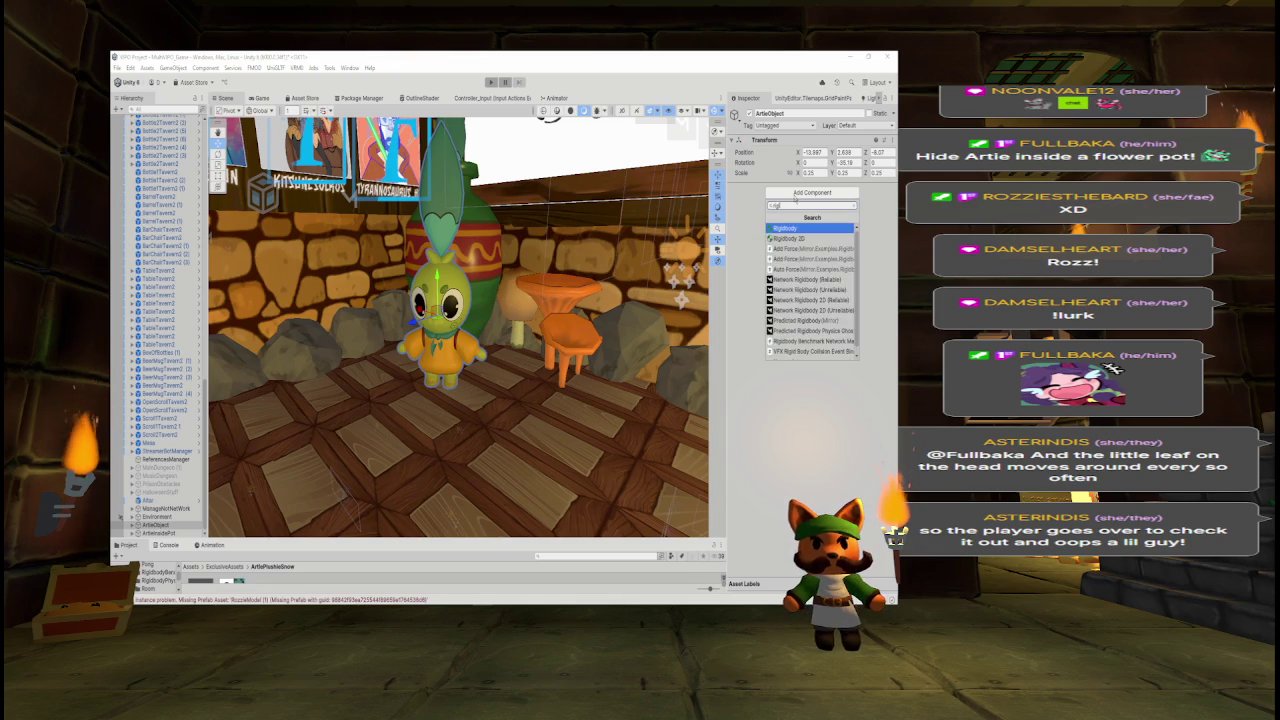
pyautogui.press('Return')
pyautogui.moveTo(500, 320)
pyautogui.mouseDown()
pyautogui.moveTo(467, 283)
pyautogui.moveTo(463, 345)
pyautogui.moveTo(448, 348)
pyautogui.mouseUp()
# - Add a Box Collider component to ArtieObject as well
pyautogui.click(802, 205)
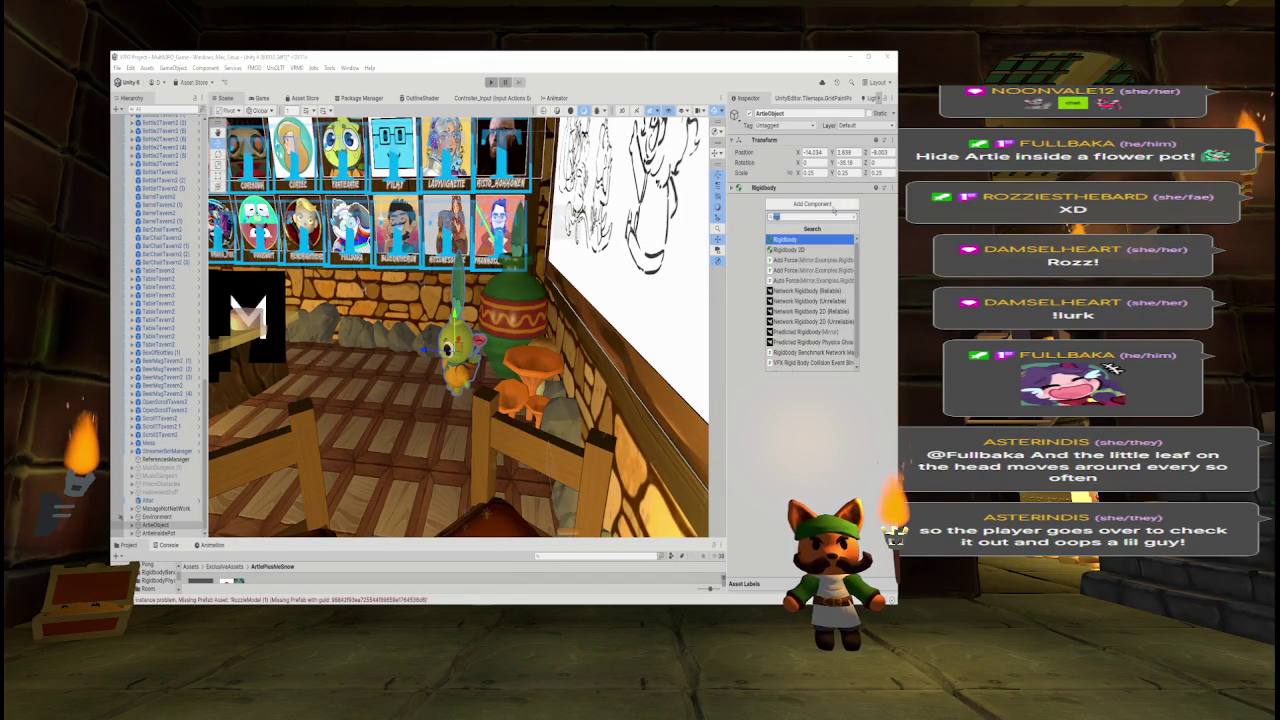
pyautogui.write('box')
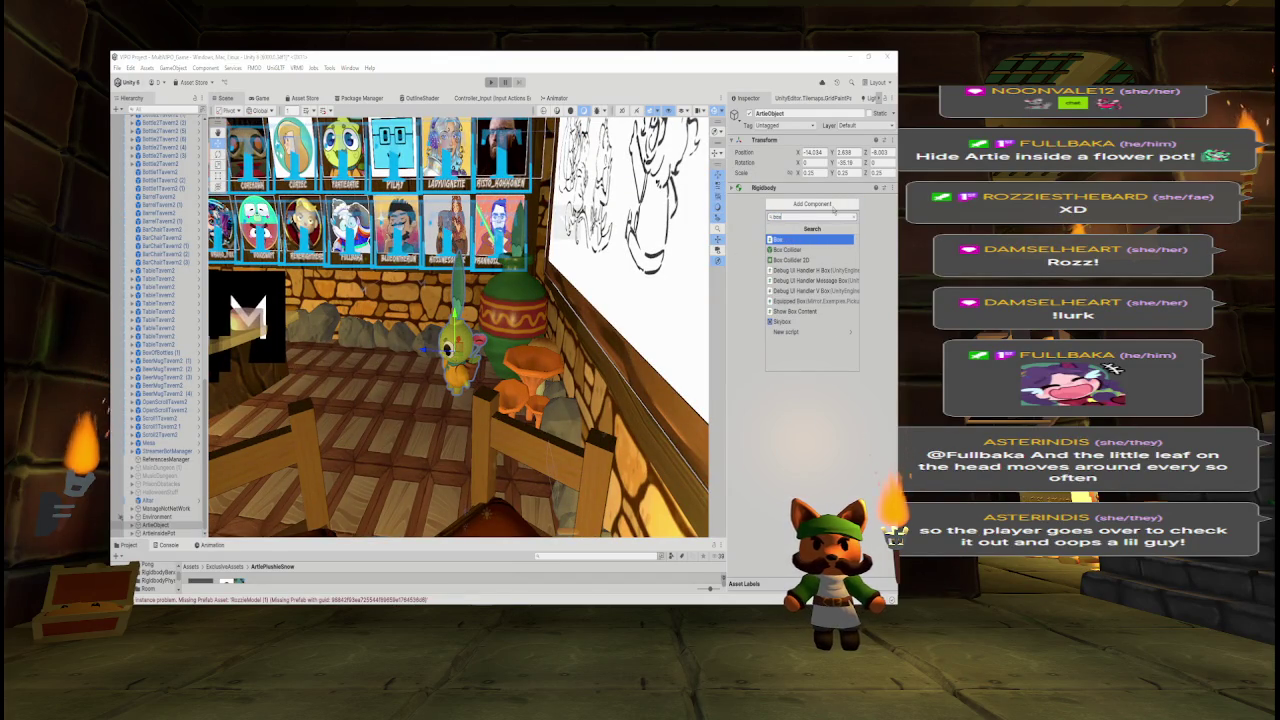
pyautogui.press('Down')
pyautogui.press('Return')
pyautogui.scroll(10, 586, 316)
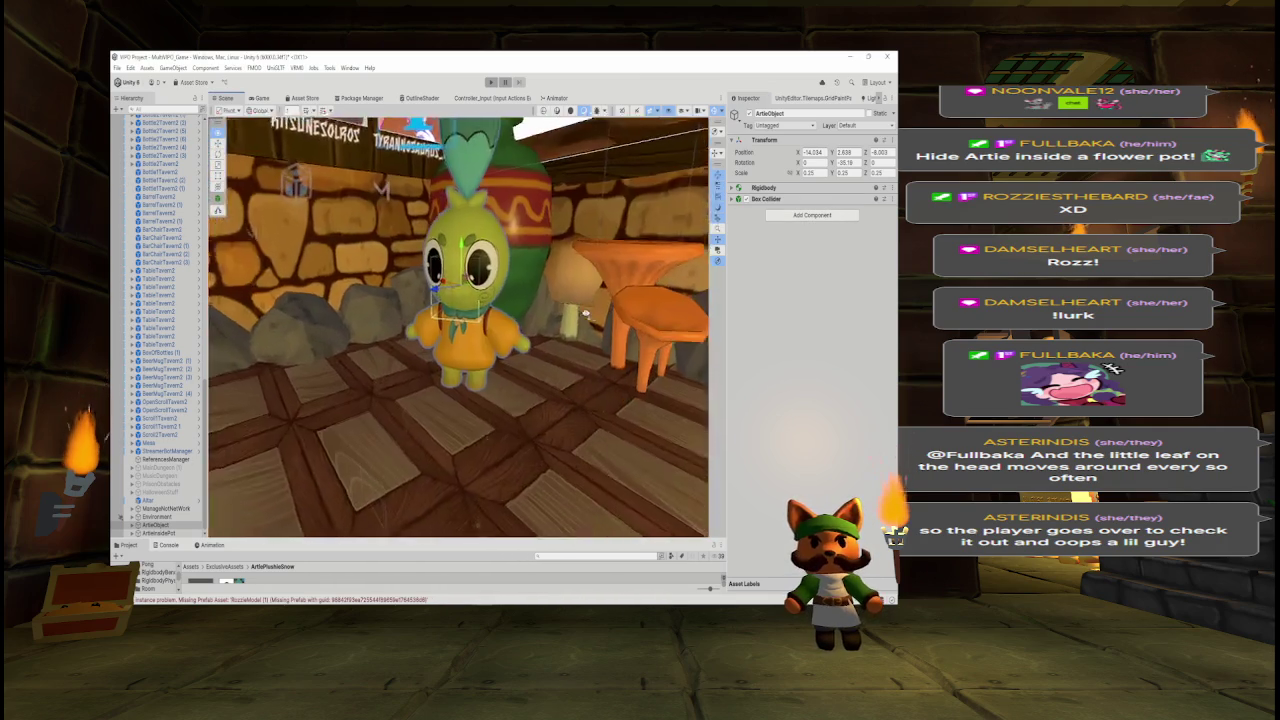
pyautogui.scroll(-5, 614, 306)
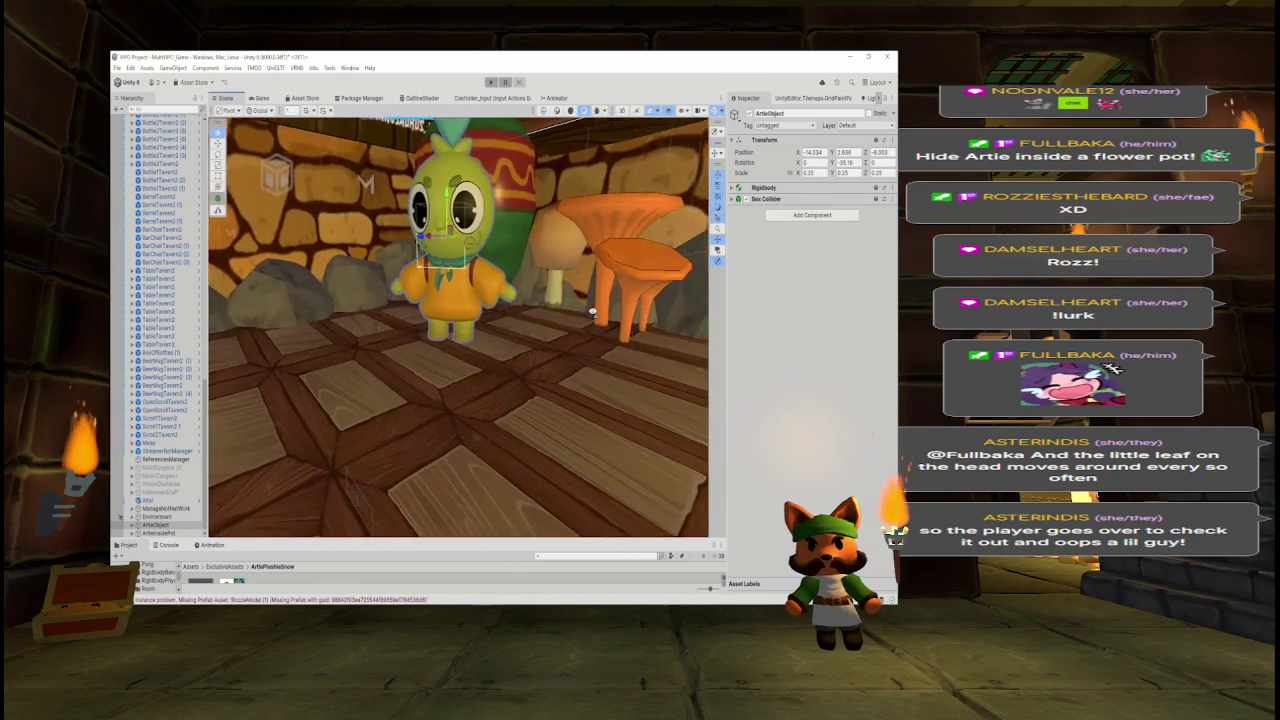
pyautogui.scroll(3, 622, 305)
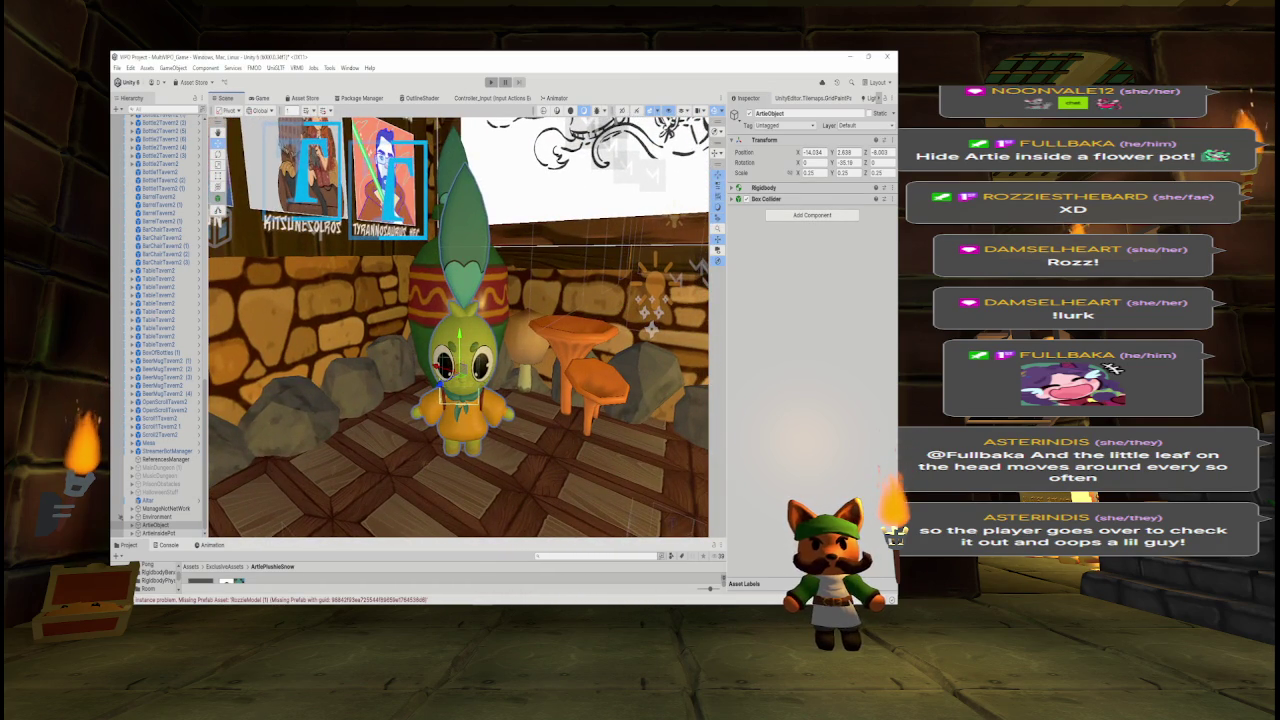
# - Expand the Box Collider and edit its width and X centre offset
pyautogui.click(737, 199)
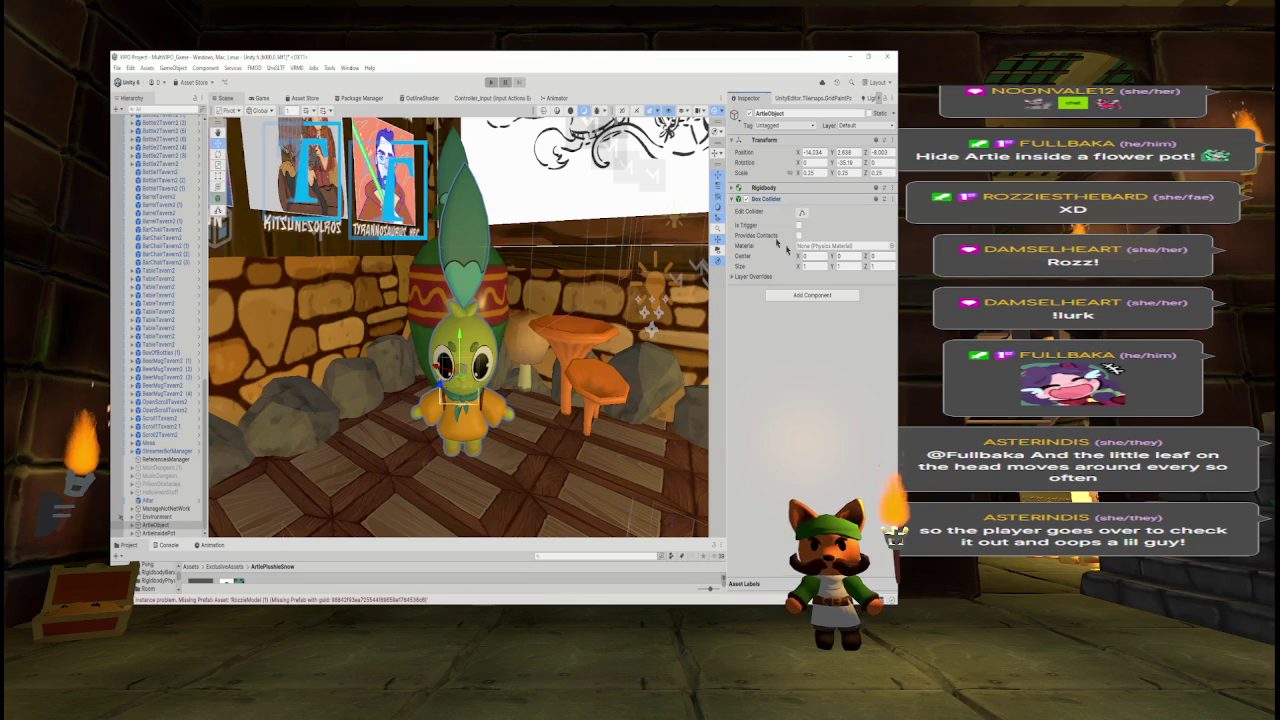
pyautogui.click(831, 267)
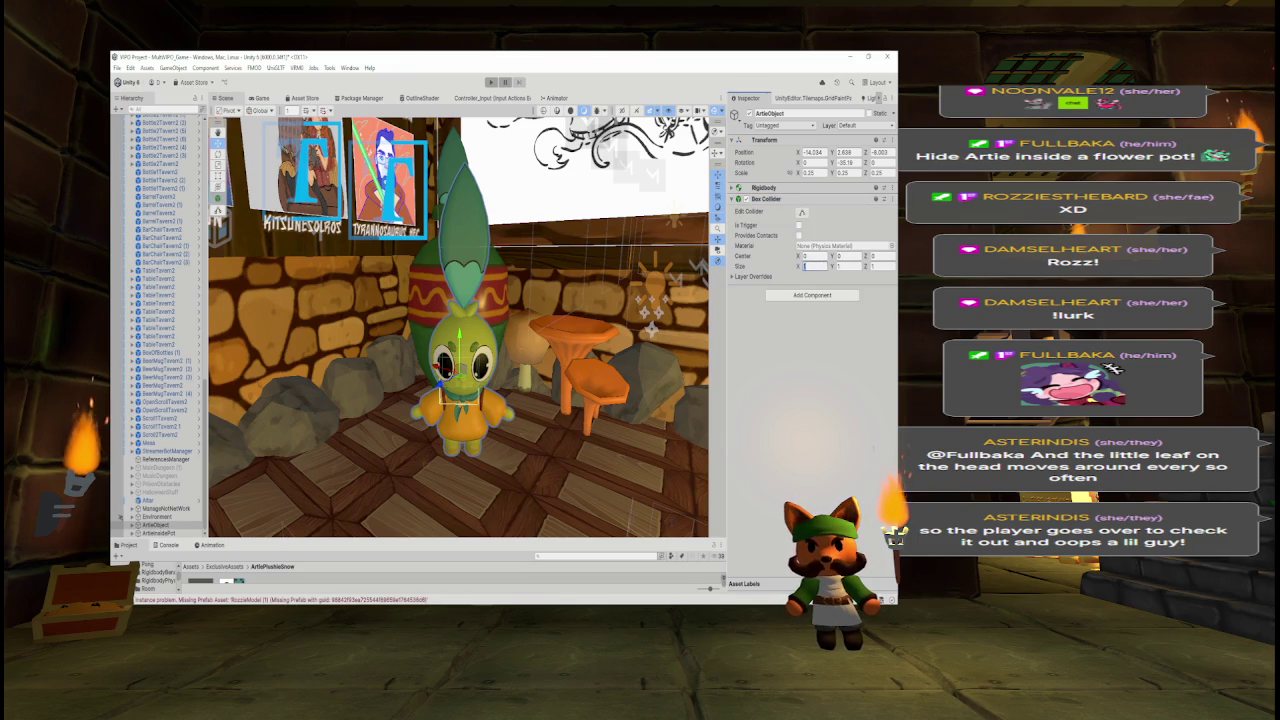
pyautogui.write('1')
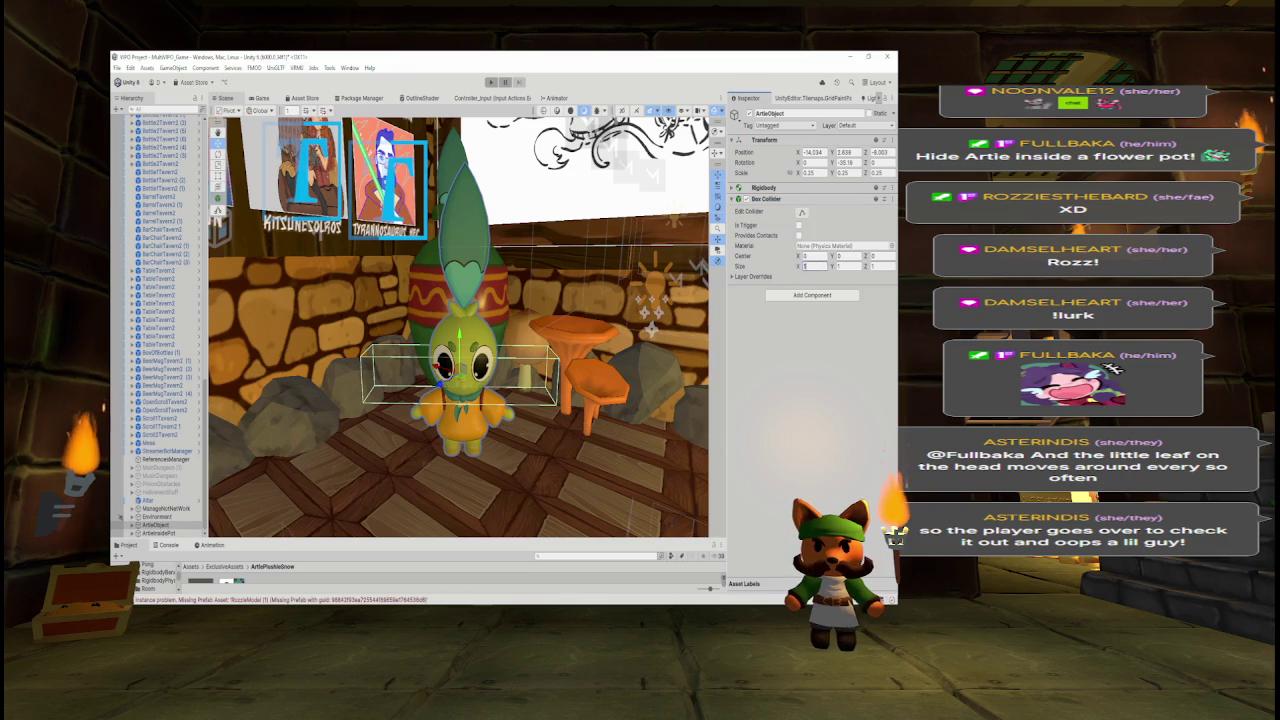
pyautogui.press('BackSpace')
pyautogui.write('0.5')
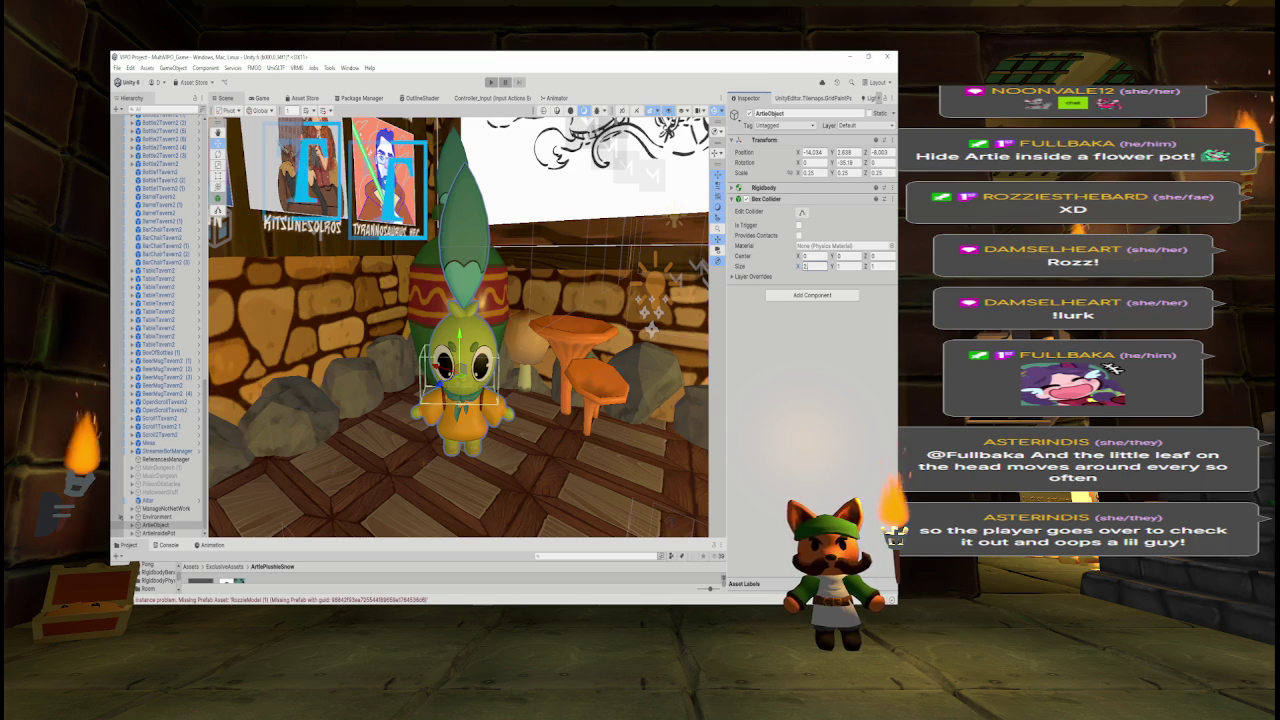
pyautogui.click(812, 256)
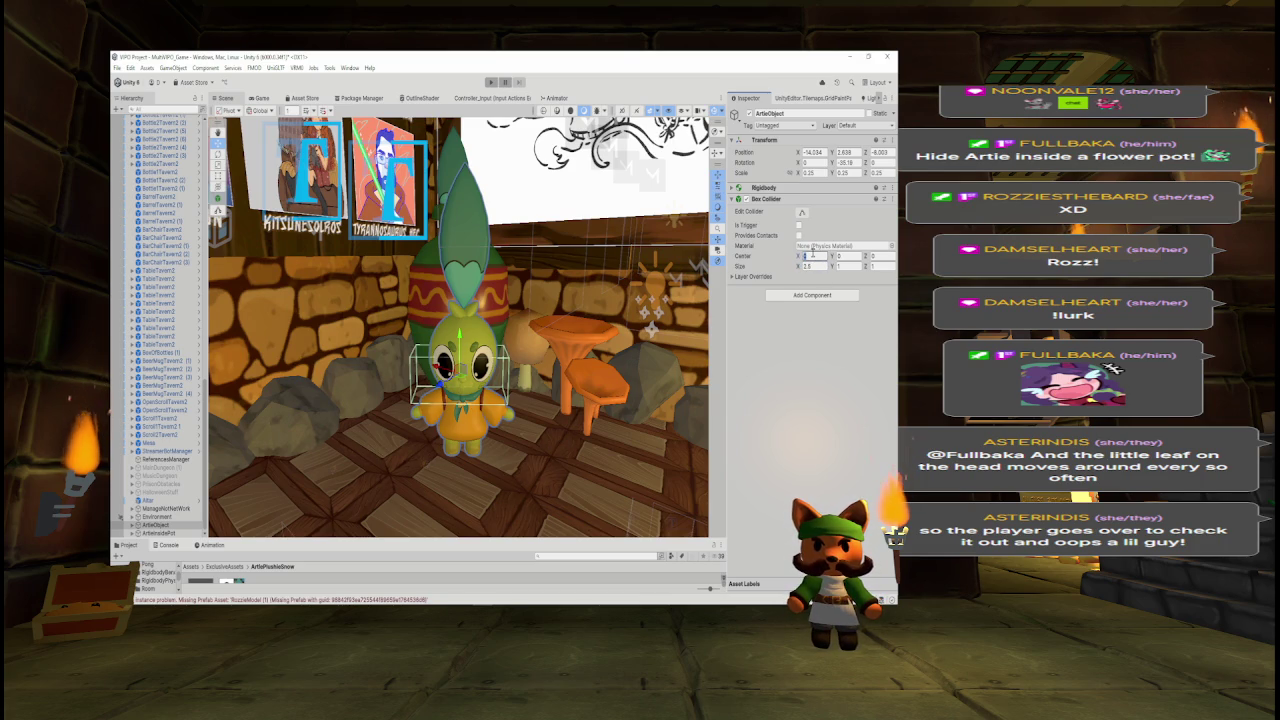
pyautogui.write('1')
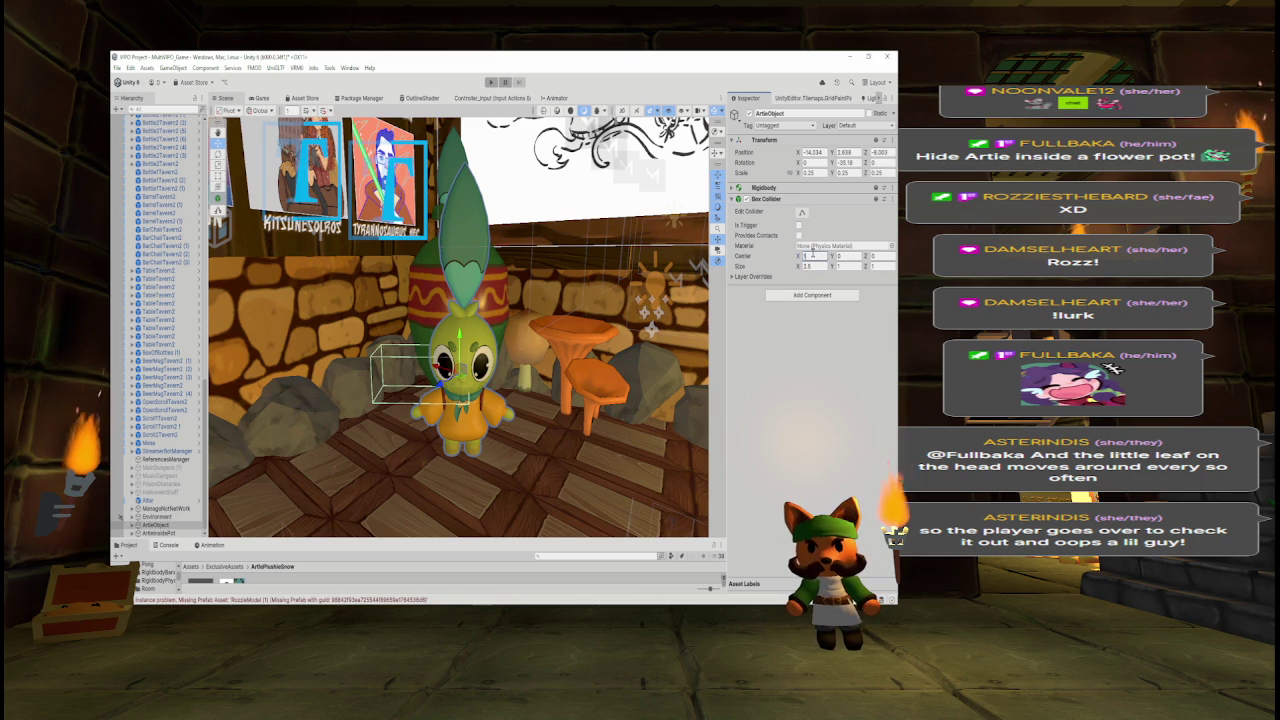
pyautogui.press('BackSpace')
pyautogui.write('-0')
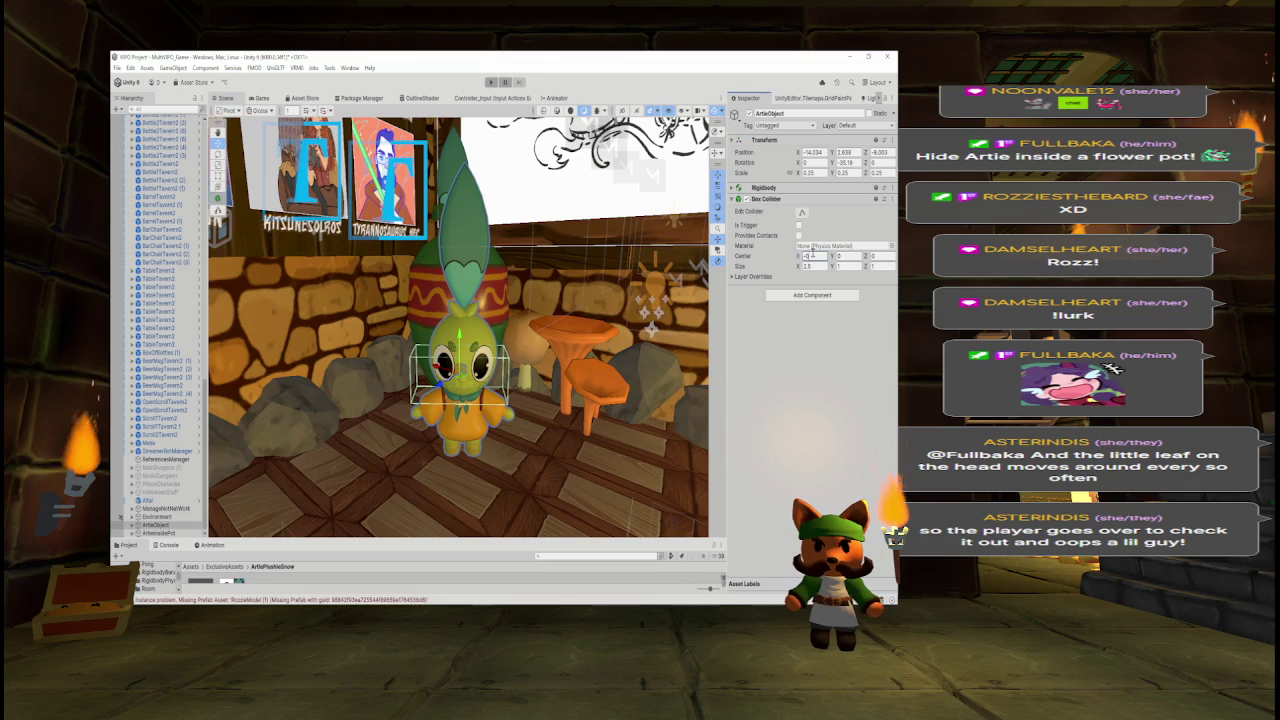
pyautogui.write('.5')
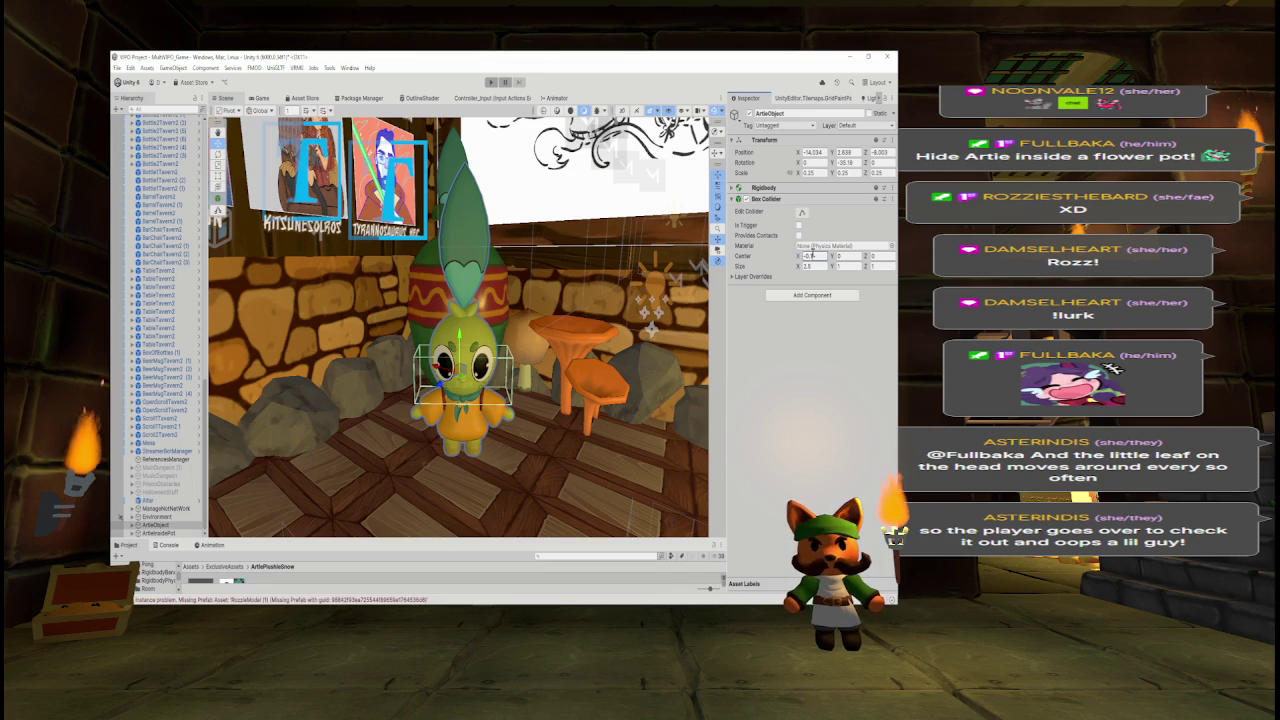
# - Set the collider's width and height to 2.75, framing Artie in the Scene view
pyautogui.moveTo(470, 390)
pyautogui.mouseDown()
pyautogui.moveTo(500, 383)
pyautogui.moveTo(469, 374)
pyautogui.moveTo(560, 378)
pyautogui.mouseUp()
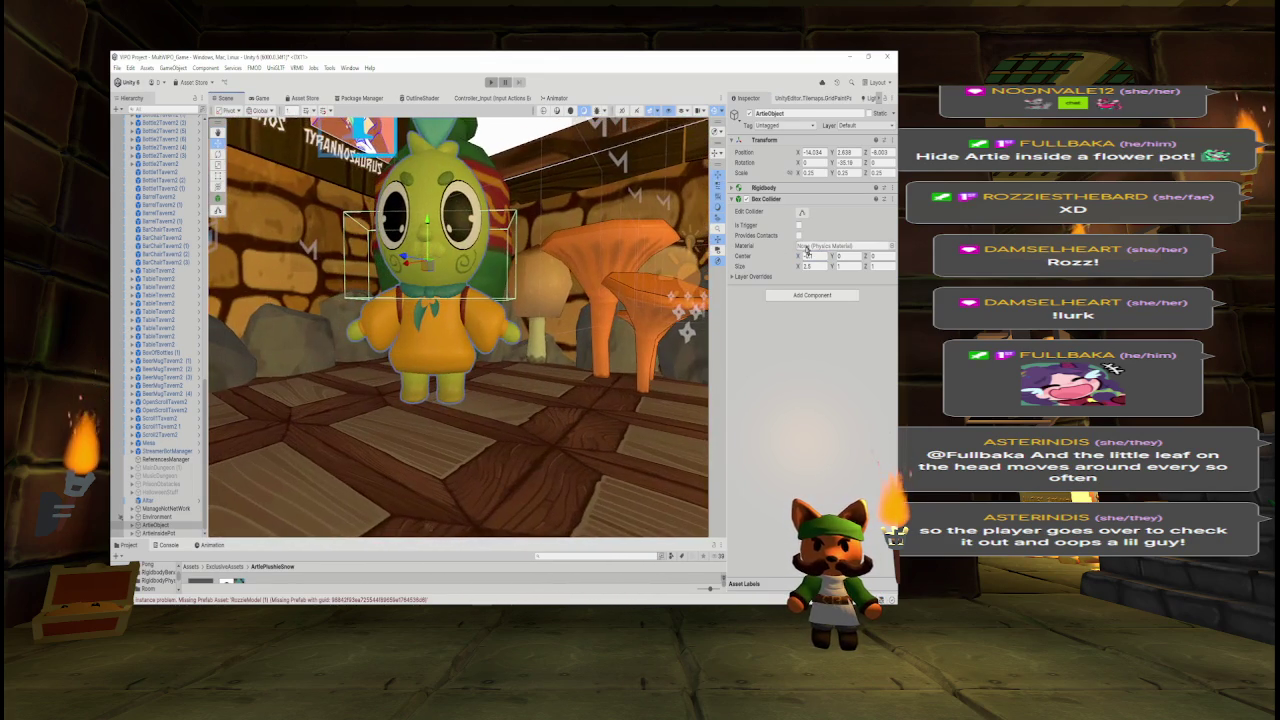
pyautogui.press('Return')
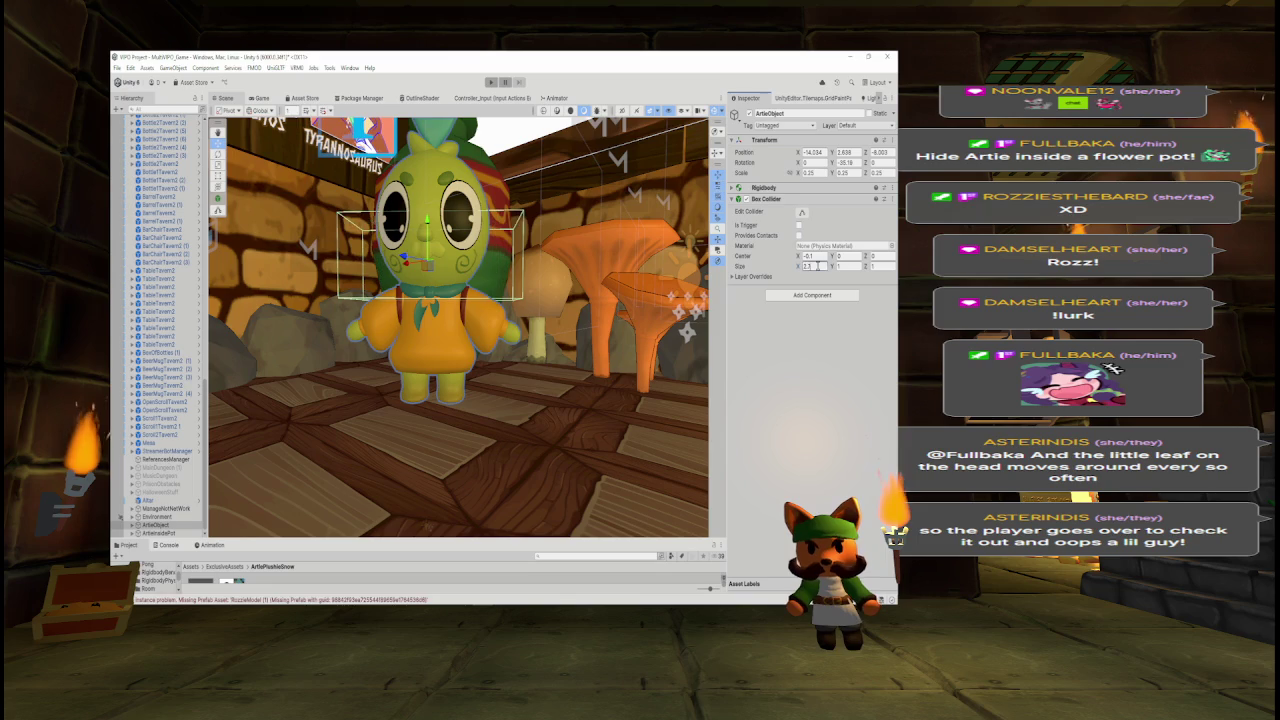
pyautogui.press('f')
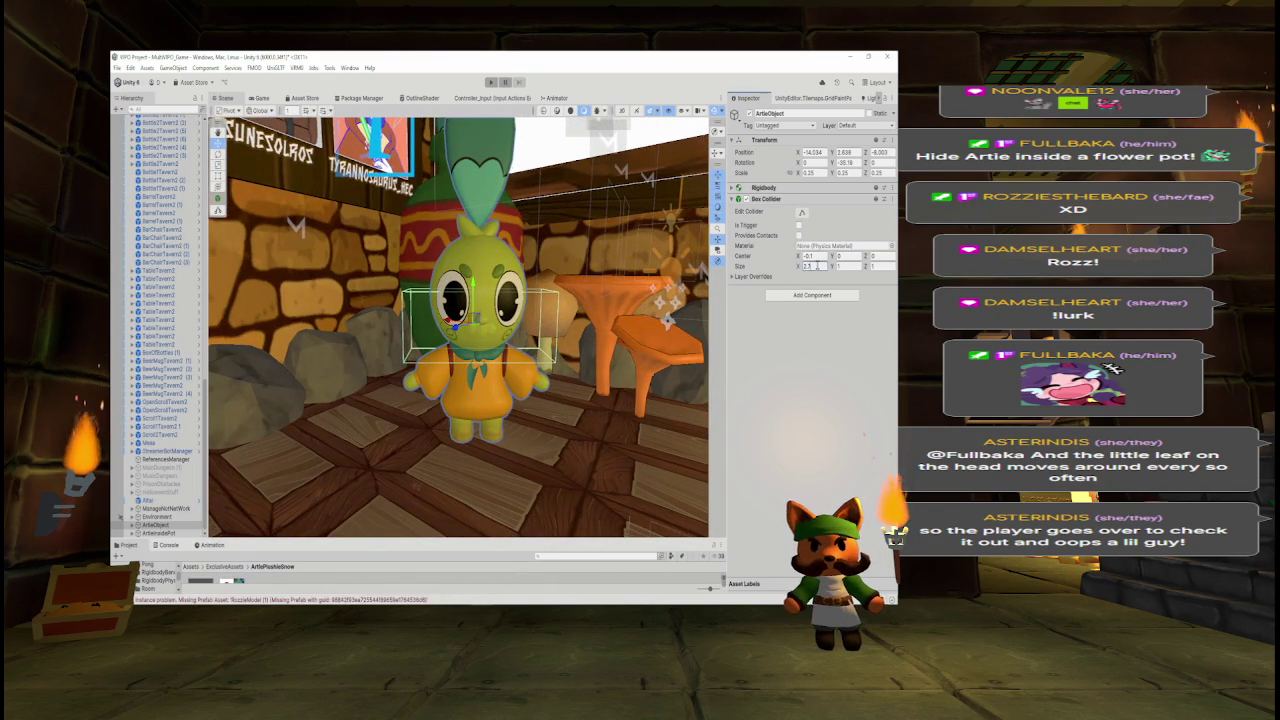
pyautogui.write('2.75')
pyautogui.moveTo(470, 330)
pyautogui.mouseDown()
pyautogui.moveTo(505, 300)
pyautogui.moveTo(485, 307)
pyautogui.mouseUp()
pyautogui.click(848, 266)
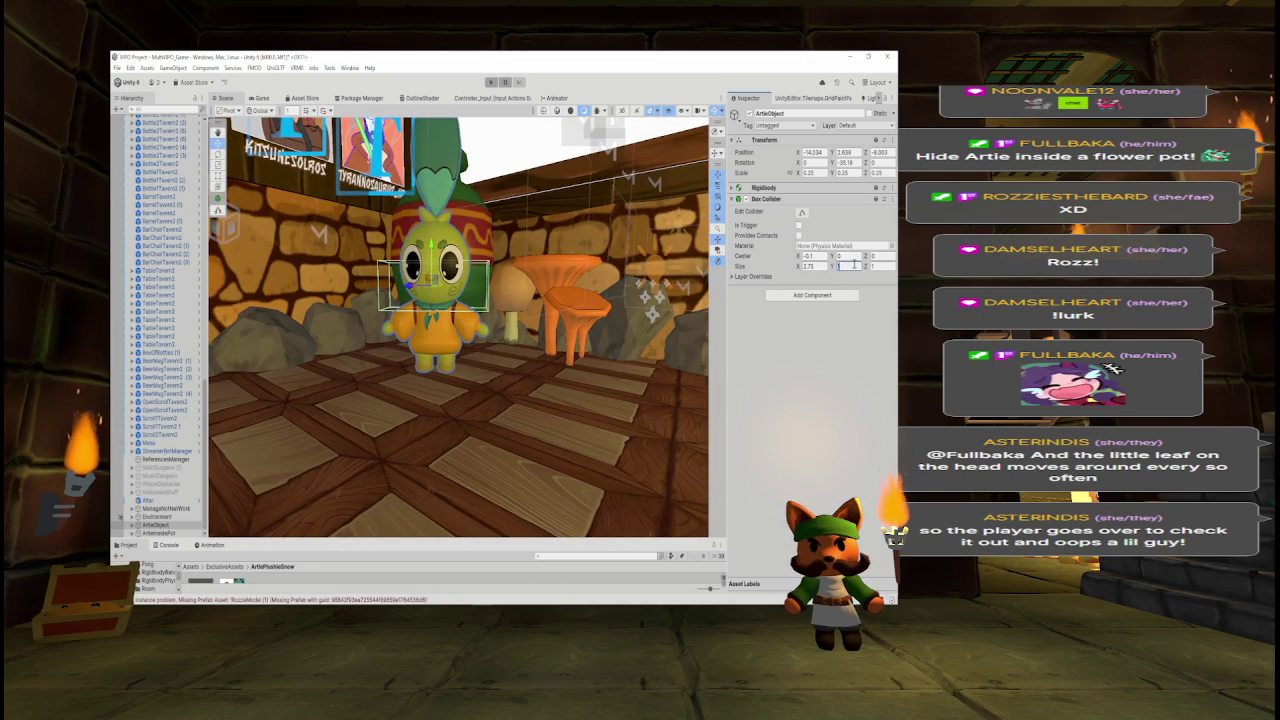
pyautogui.moveTo(412, 300)
pyautogui.mouseDown()
pyautogui.moveTo(405, 286)
pyautogui.moveTo(415, 312)
pyautogui.mouseUp()
pyautogui.click(848, 266)
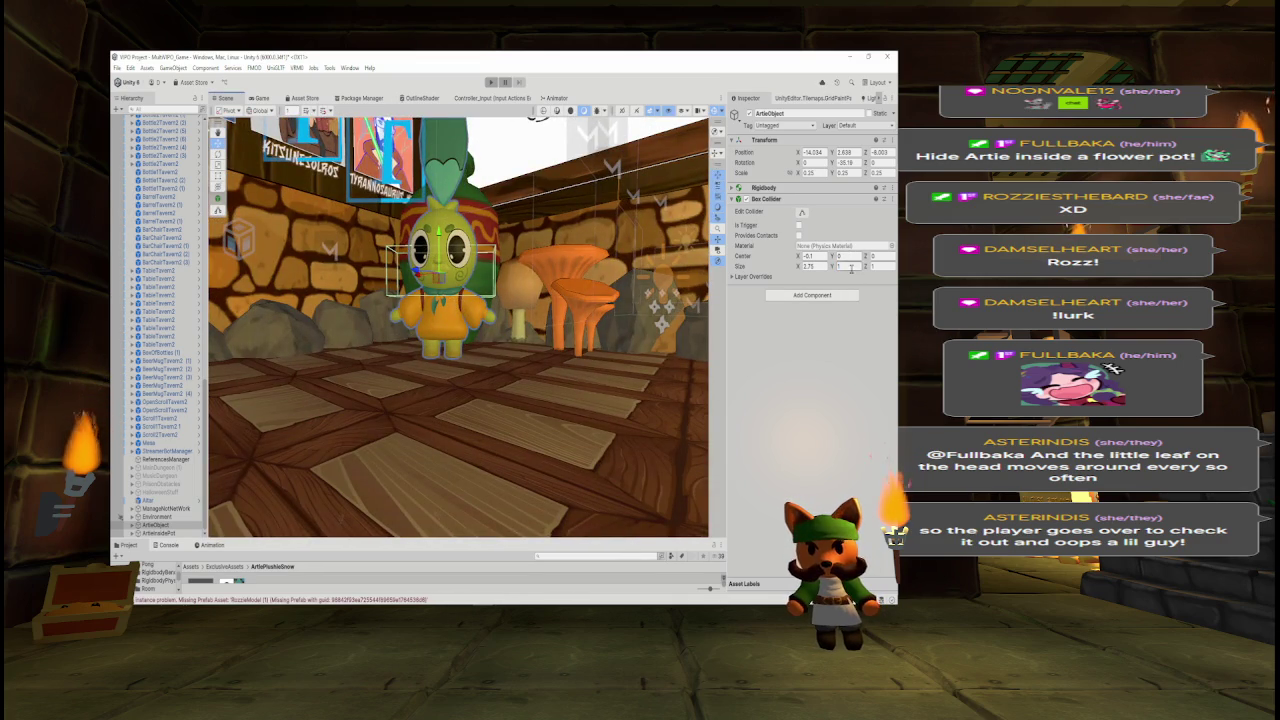
pyautogui.write('2')
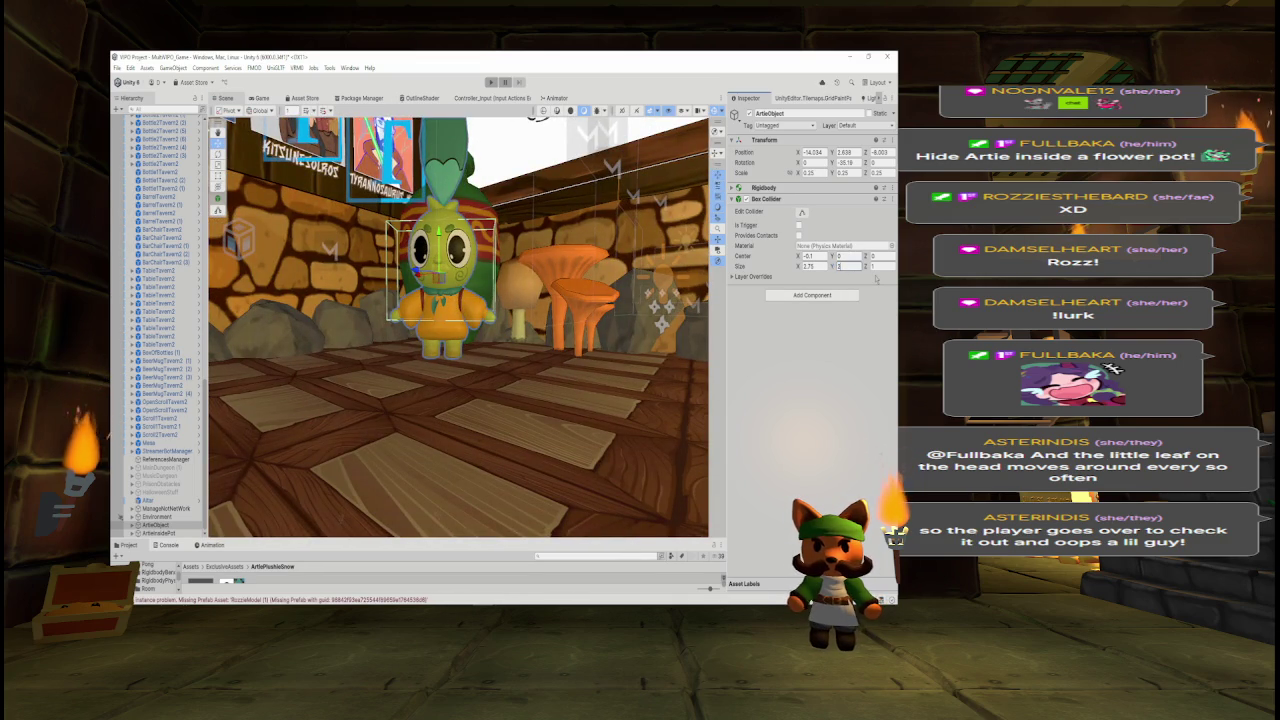
pyautogui.write('.75')
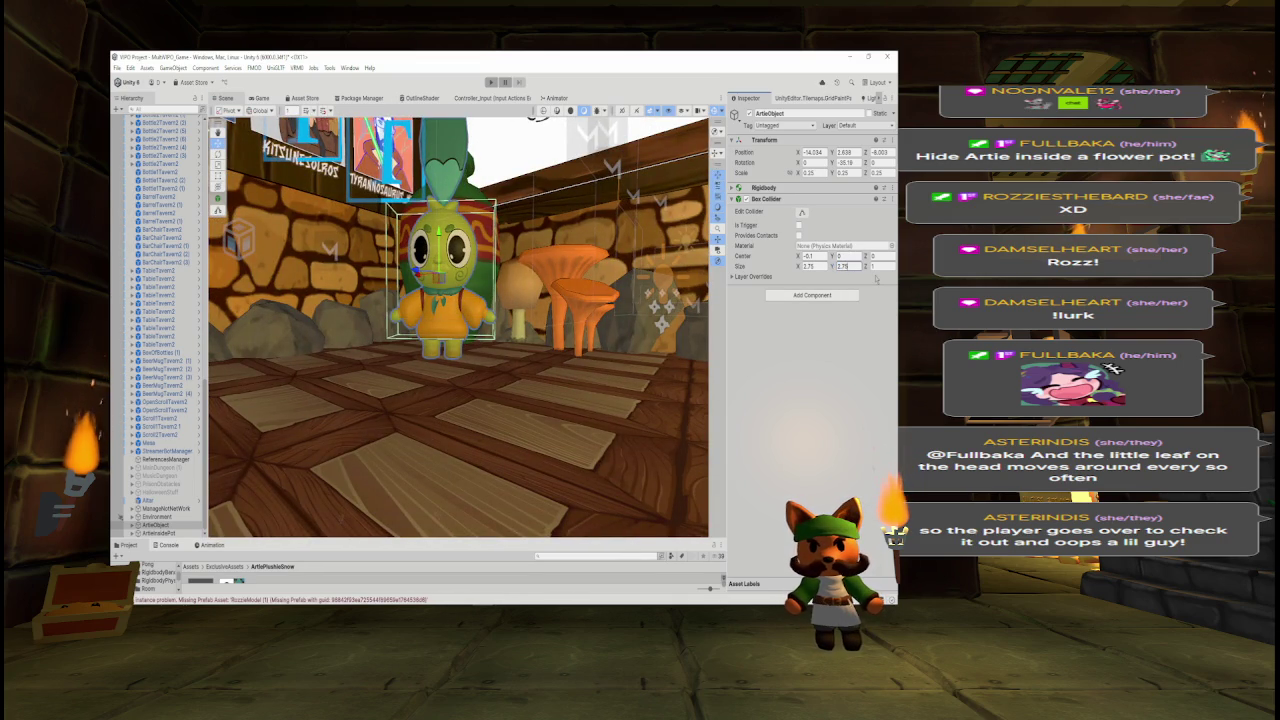
# - Lower the collider's centre height to about -0.2
pyautogui.click(846, 256)
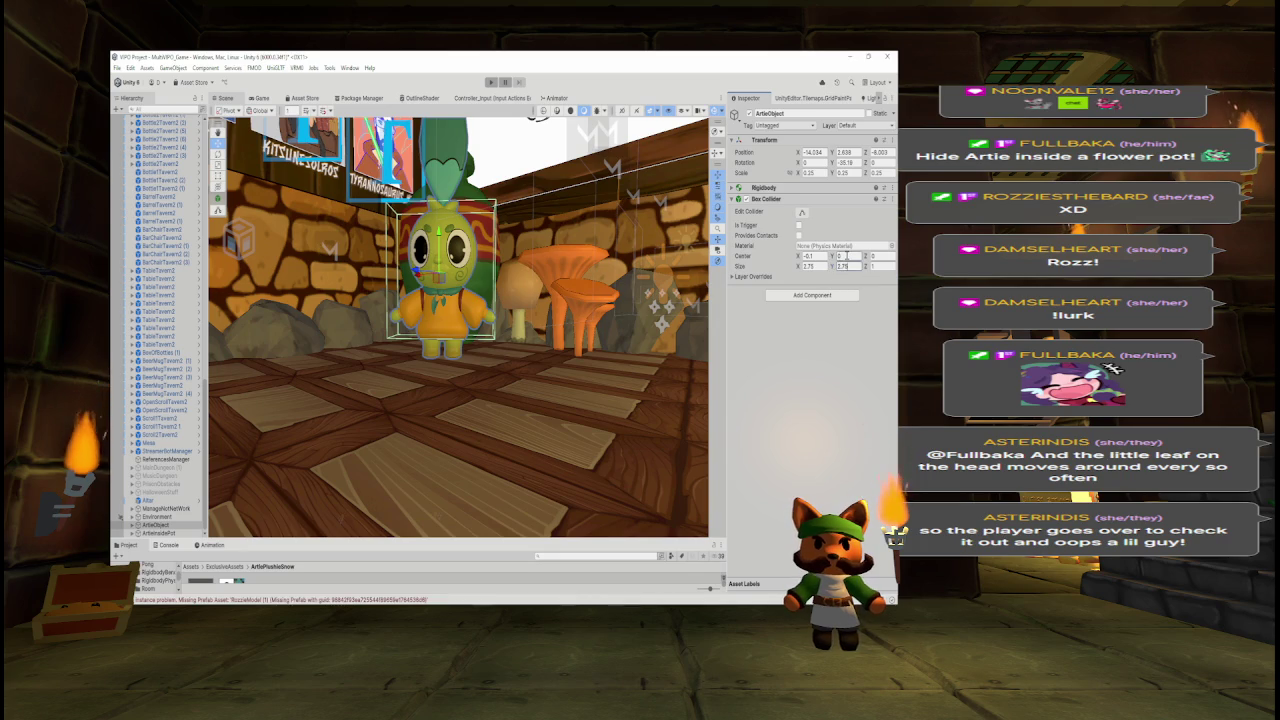
pyautogui.write('15')
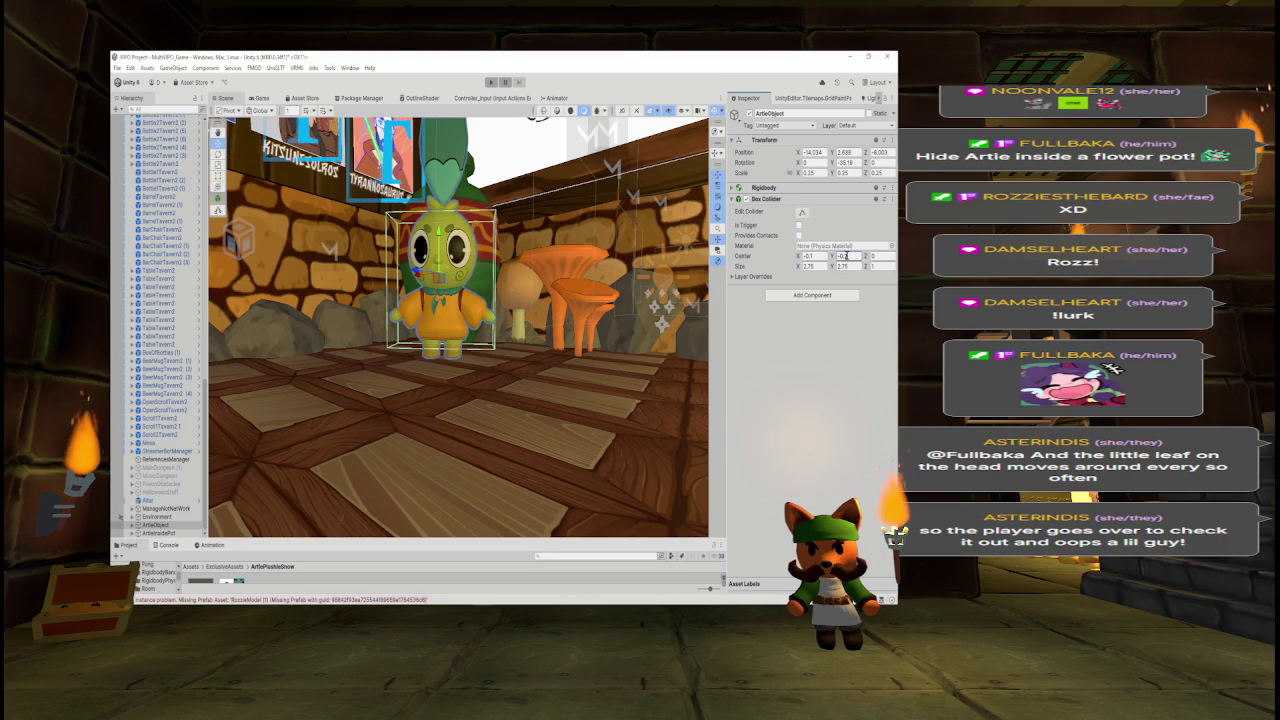
pyautogui.press('BackSpace')
pyautogui.press('BackSpace')
pyautogui.write('2')
# - Make the collider 3.25 tall and confirm its centre height, recentring on Artie
pyautogui.click(843, 266)
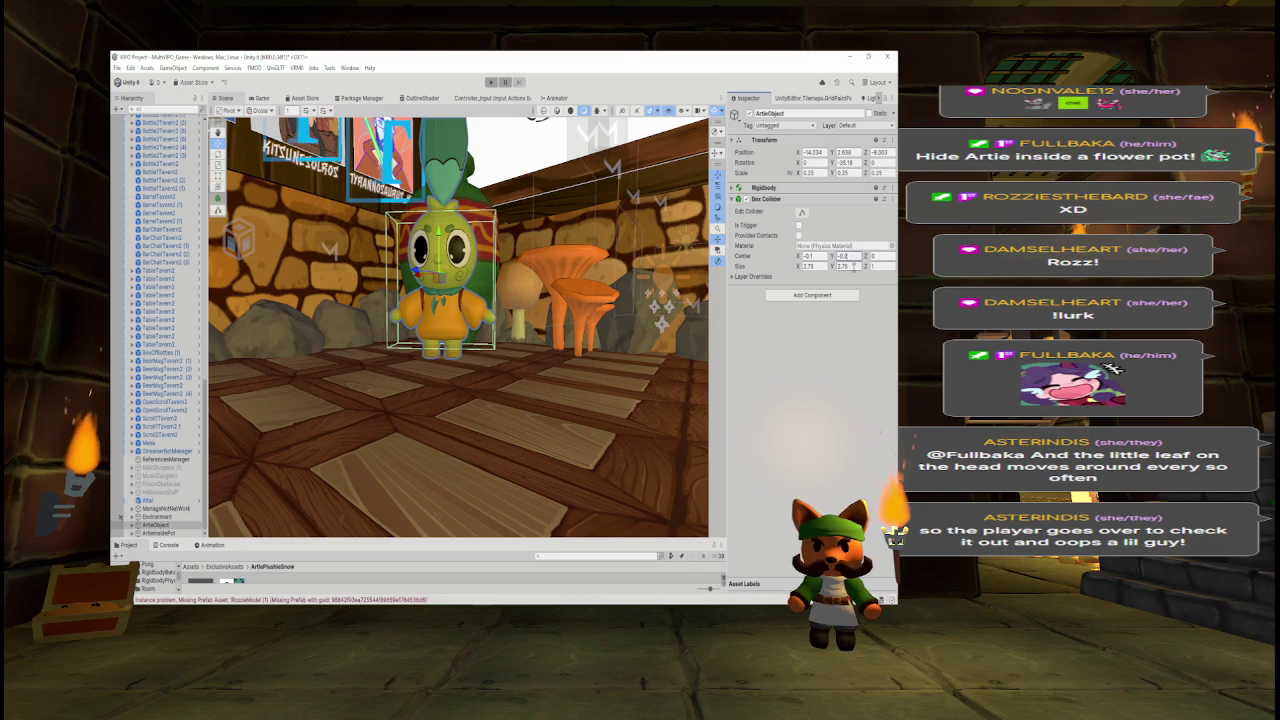
pyautogui.write('3')
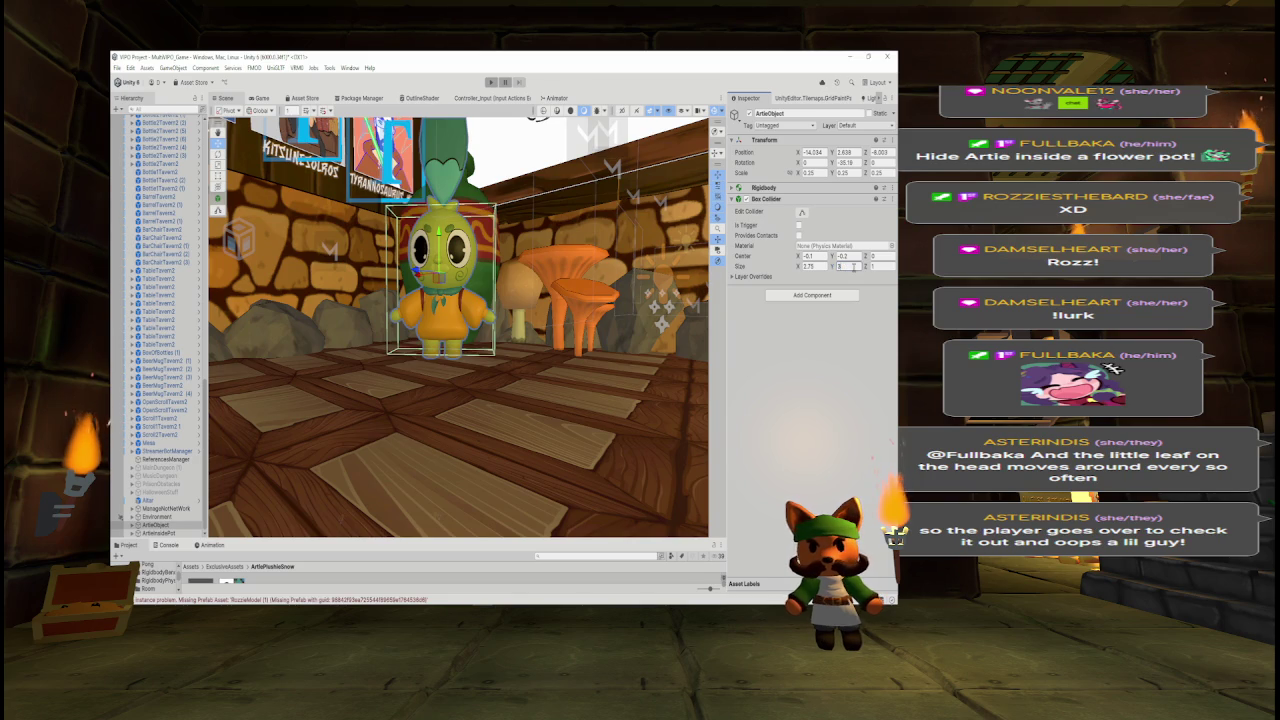
pyautogui.scroll(3, 494, 310)
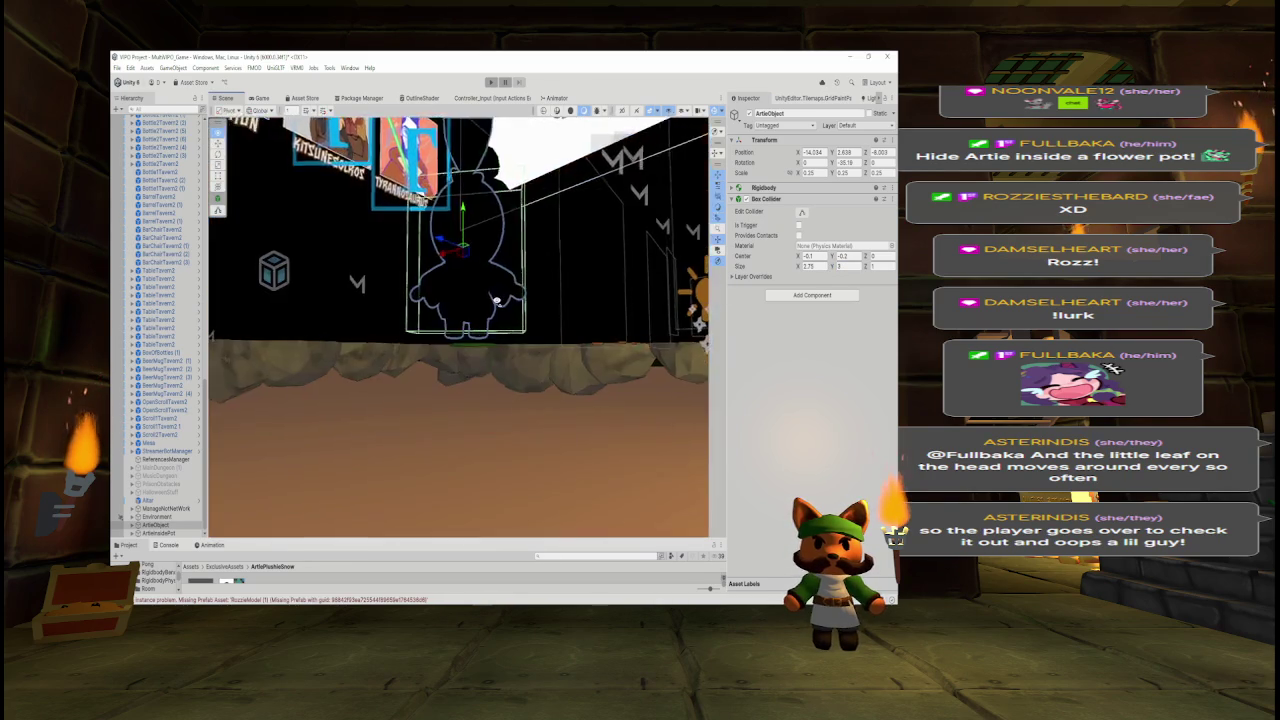
pyautogui.scroll(3, 494, 310)
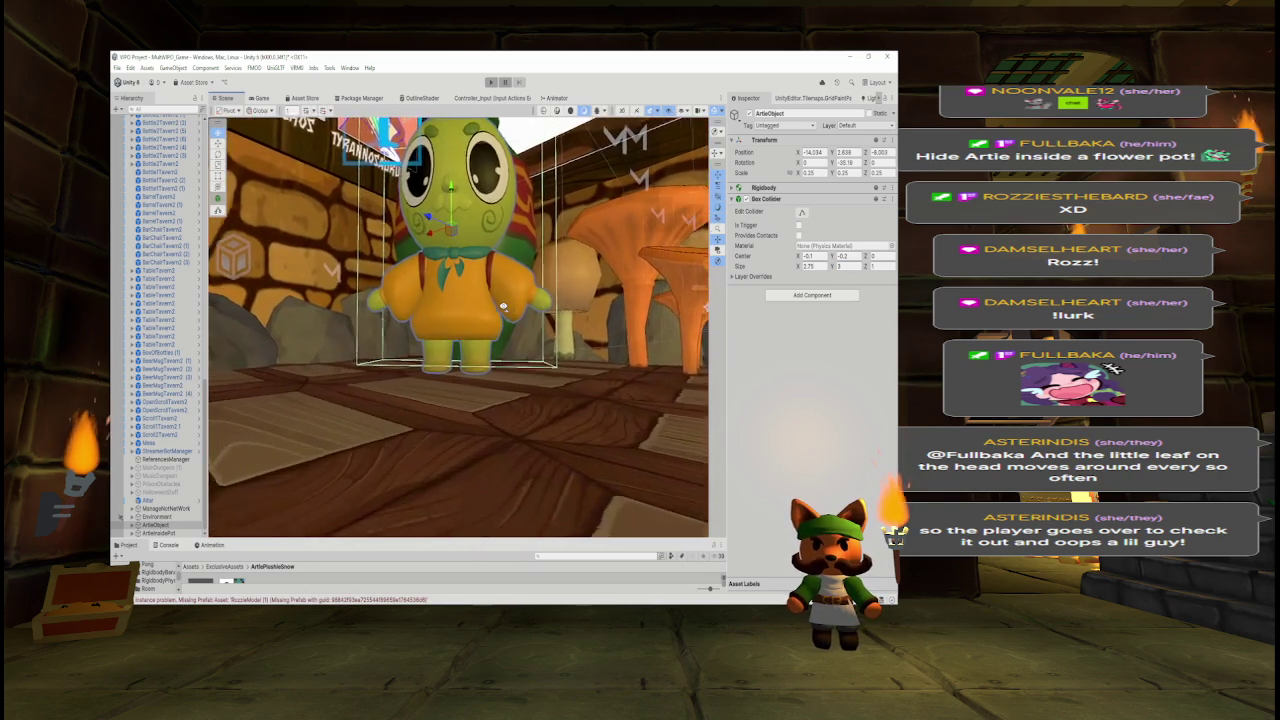
pyautogui.click(845, 266)
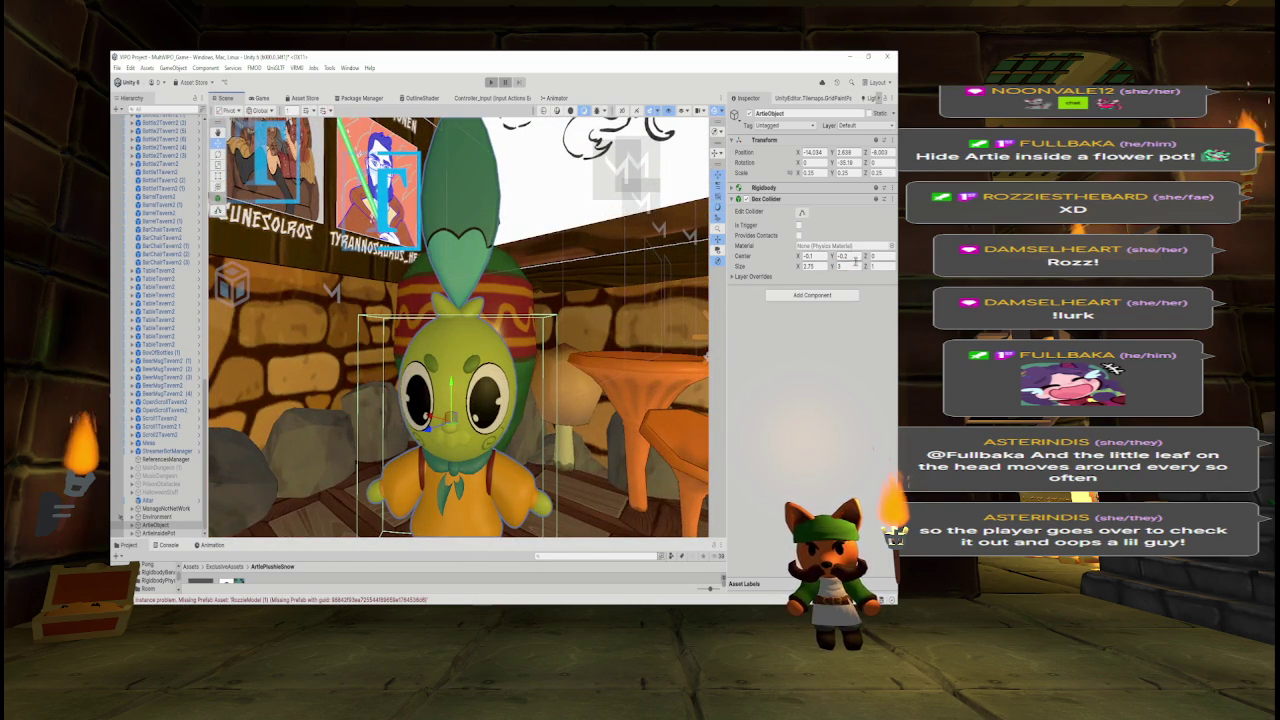
pyautogui.write('.25')
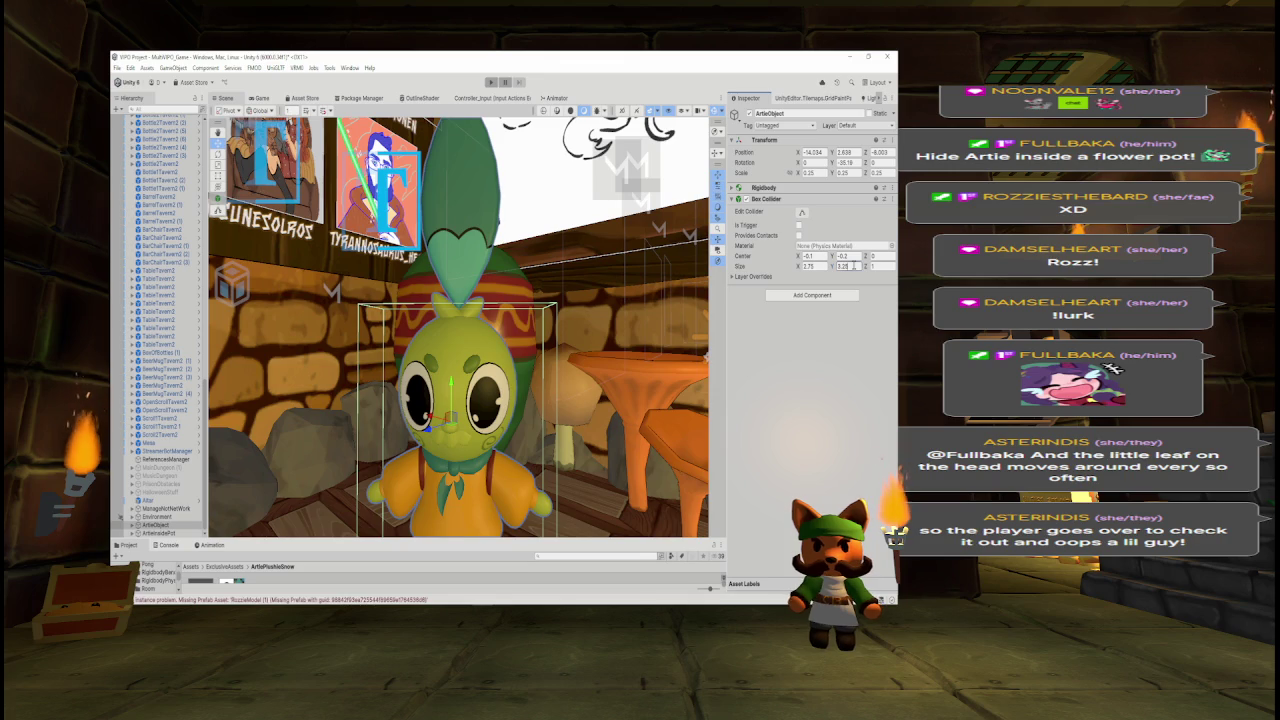
pyautogui.scroll(-3, 613, 341)
pyautogui.press('f')
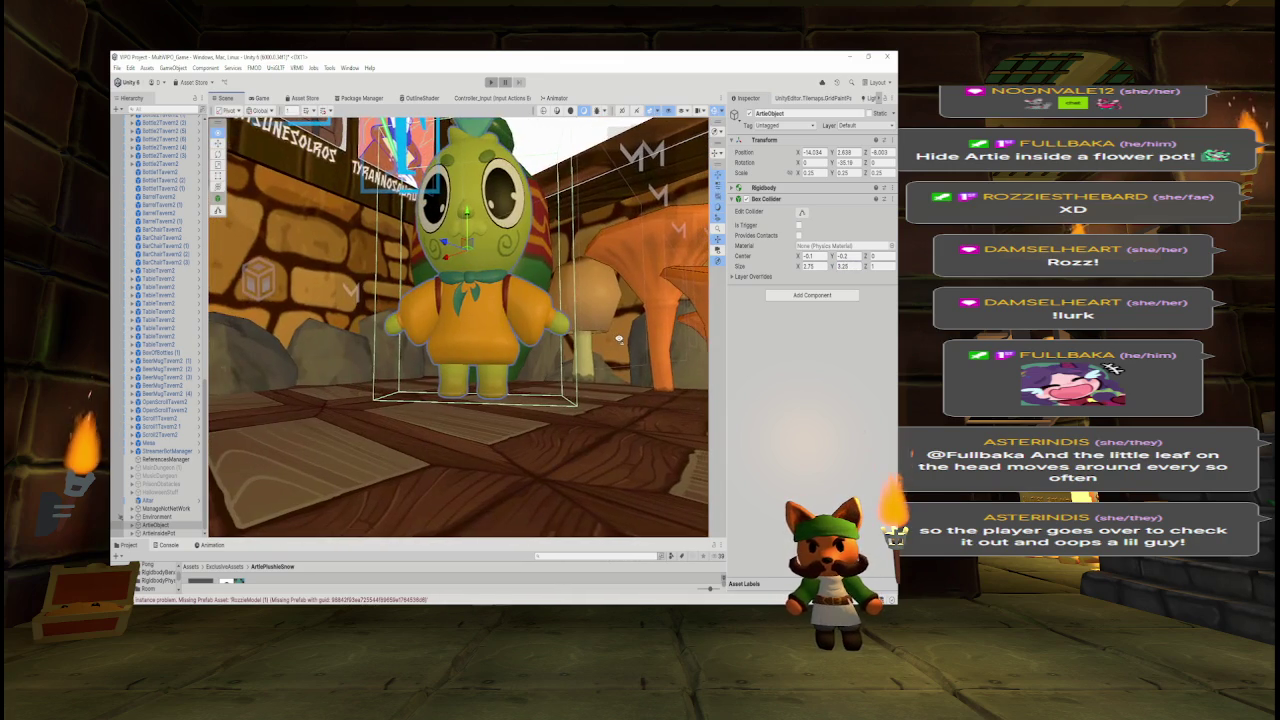
pyautogui.press('Return')
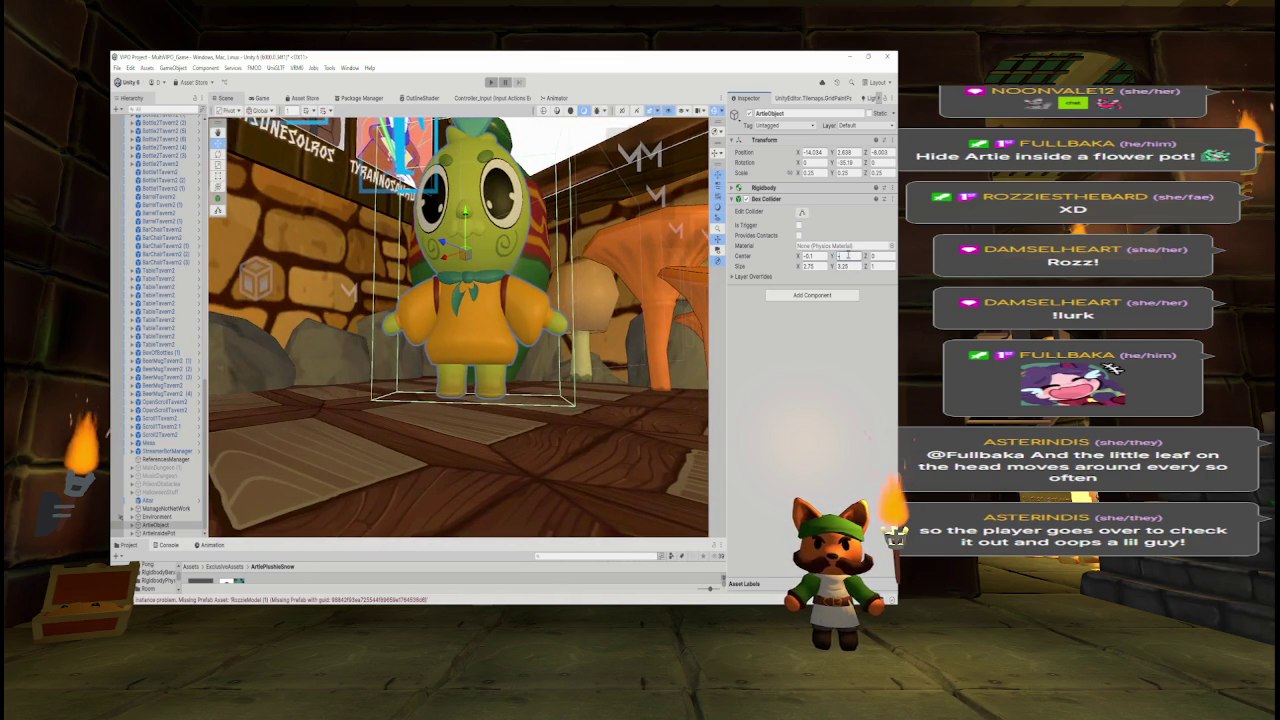
pyautogui.scroll(3, 515, 368)
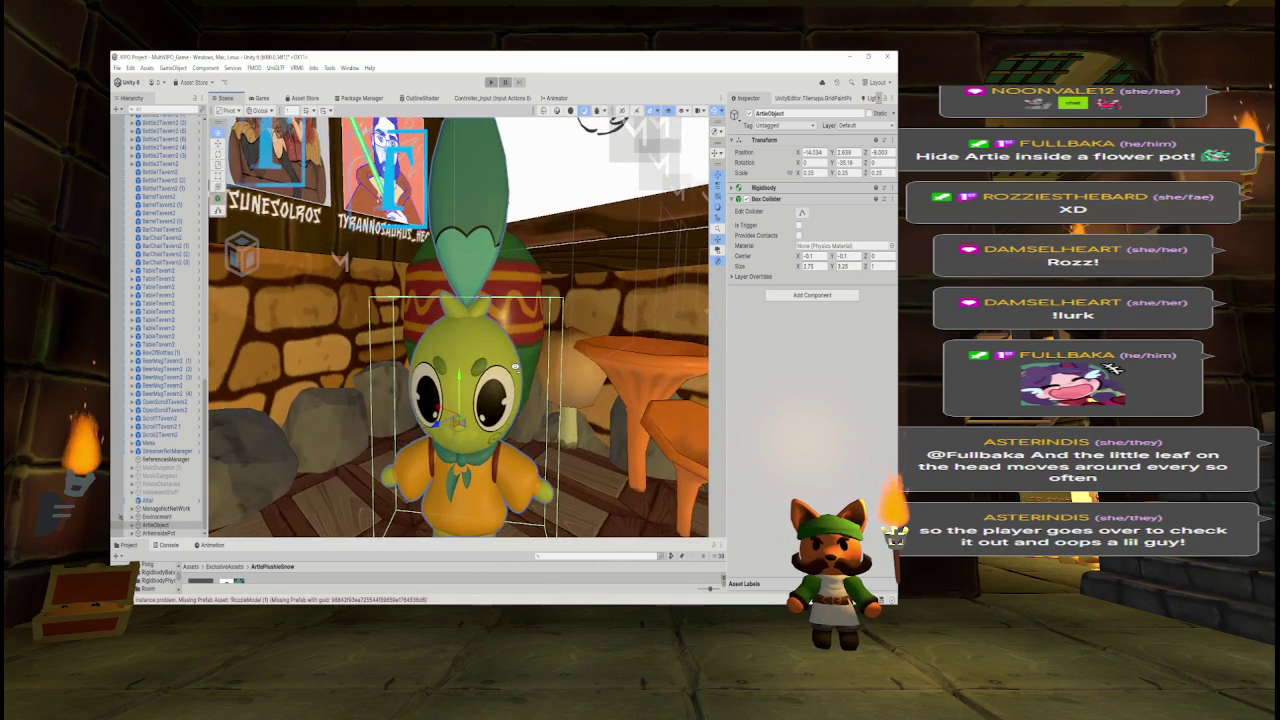
pyautogui.scroll(-5, 515, 368)
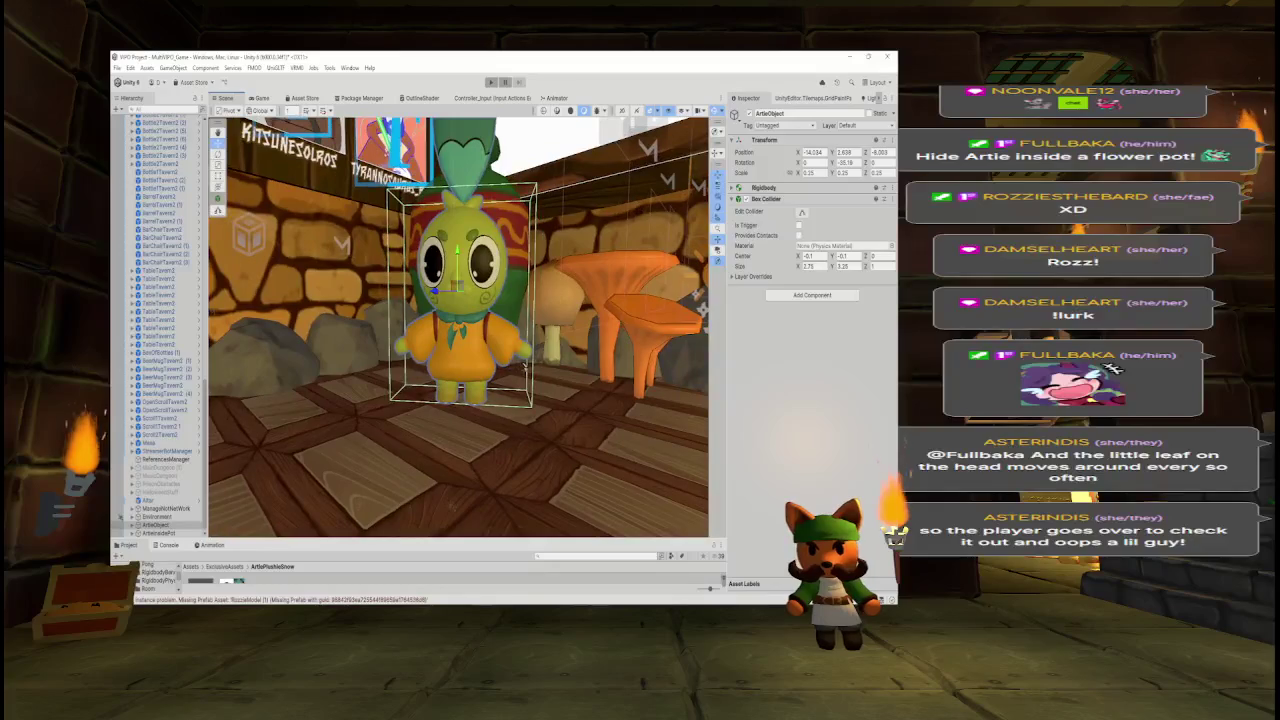
pyautogui.moveTo(244, 338); pyautogui.dragTo(264, 354)
pyautogui.press('f')
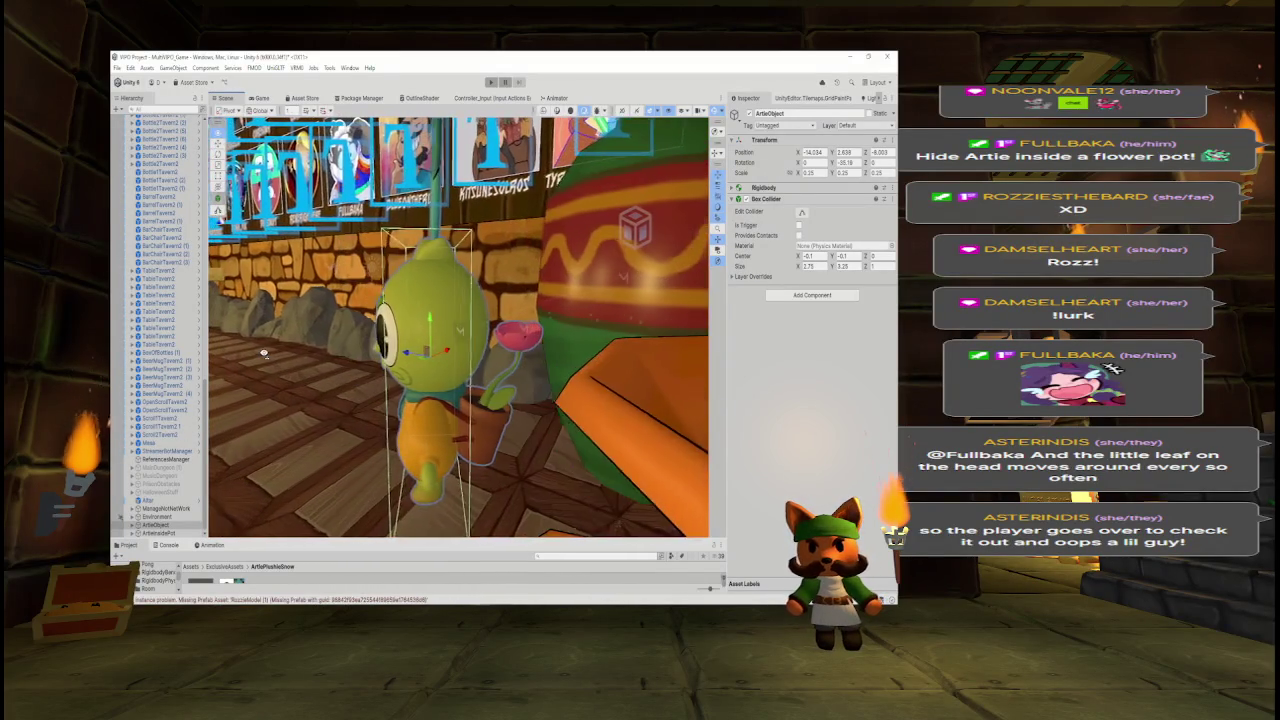
pyautogui.click(886, 264)
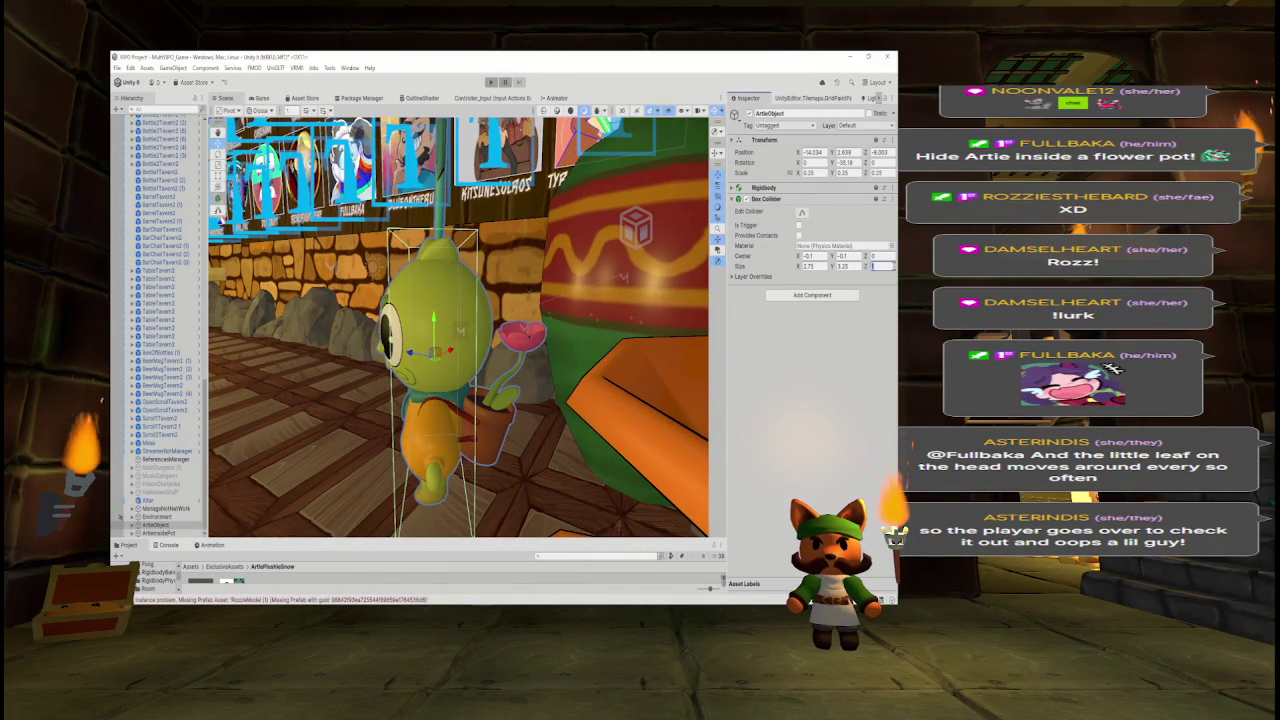
pyautogui.press('Return')
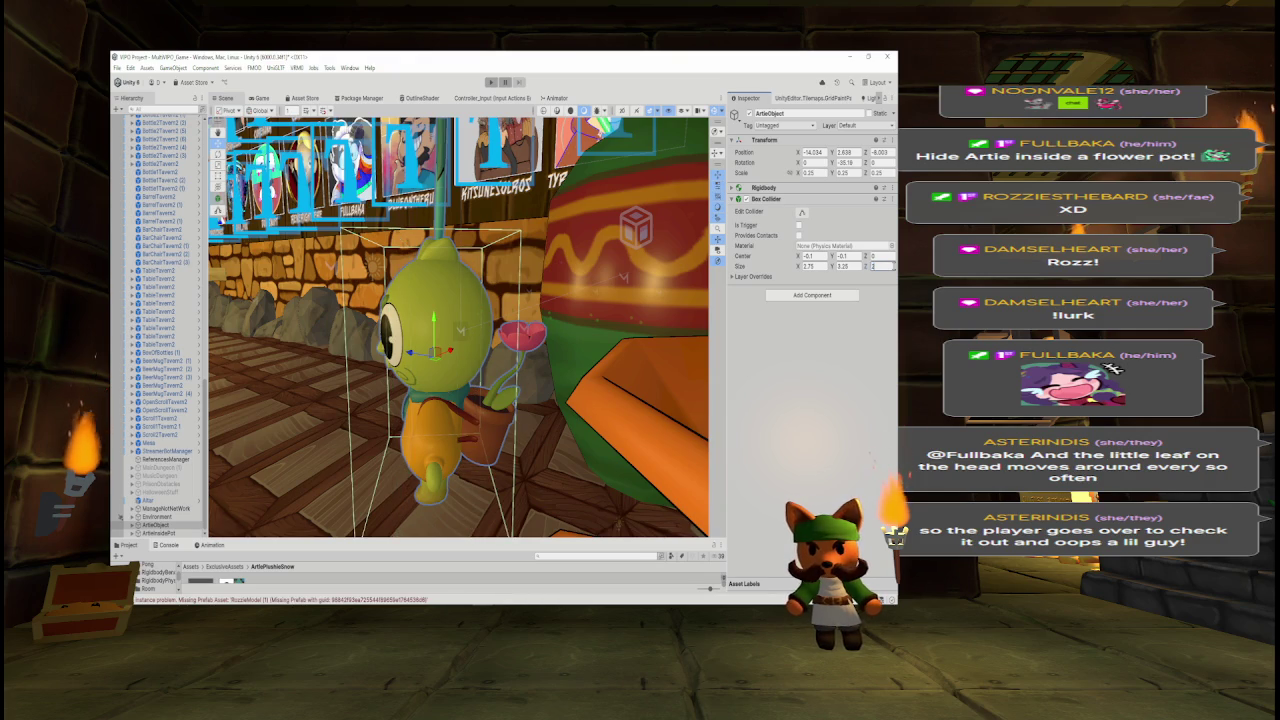
pyautogui.hotkey('ctrl', 'z')
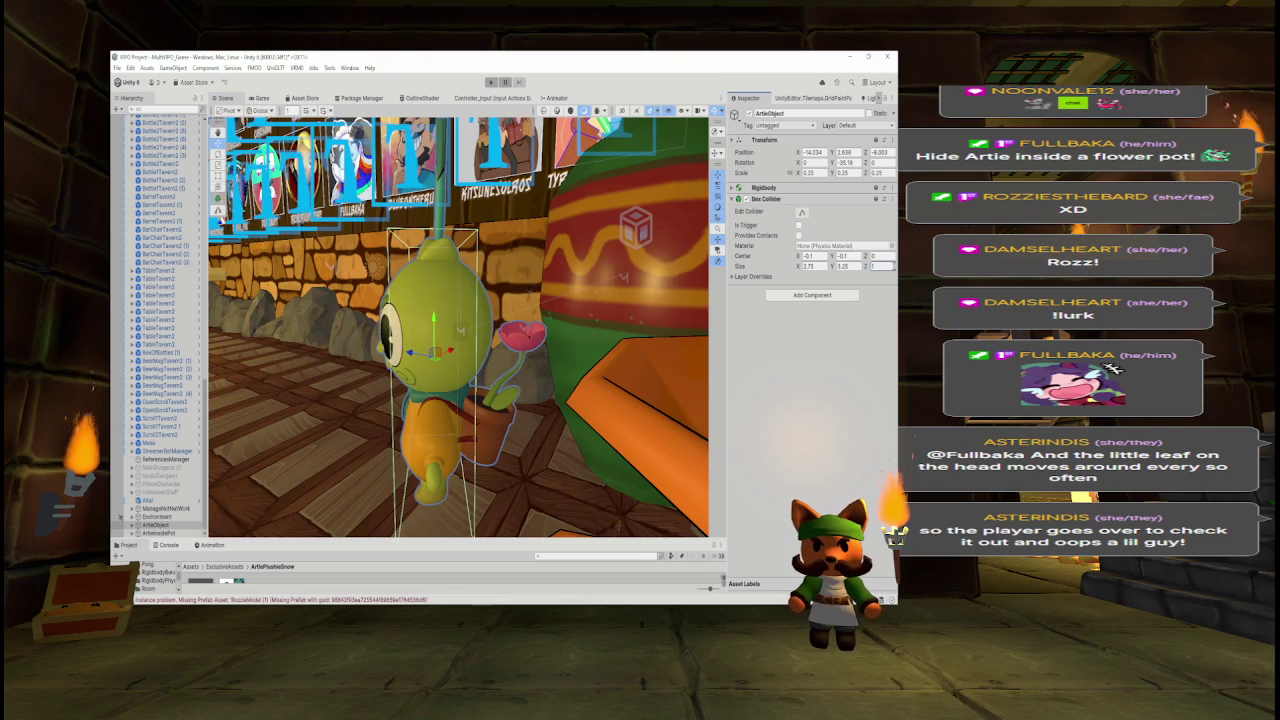
pyautogui.moveTo(590, 311)
pyautogui.mouseDown()
pyautogui.moveTo(430, 332)
pyautogui.moveTo(595, 348)
pyautogui.mouseUp()
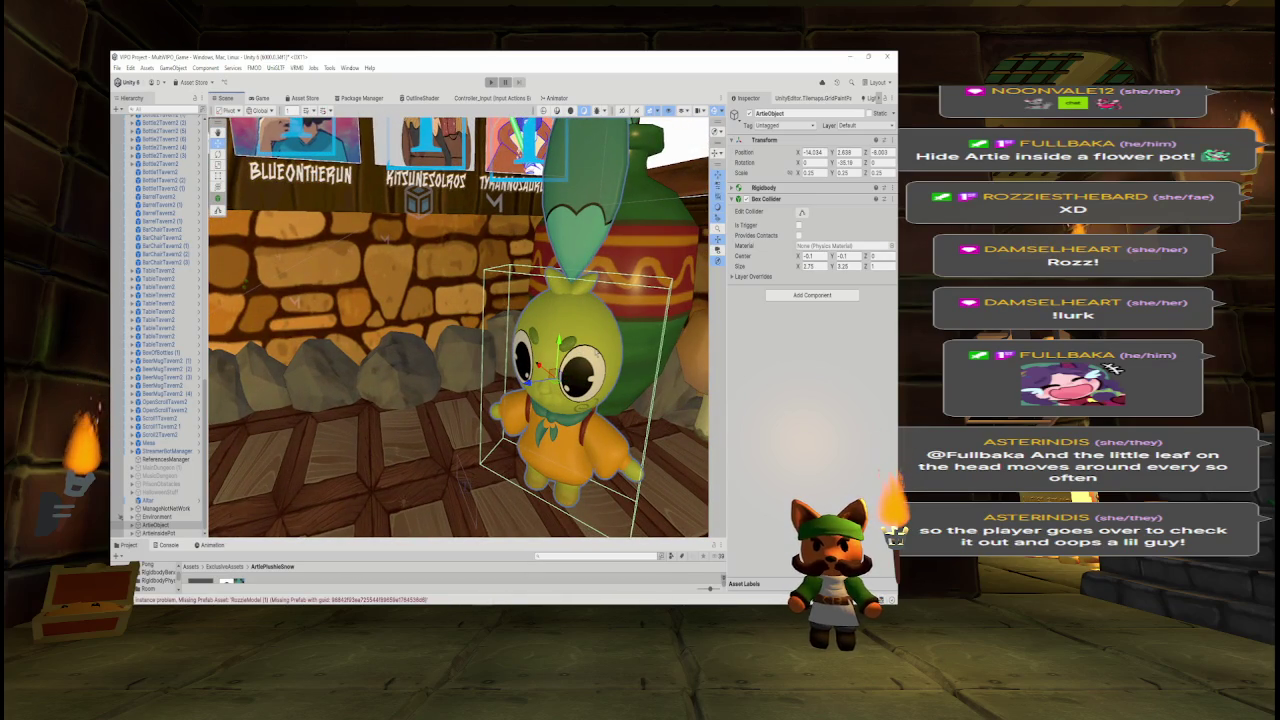
pyautogui.moveTo(580, 339)
pyautogui.mouseDown()
pyautogui.moveTo(512, 327)
pyautogui.moveTo(360, 360)
pyautogui.mouseUp()
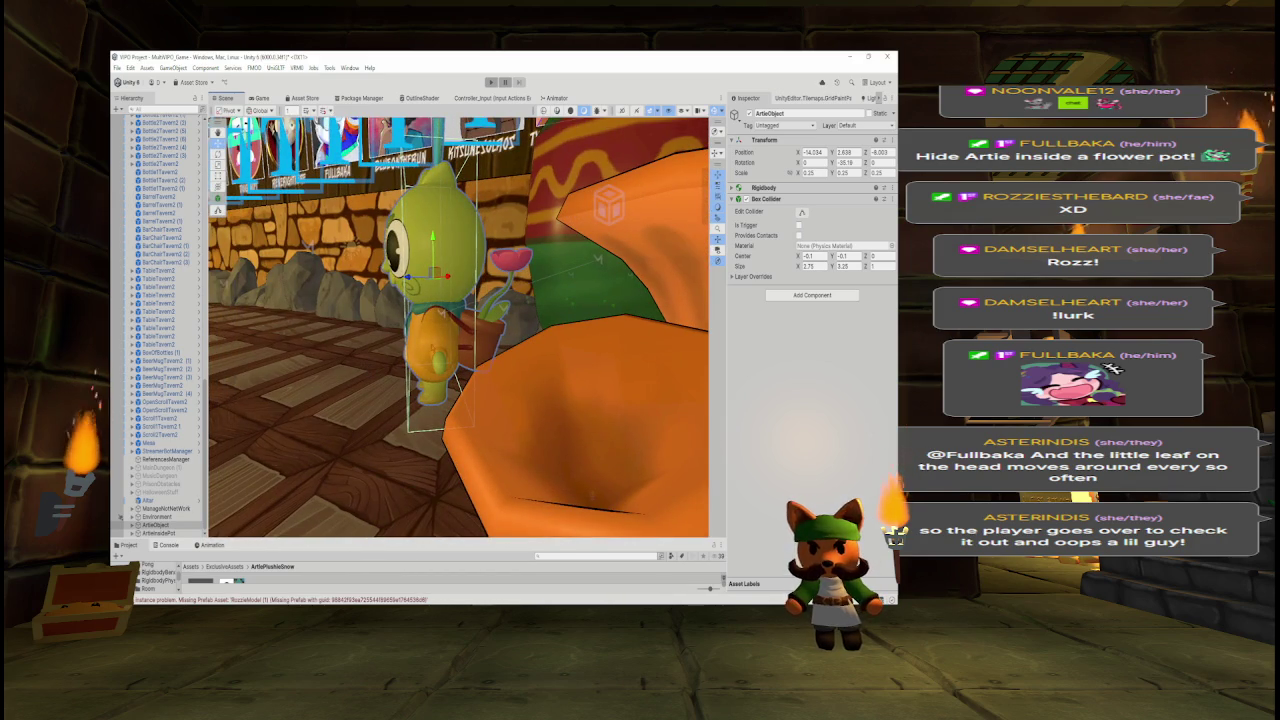
pyautogui.moveTo(495, 227); pyautogui.dragTo(480, 270)
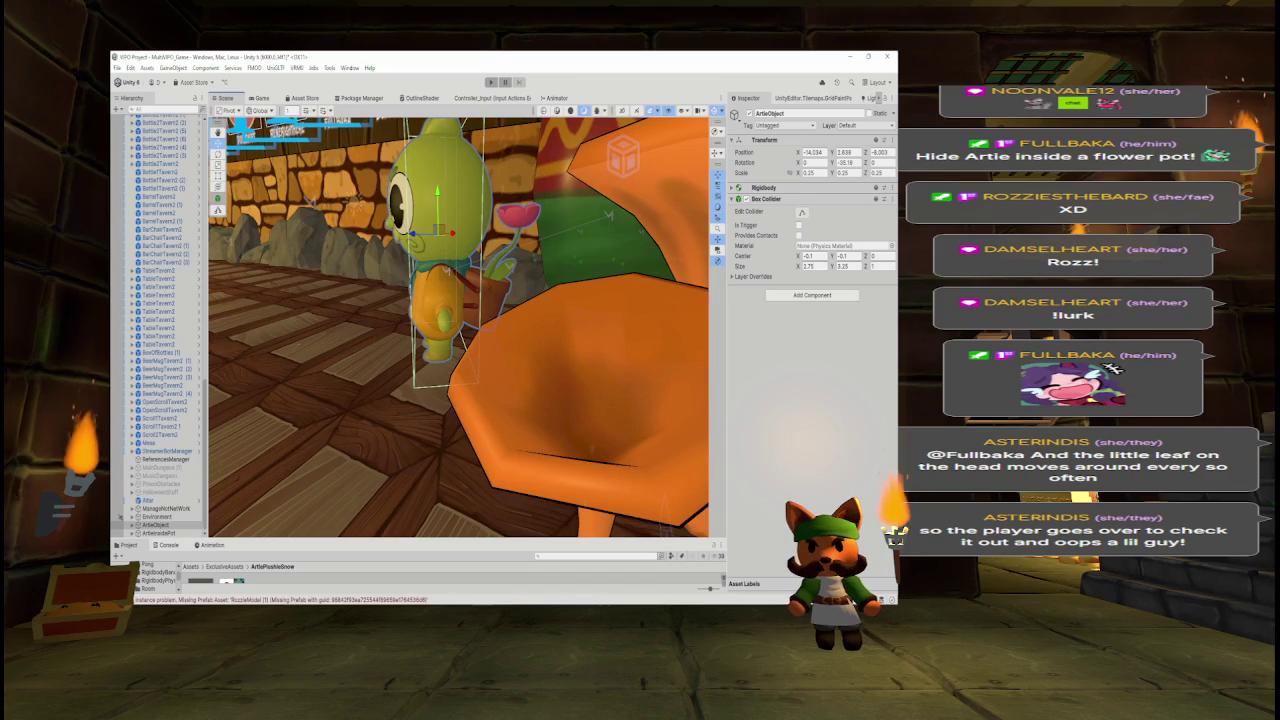
pyautogui.moveTo(540, 300); pyautogui.dragTo(538, 287)
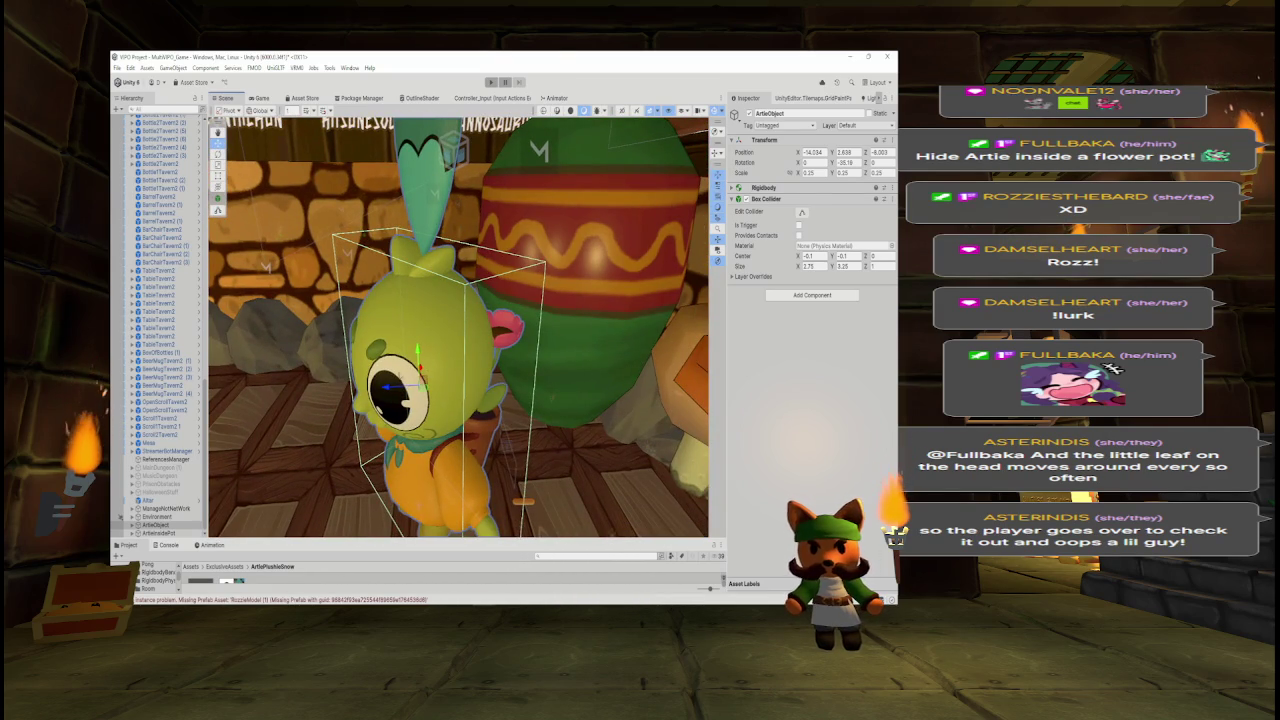
pyautogui.moveTo(446, 358)
pyautogui.mouseDown()
pyautogui.moveTo(513, 289)
pyautogui.moveTo(517, 311)
pyautogui.mouseUp()
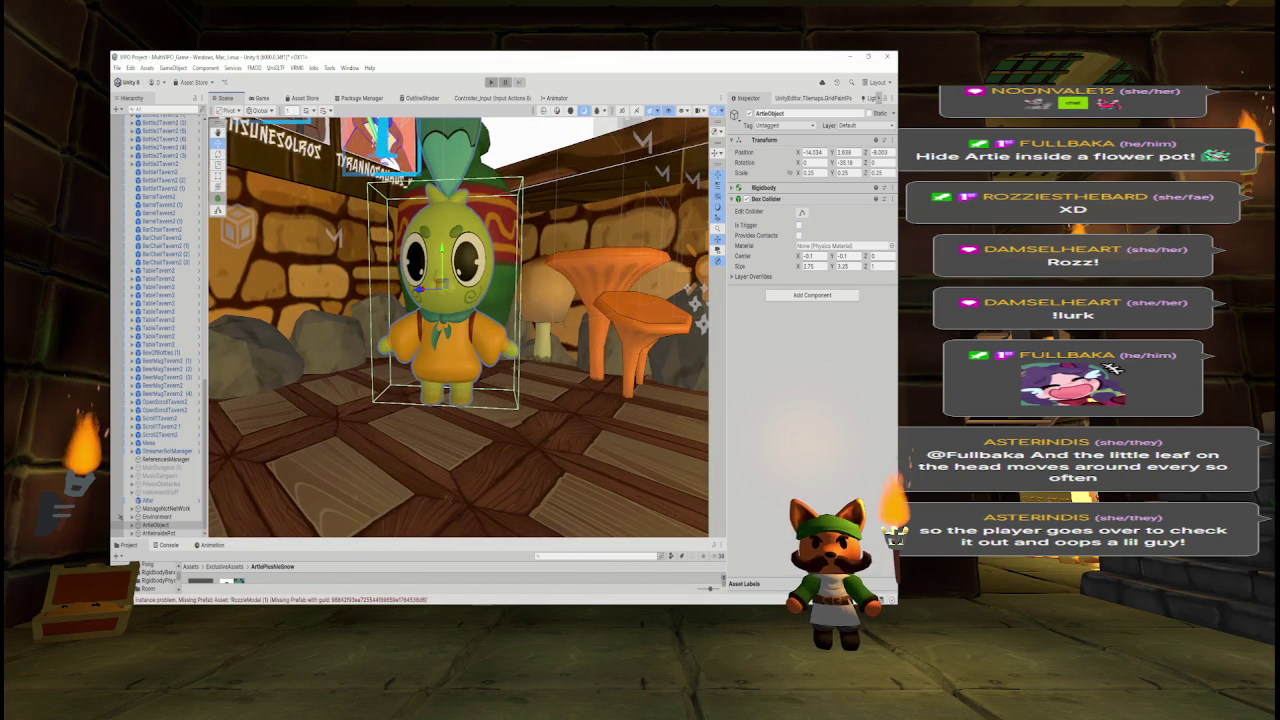
pyautogui.moveTo(520, 300); pyautogui.dragTo(543, 278)
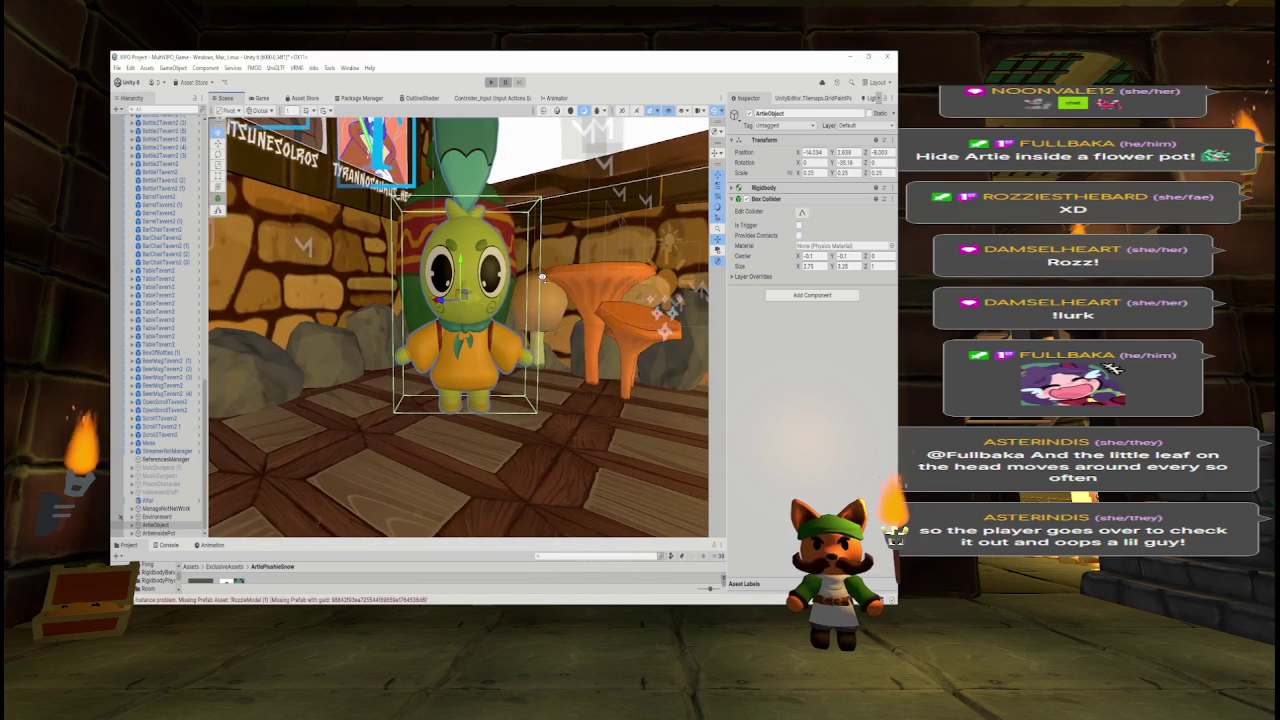
# - Set the Box Collider's Size Y to 1.5 and Center Y to -1, leaving width unchanged
pyautogui.click(824, 267)
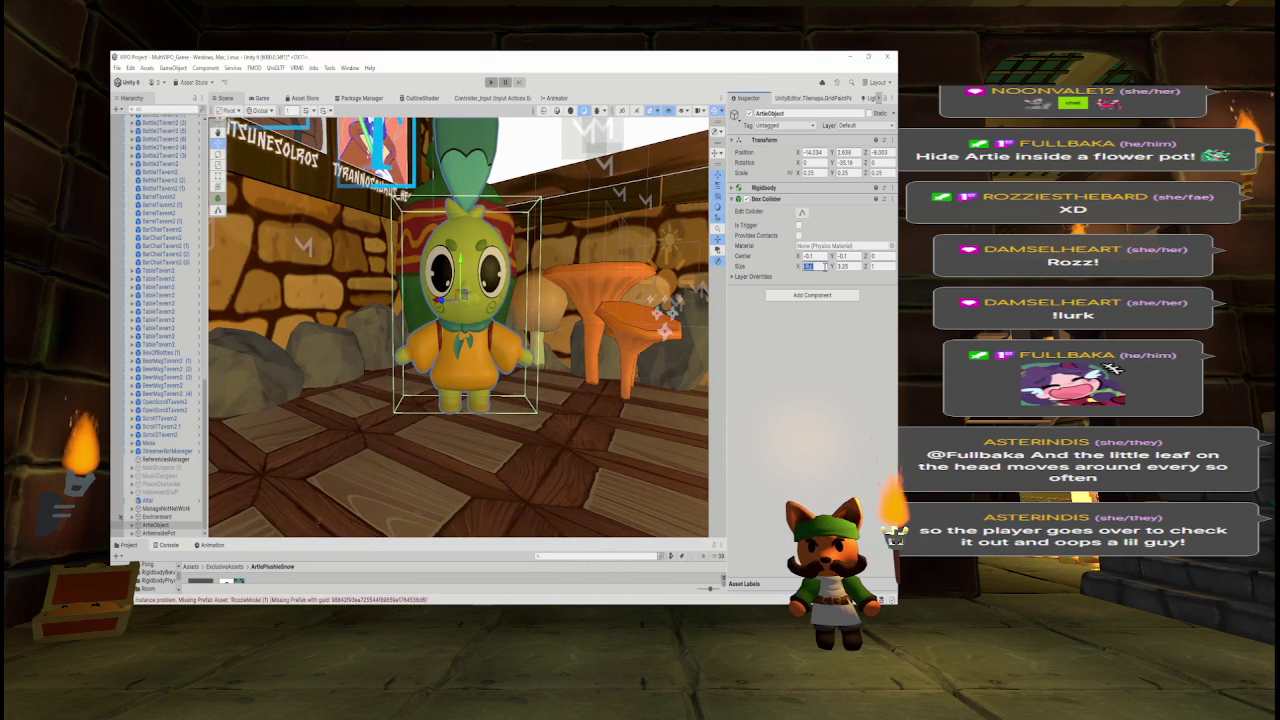
pyautogui.write('1')
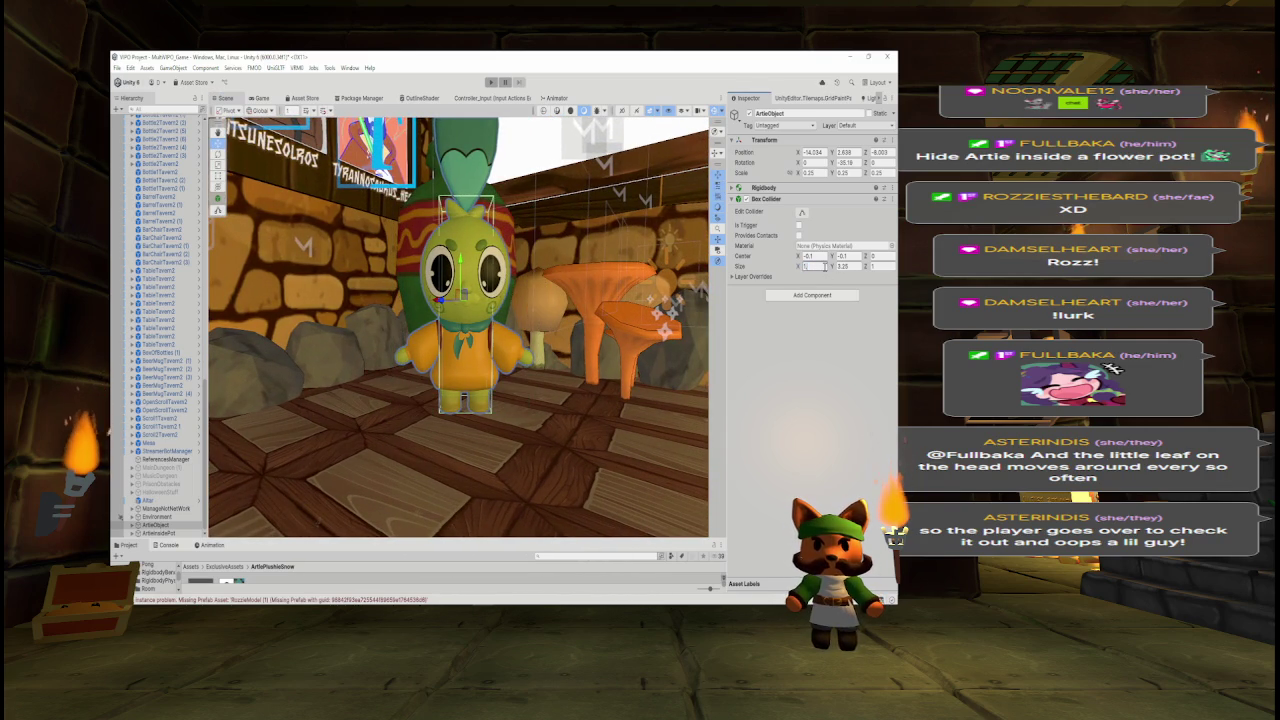
pyautogui.press('Escape')
pyautogui.press('Tab')
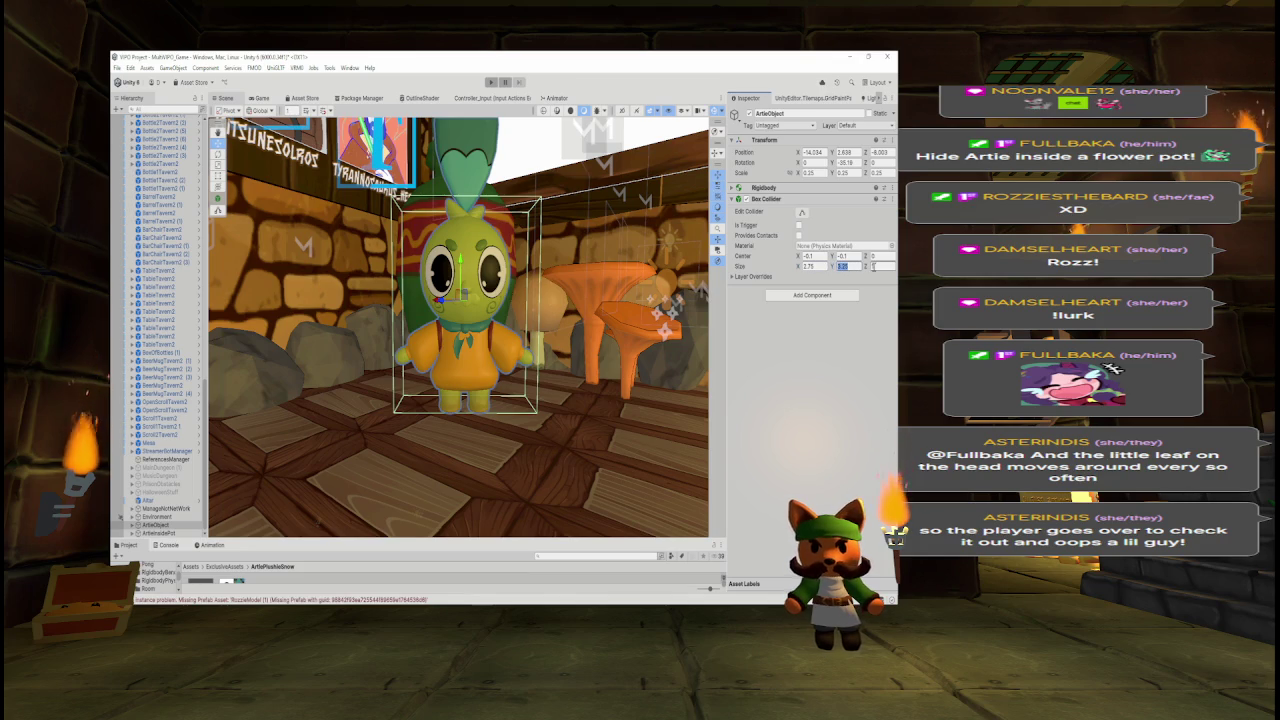
pyautogui.write('1.5')
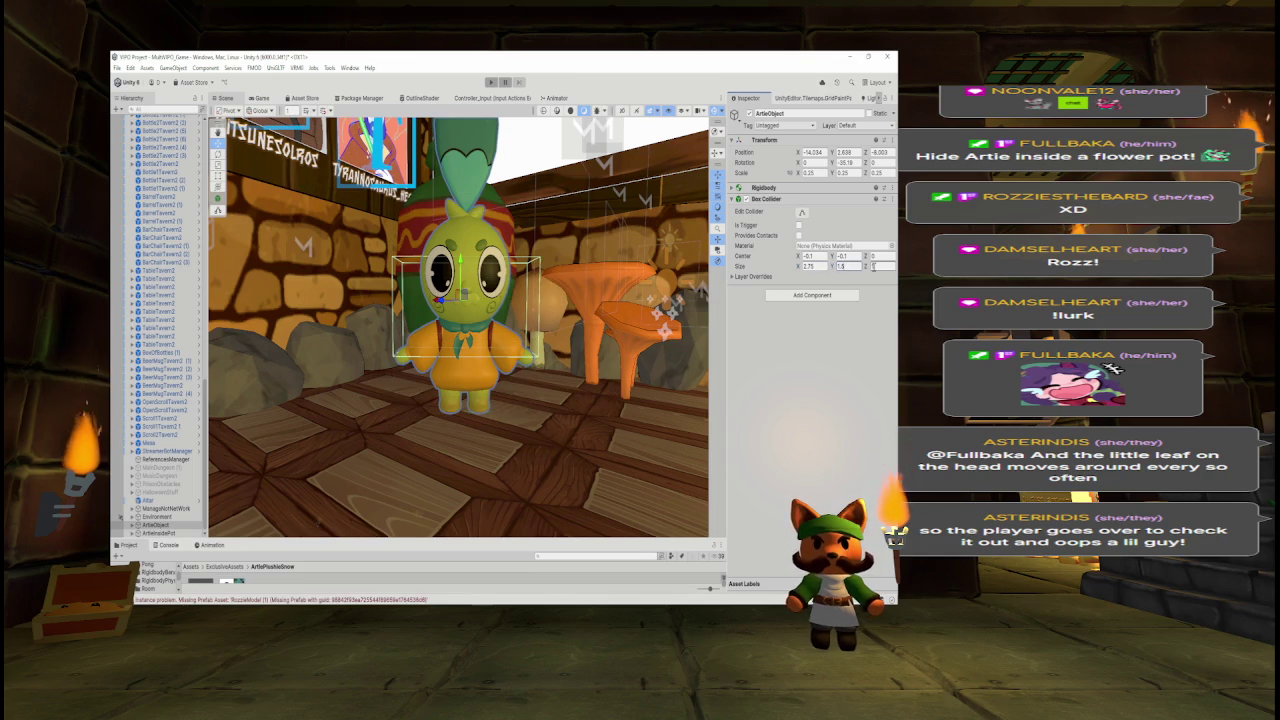
pyautogui.click(848, 256)
pyautogui.write('-1')
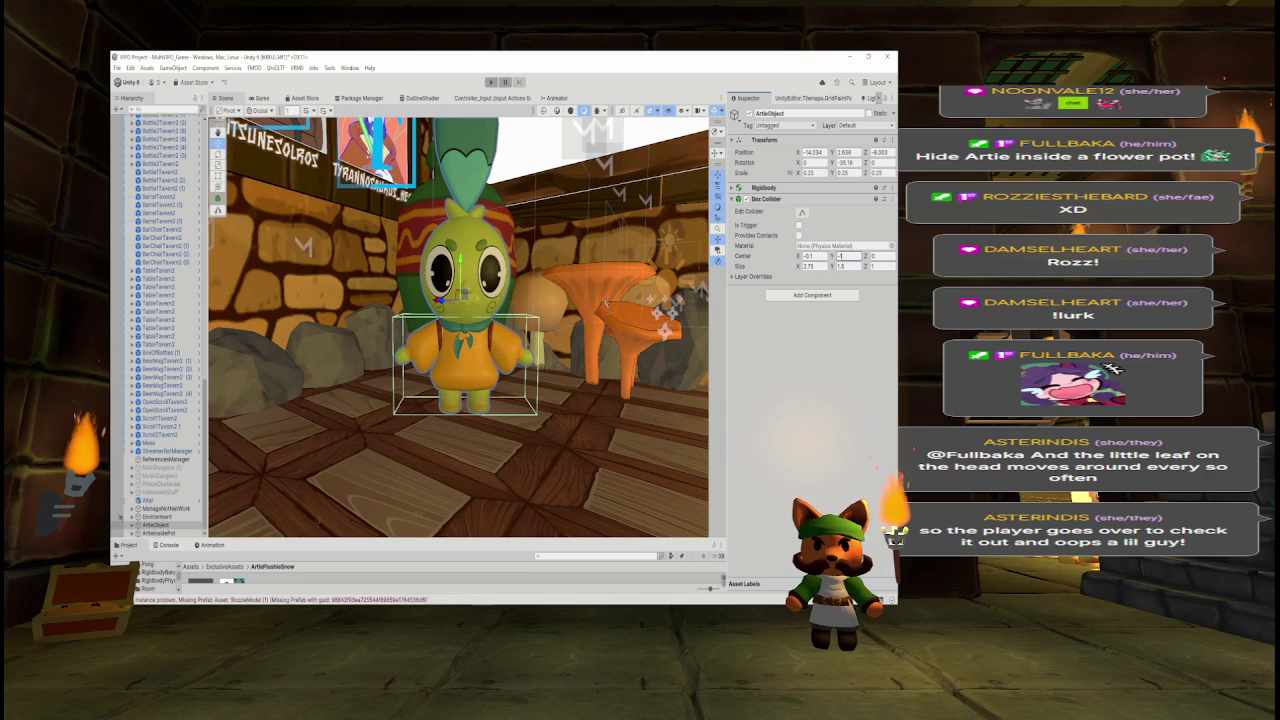
pyautogui.moveTo(660, 318)
pyautogui.mouseDown()
pyautogui.moveTo(369, 326)
pyautogui.moveTo(712, 306)
pyautogui.mouseUp()
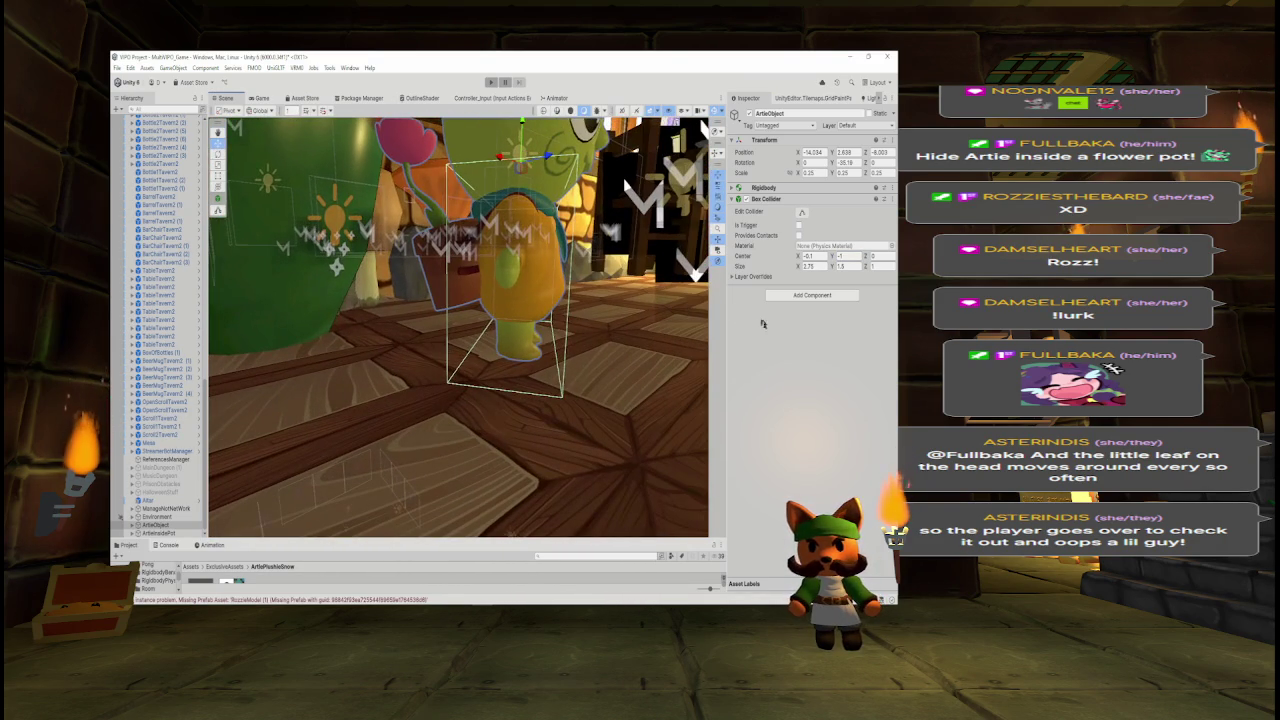
# - Set the Box Collider's depth to 0.75 and its Center Z to 0.1
pyautogui.click(882, 268)
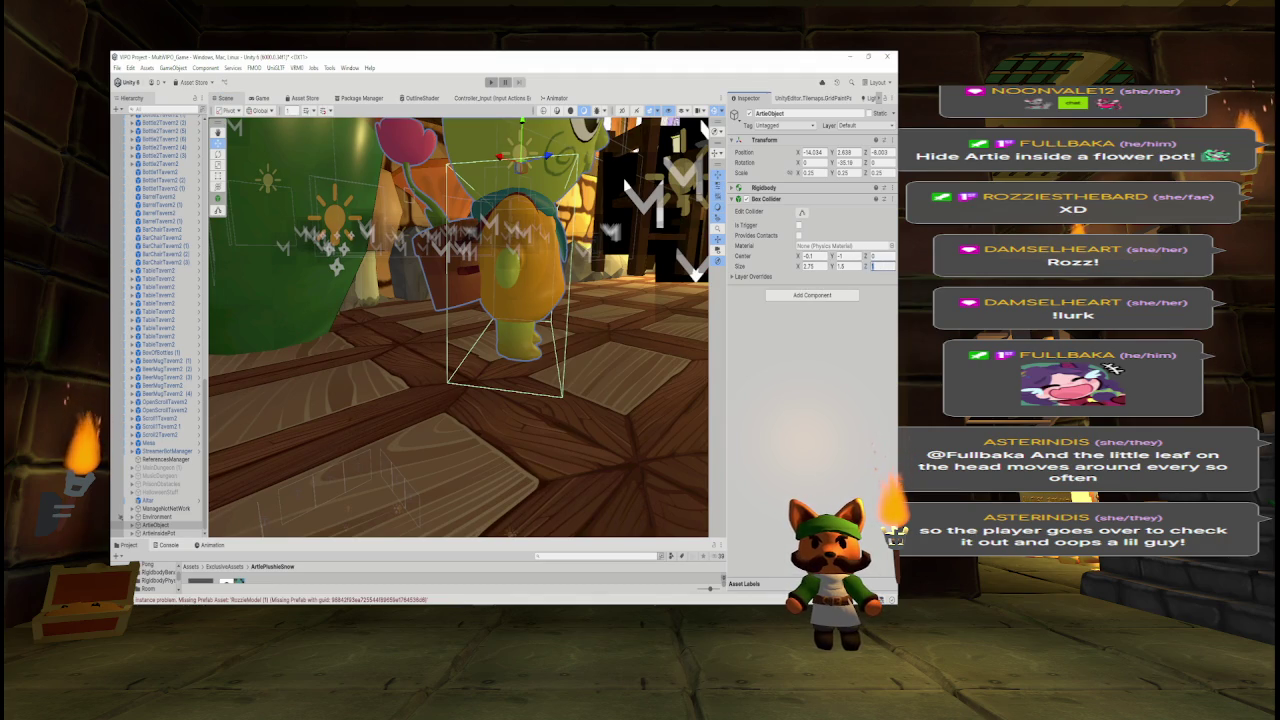
pyautogui.write('0.75')
pyautogui.moveTo(544, 342)
pyautogui.mouseDown()
pyautogui.moveTo(557, 333)
pyautogui.moveTo(509, 329)
pyautogui.moveTo(525, 328)
pyautogui.mouseUp()
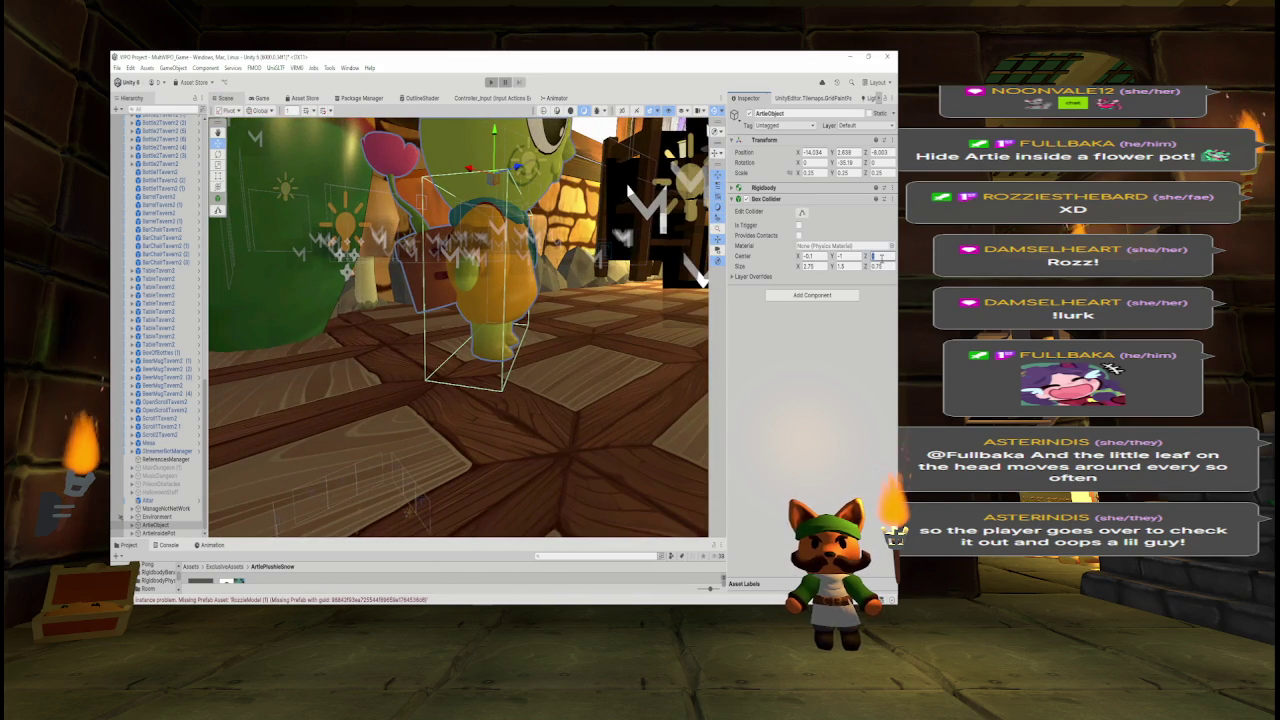
pyautogui.write('1')
pyautogui.press('BackSpace')
pyautogui.write('0.1')
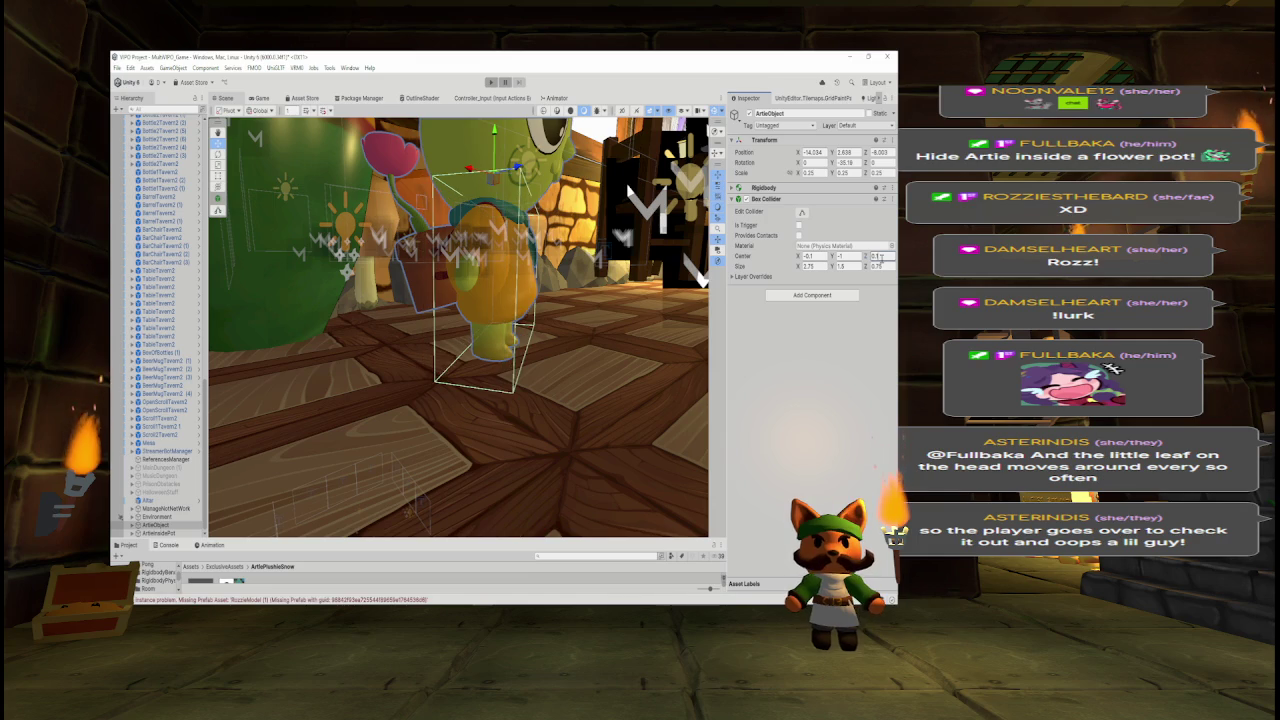
# - Tweak the collider height and set depth to 0.8, orbiting around Artie to check the fit
pyautogui.moveTo(540, 372); pyautogui.dragTo(553, 388)
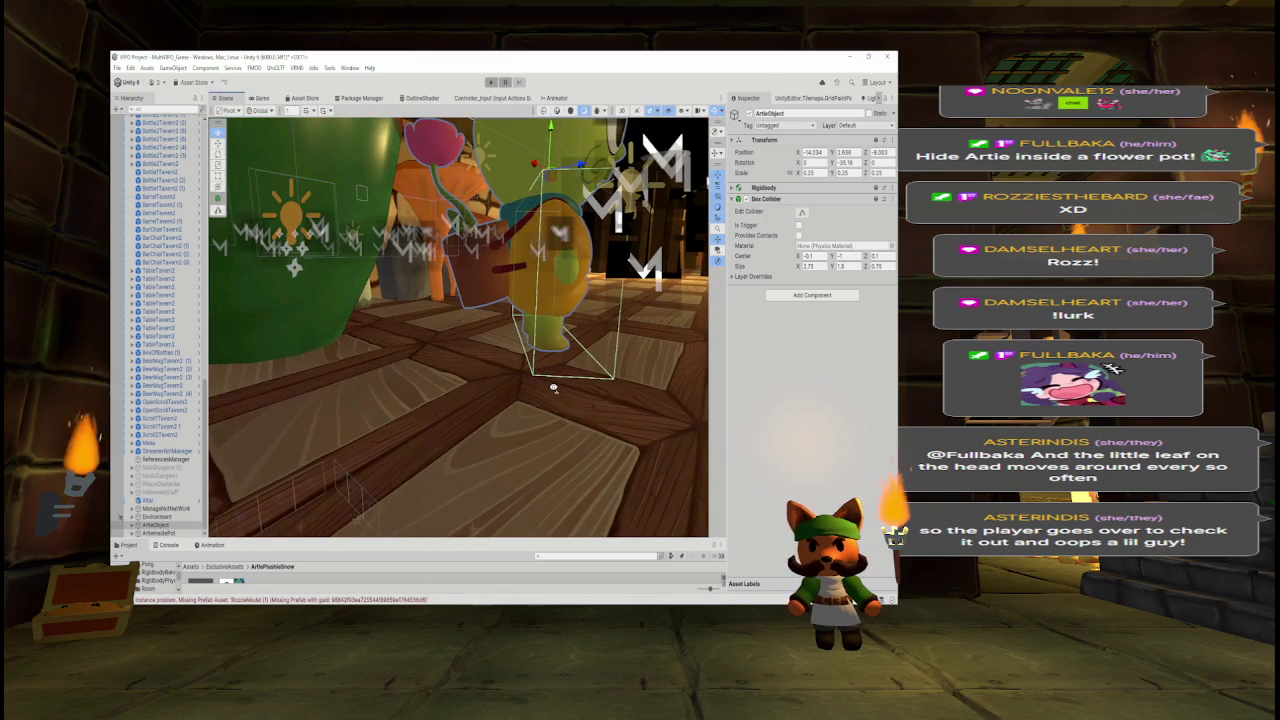
pyautogui.moveTo(834, 266); pyautogui.dragTo(843, 272)
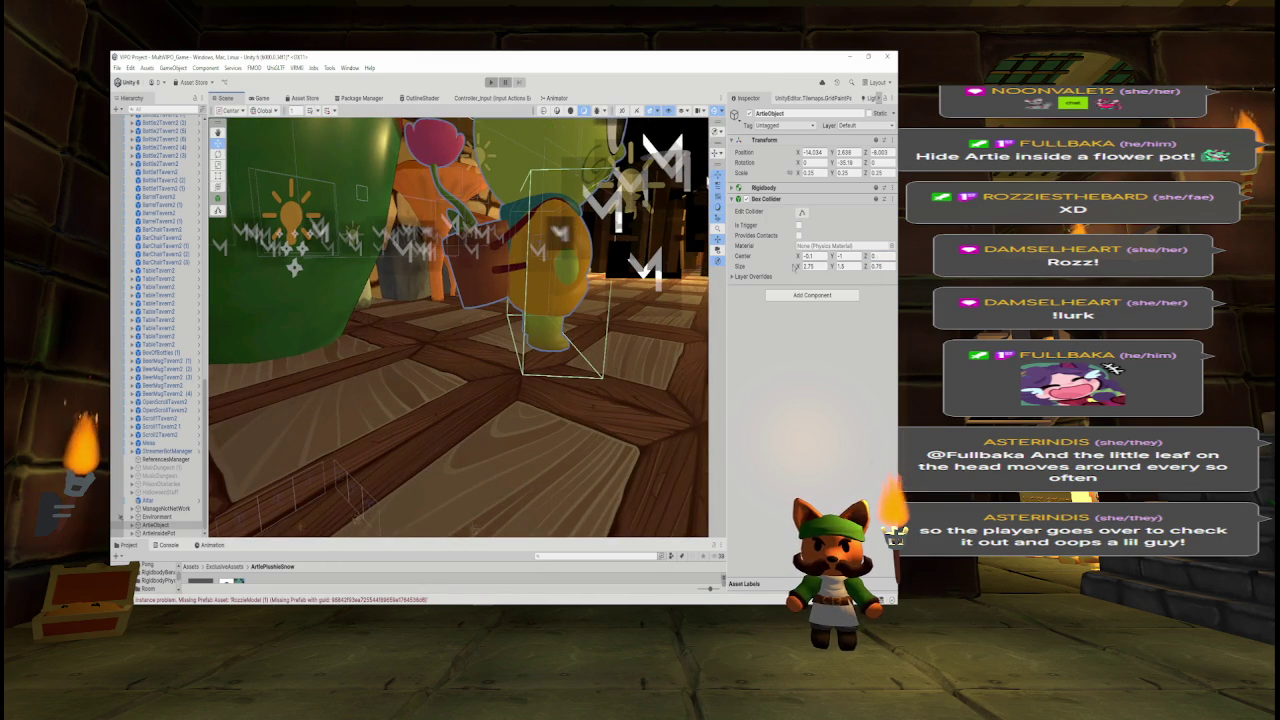
pyautogui.click(880, 266)
pyautogui.write('0.8')
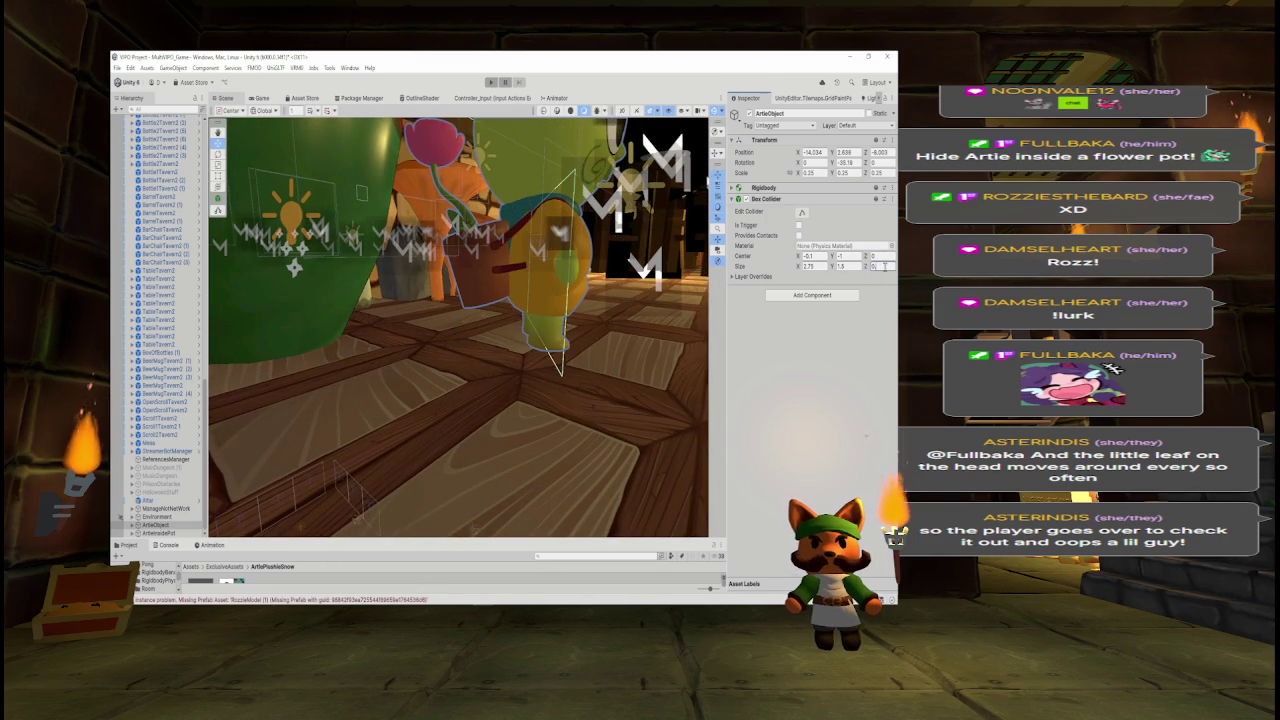
pyautogui.moveTo(609, 300)
pyautogui.mouseDown()
pyautogui.moveTo(314, 294)
pyautogui.moveTo(300, 270)
pyautogui.moveTo(322, 247)
pyautogui.moveTo(420, 250)
pyautogui.mouseUp()
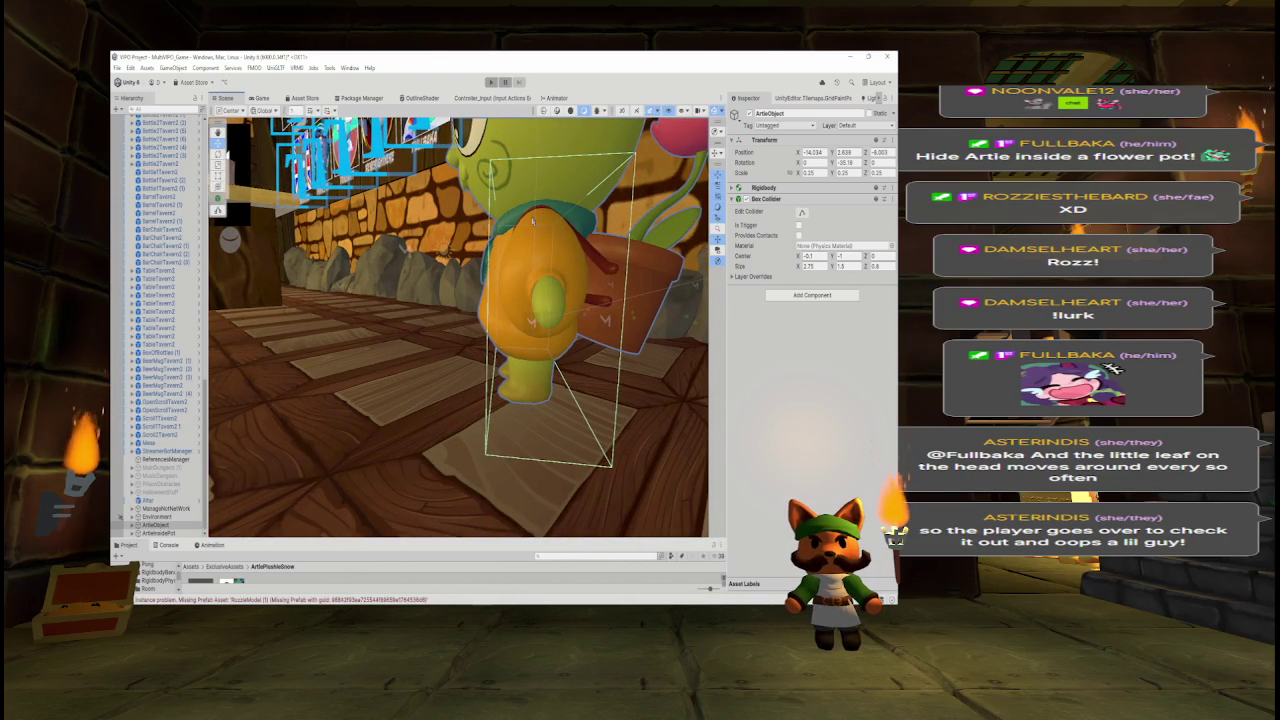
pyautogui.moveTo(446, 252)
pyautogui.mouseDown()
pyautogui.moveTo(531, 282)
pyautogui.moveTo(528, 292)
pyautogui.mouseUp()
# - Add a Sphere Collider to ArtieObject via a 'sphe' search and expand its settings
pyautogui.click(812, 297)
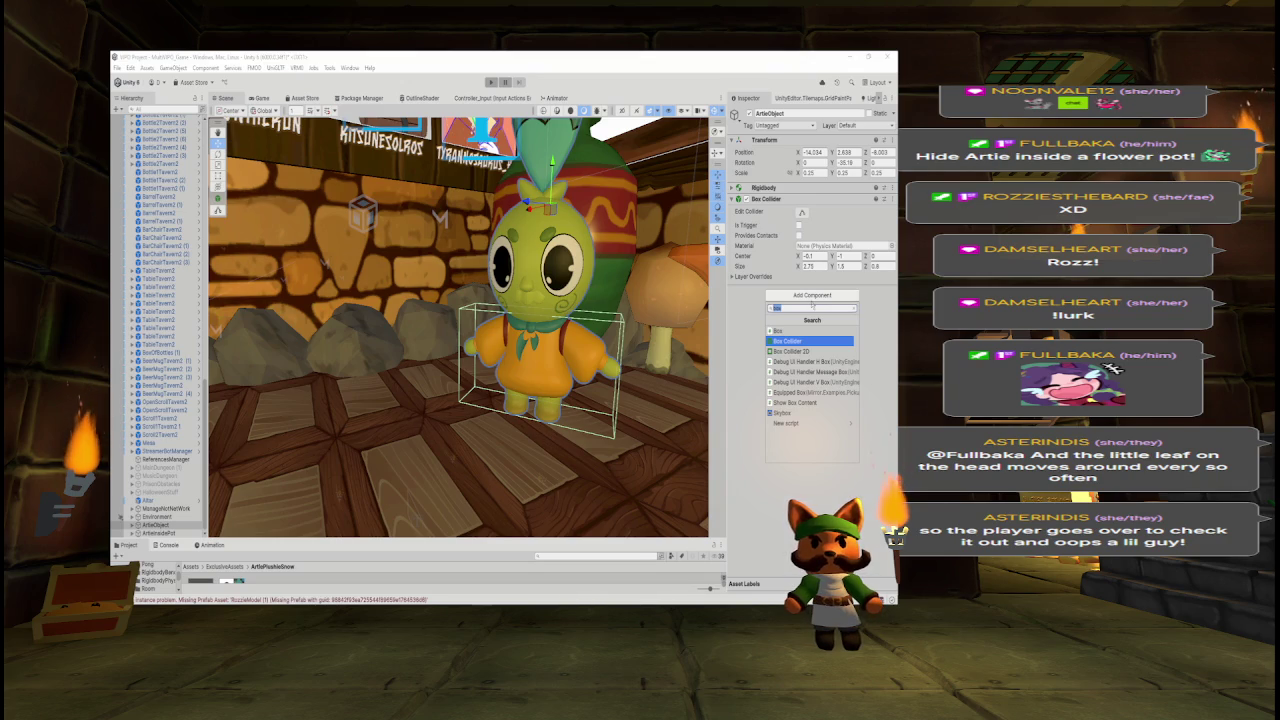
pyautogui.write('s')
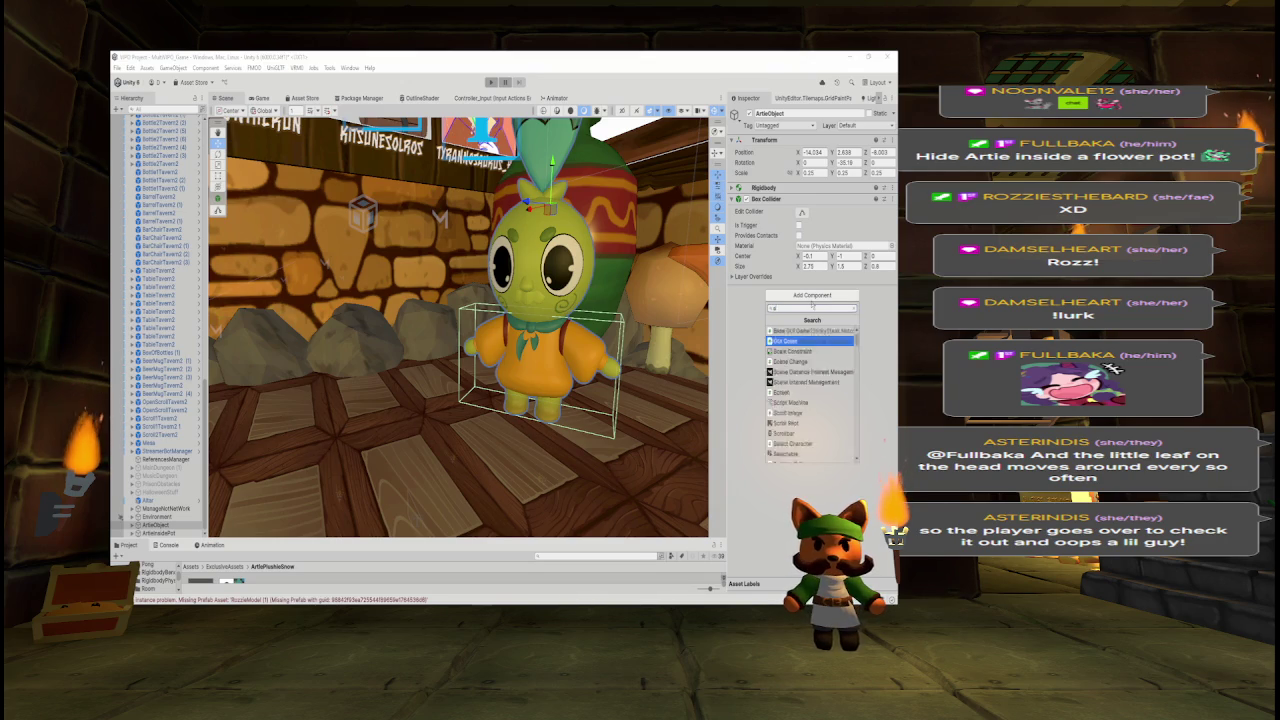
pyautogui.write('pher')
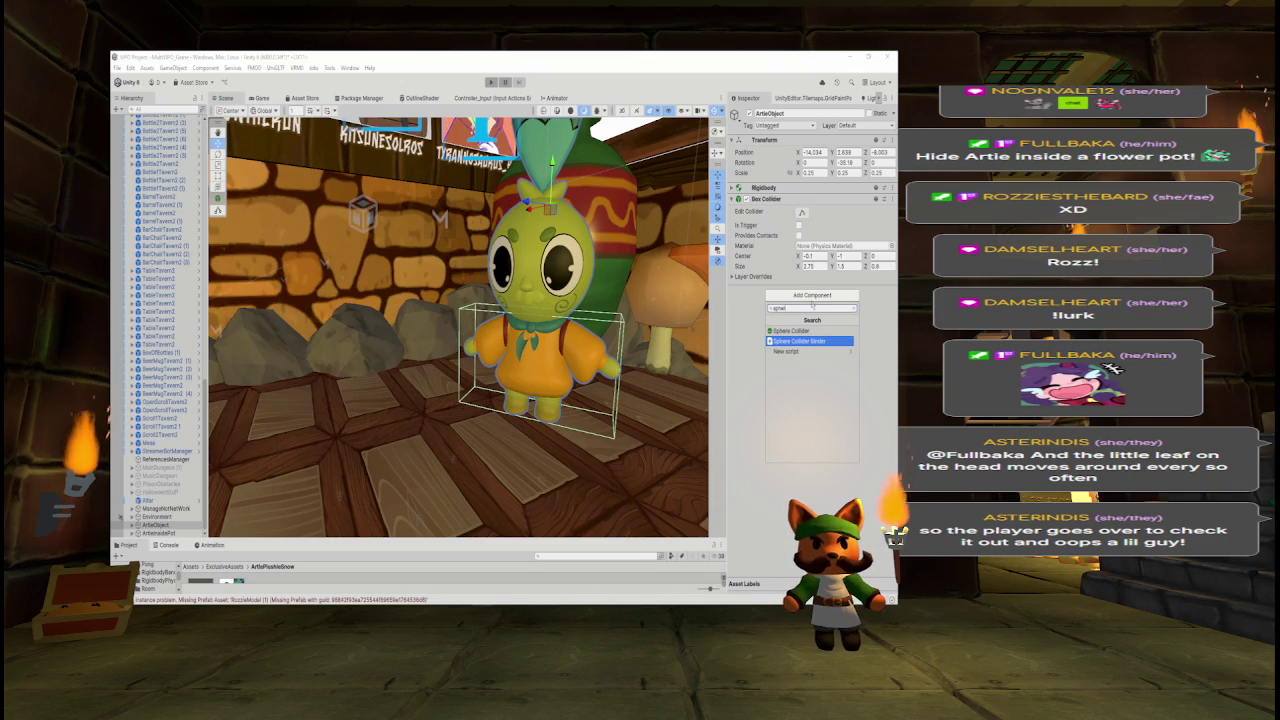
pyautogui.click(790, 330)
pyautogui.moveTo(660, 292); pyautogui.dragTo(571, 293)
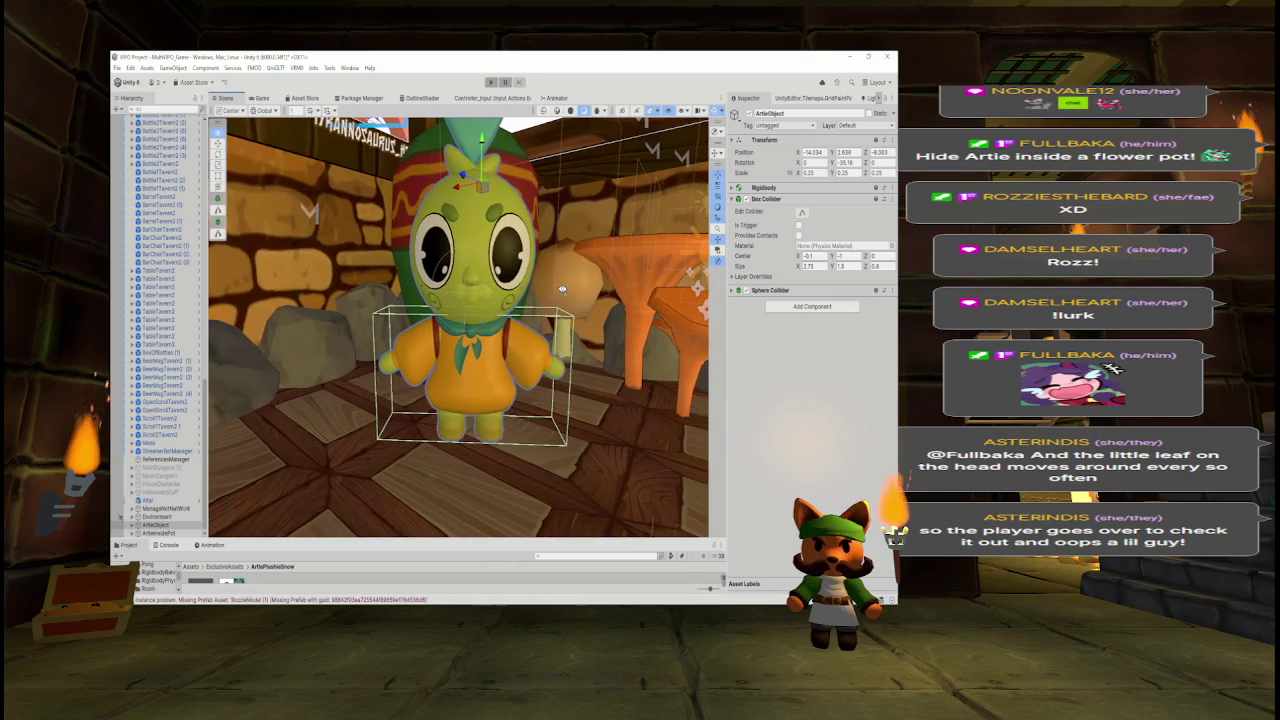
pyautogui.click(735, 291)
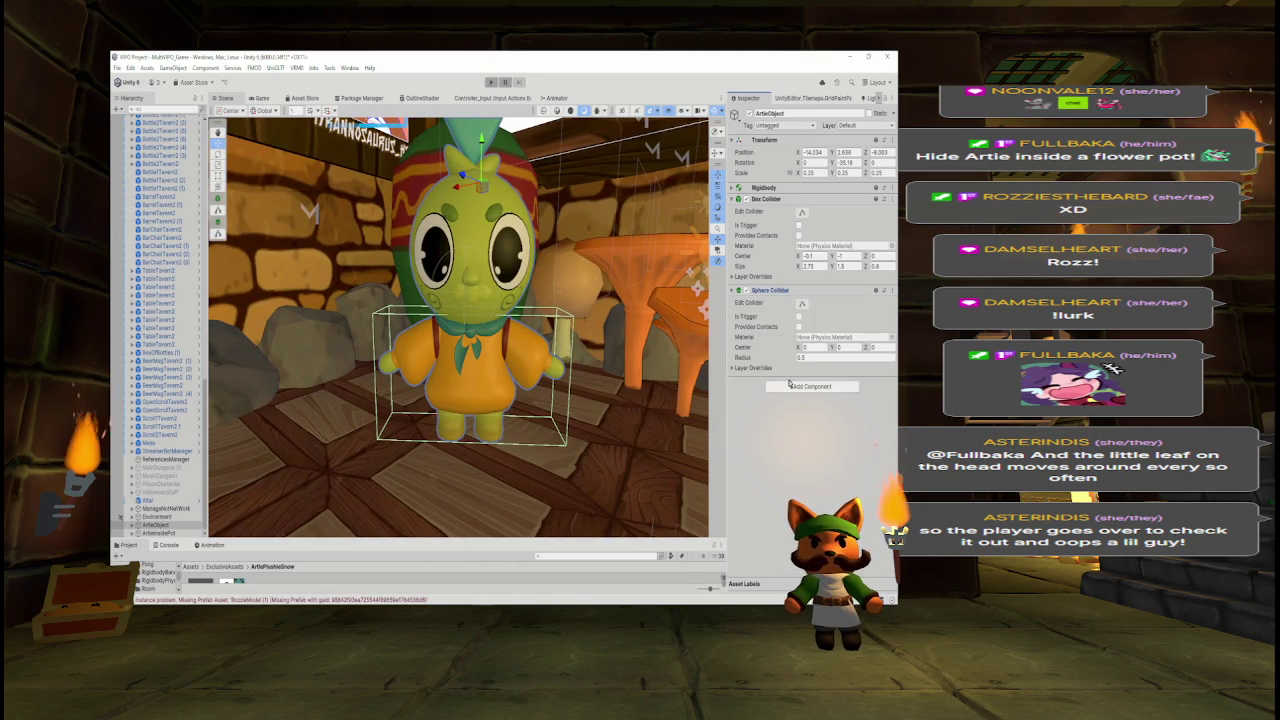
# - Give the sphere collider a first fit: radius 1, Center Y 0.31, Center X -0.12
pyautogui.click(823, 358)
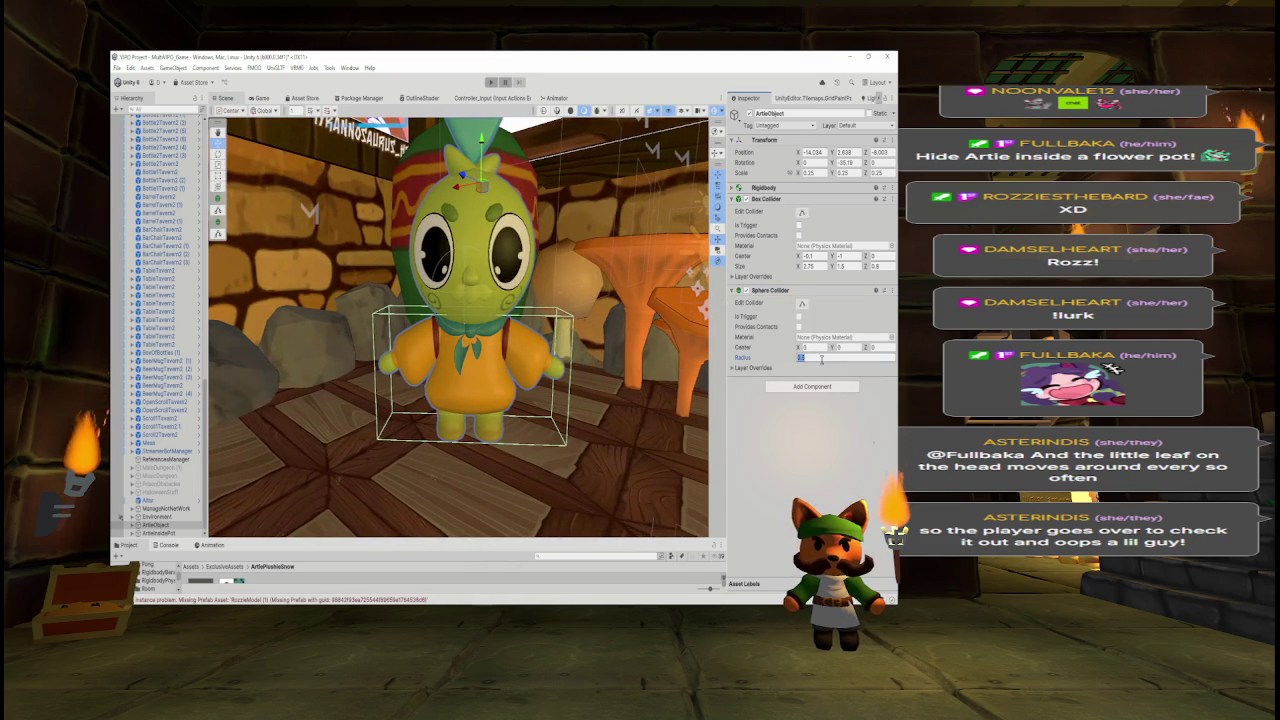
pyautogui.write('1')
pyautogui.click(838, 348)
pyautogui.write('0.31')
pyautogui.click(812, 347)
pyautogui.write('-0.12')
pyautogui.moveTo(676, 352)
pyautogui.mouseDown()
pyautogui.moveTo(630, 357)
pyautogui.moveTo(676, 360)
pyautogui.mouseUp()
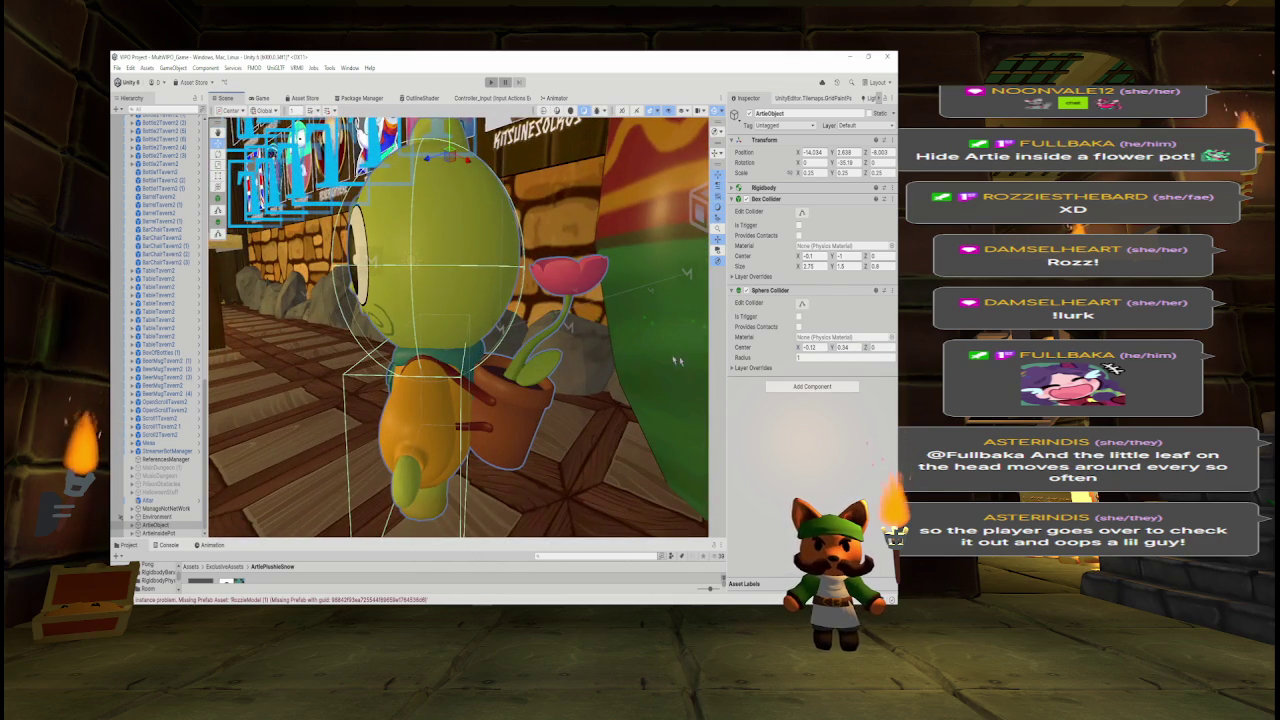
# - Refine the sphere to radius 0.8, Center X -0.15 and Center Y 0.43
pyautogui.click(828, 357)
pyautogui.press('BackSpace')
pyautogui.write('5')
pyautogui.press('BackSpace')
pyautogui.moveTo(520, 290)
pyautogui.mouseDown()
pyautogui.moveTo(452, 277)
pyautogui.moveTo(712, 293)
pyautogui.mouseUp()
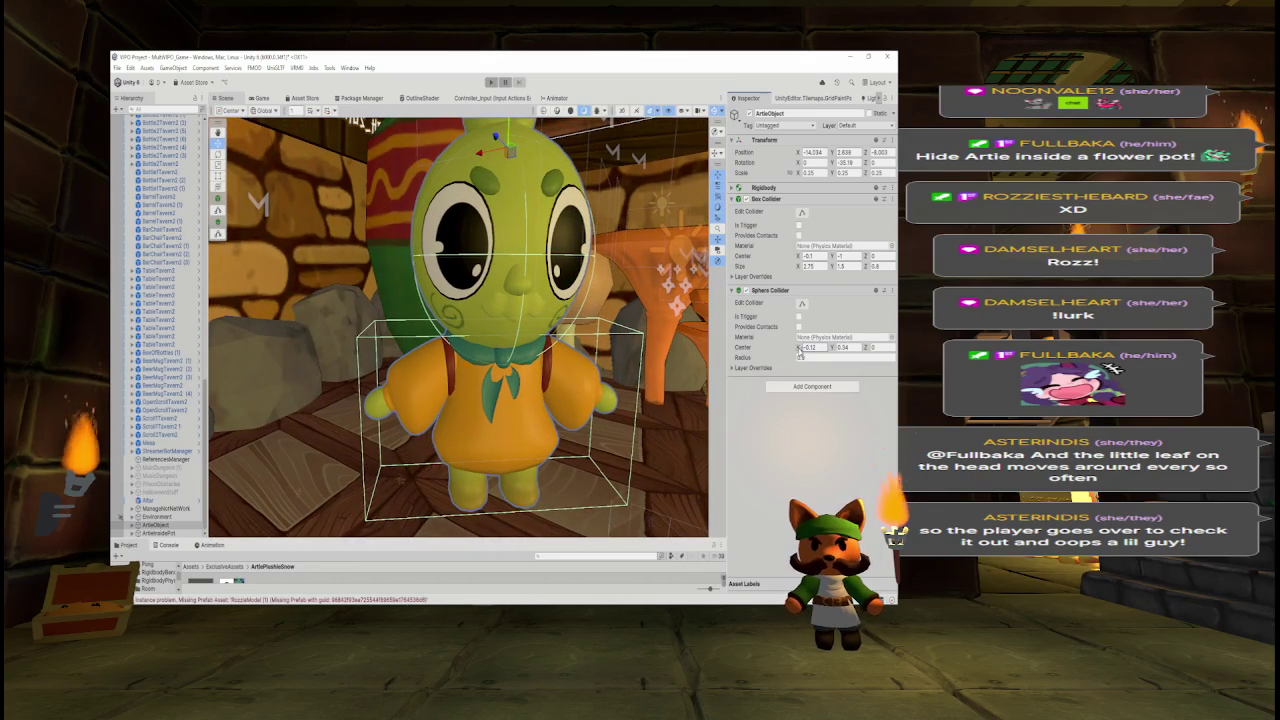
pyautogui.moveTo(797, 348); pyautogui.dragTo(800, 351)
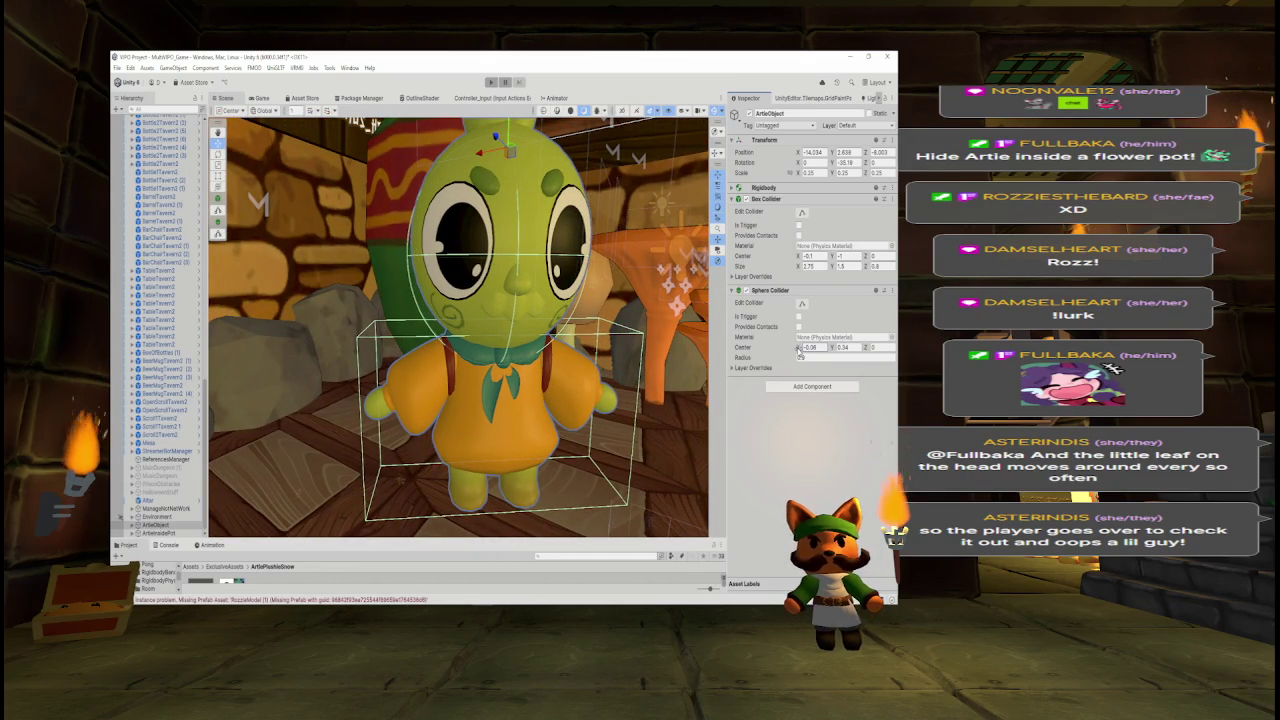
pyautogui.click(836, 347)
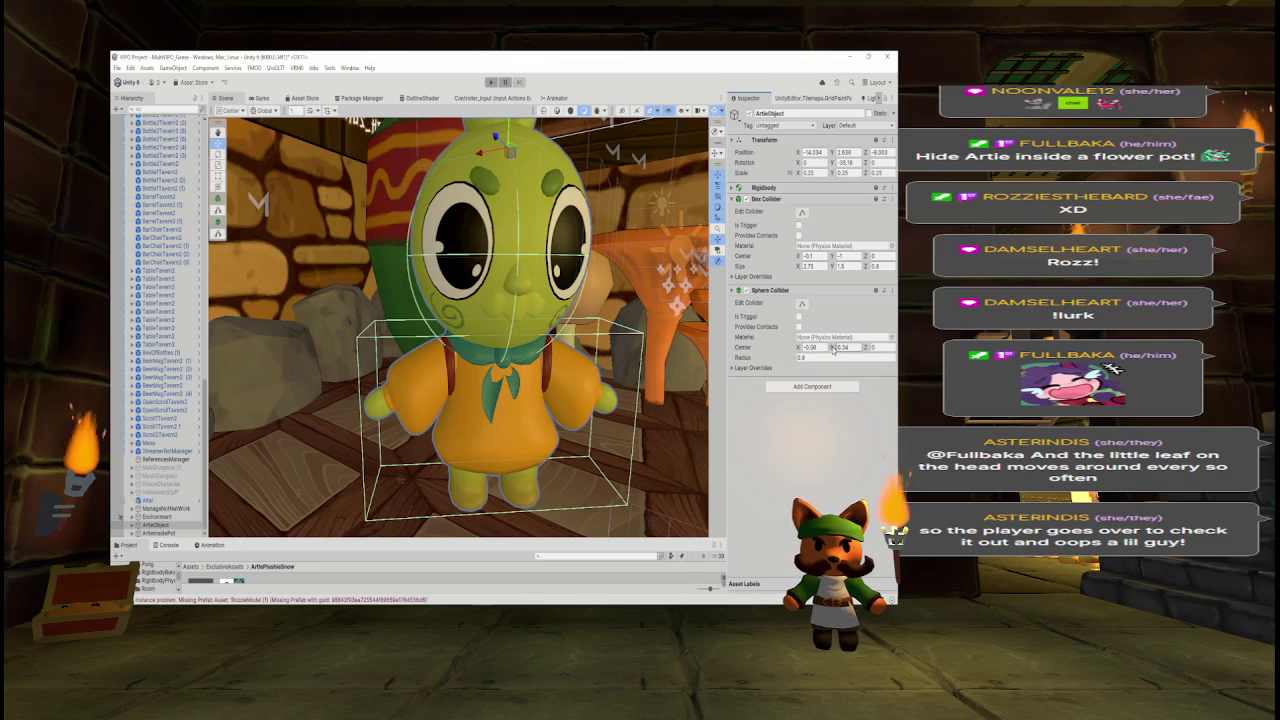
pyautogui.write('0.3')
pyautogui.moveTo(836, 347); pyautogui.dragTo(837, 346)
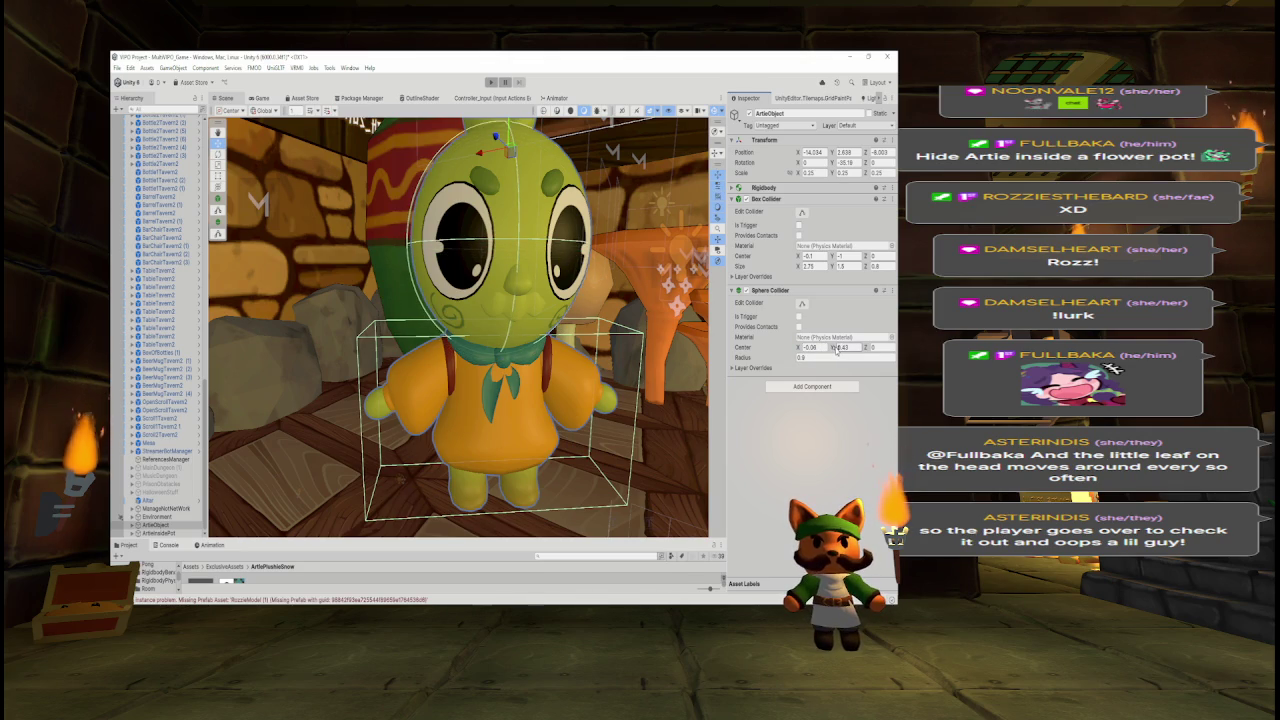
pyautogui.moveTo(530, 310)
pyautogui.mouseDown()
pyautogui.moveTo(600, 312)
pyautogui.moveTo(532, 311)
pyautogui.moveTo(545, 312)
pyautogui.mouseUp()
# - Set the sphere radius to 0.95 and Center X to -0.1, checking the fit up close
pyautogui.click(824, 358)
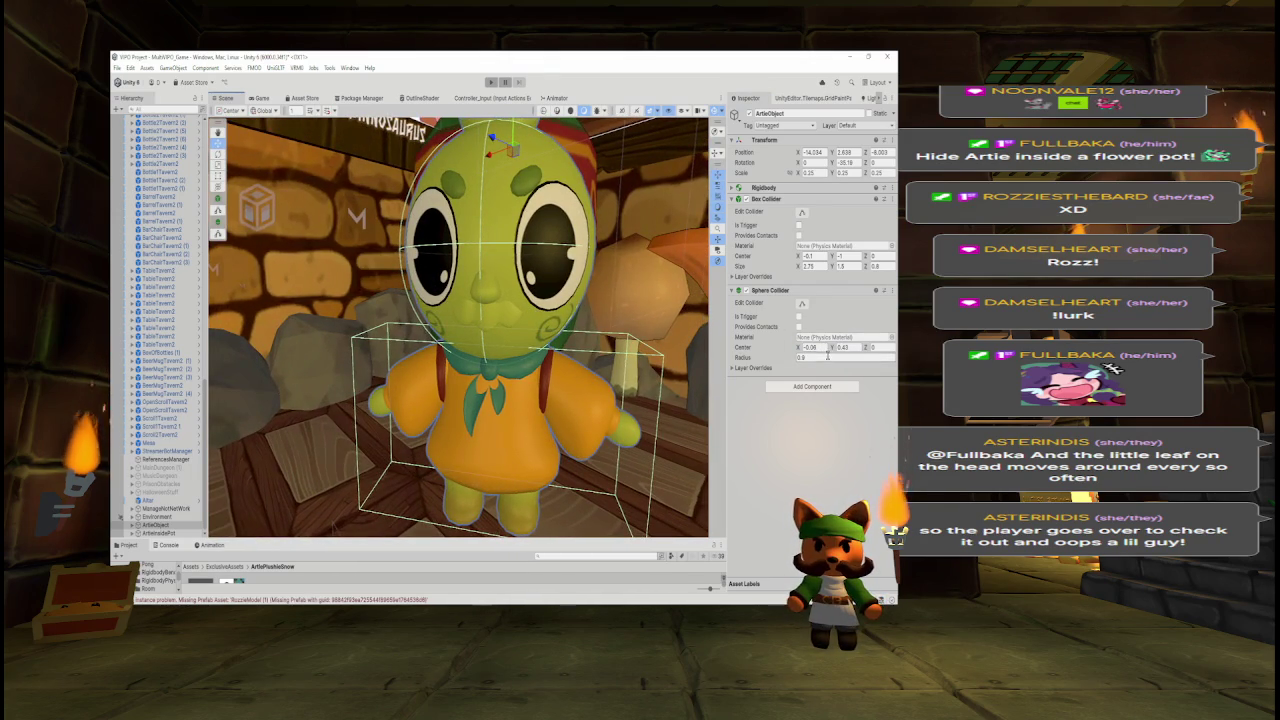
pyautogui.write('1')
pyautogui.press('BackSpace')
pyautogui.write('.95')
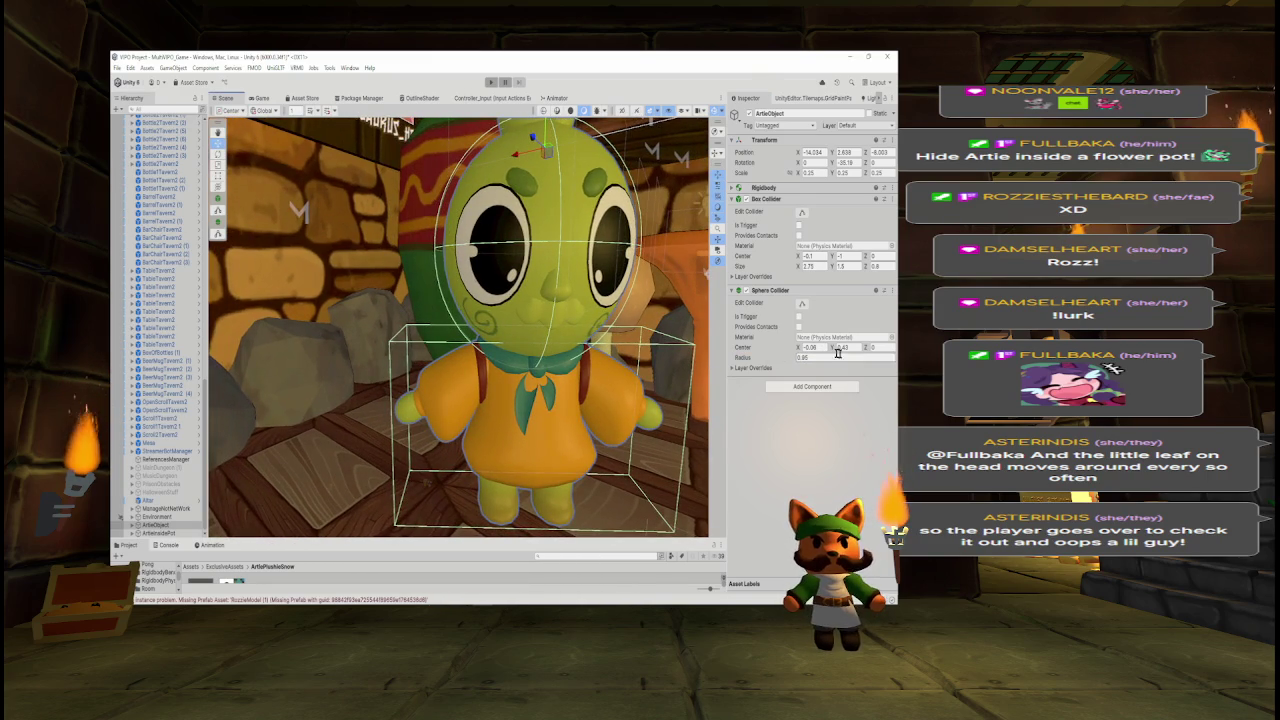
pyautogui.click(822, 352)
pyautogui.write('-0.1')
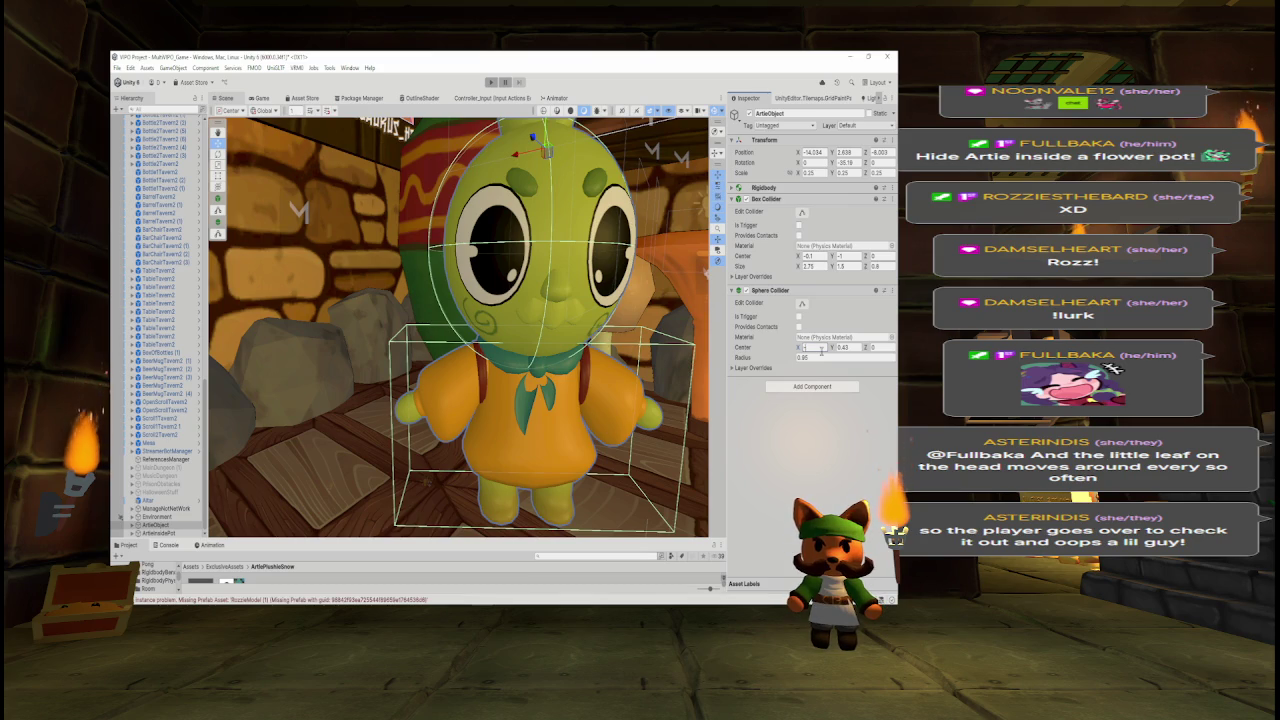
pyautogui.press('BackSpace')
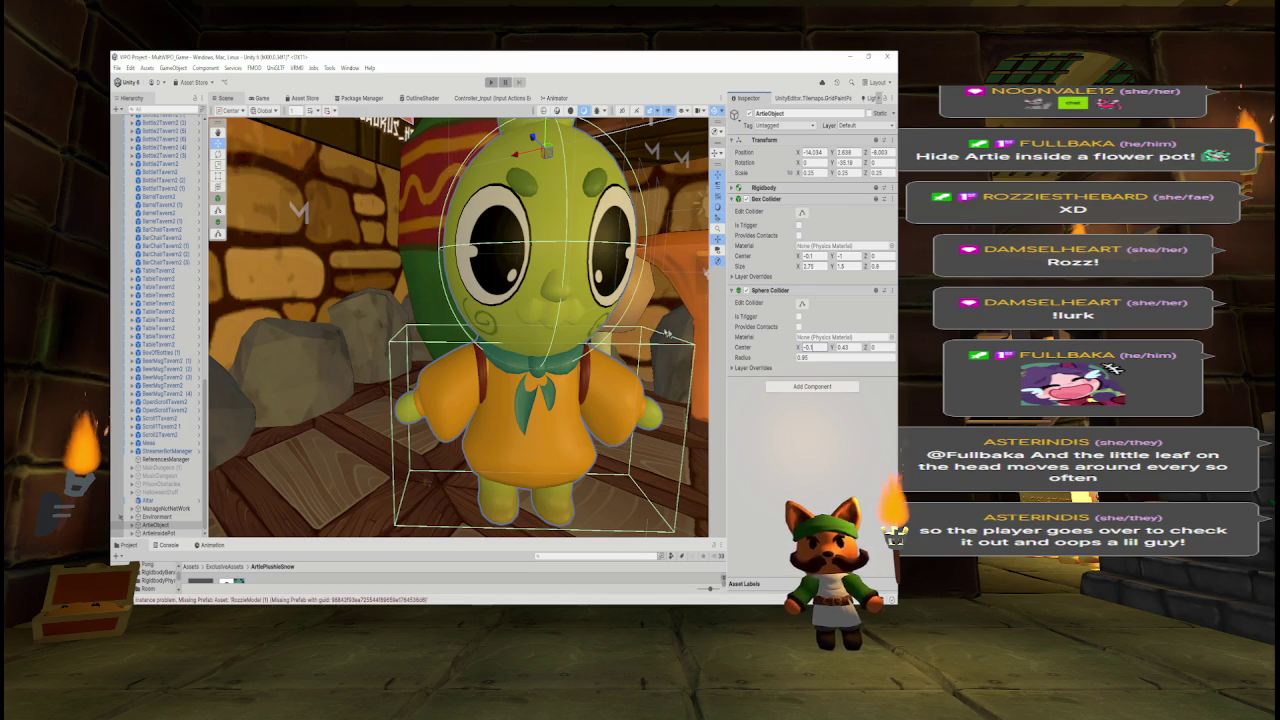
pyautogui.moveTo(591, 318)
pyautogui.mouseDown()
pyautogui.moveTo(545, 295)
pyautogui.moveTo(455, 293)
pyautogui.moveTo(503, 269)
pyautogui.moveTo(405, 268)
pyautogui.mouseUp()
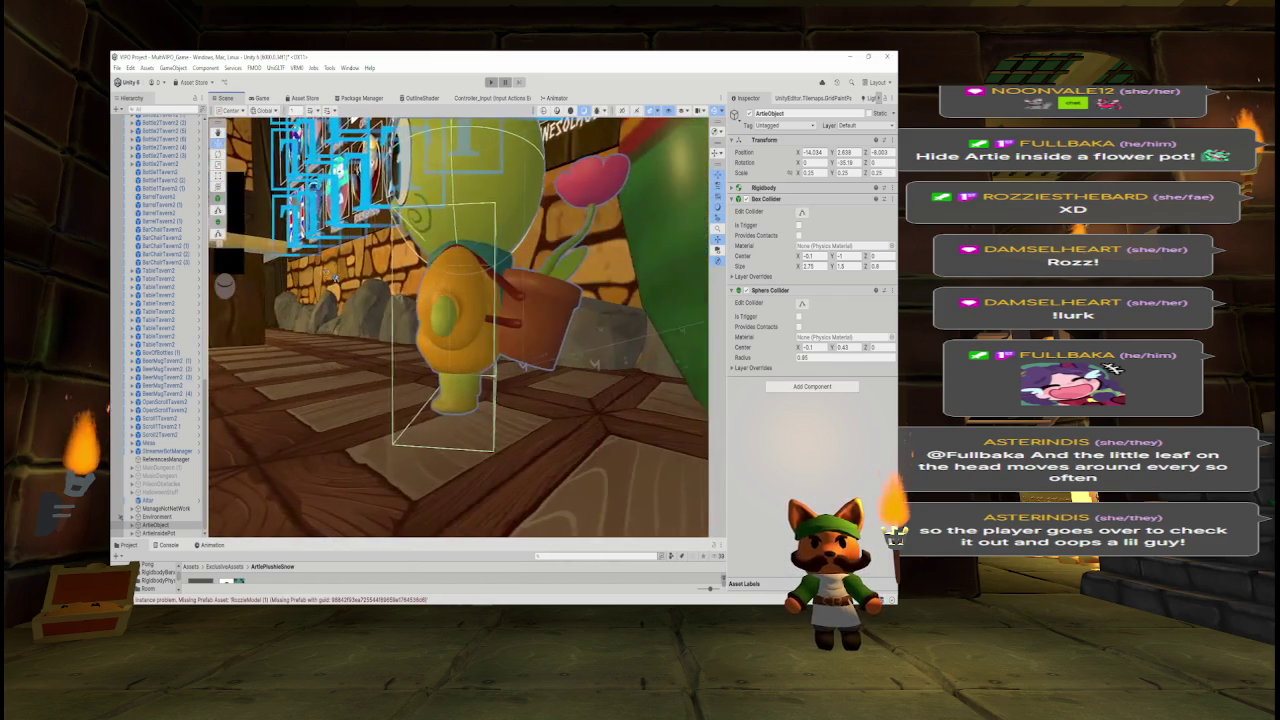
pyautogui.click(828, 388)
# - Add another Box Collider with Center X 0, lowered to -0.92, and height 1.81
pyautogui.write('box')
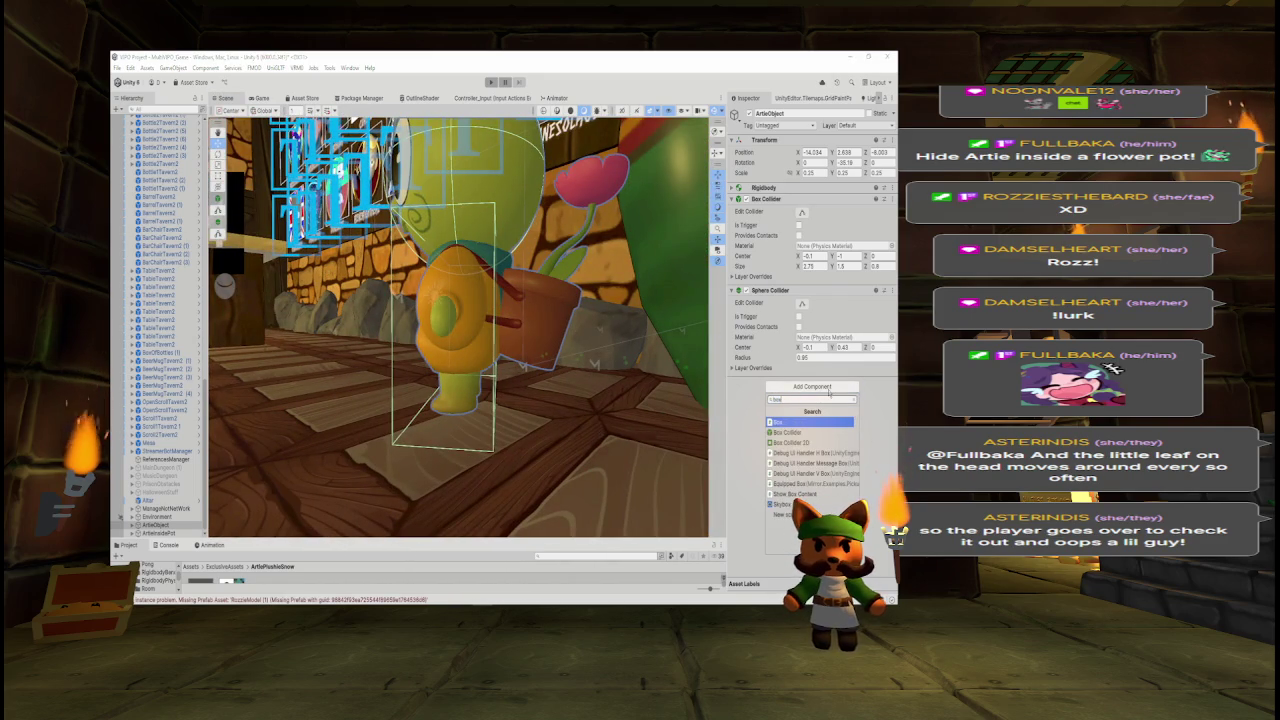
pyautogui.click(828, 432)
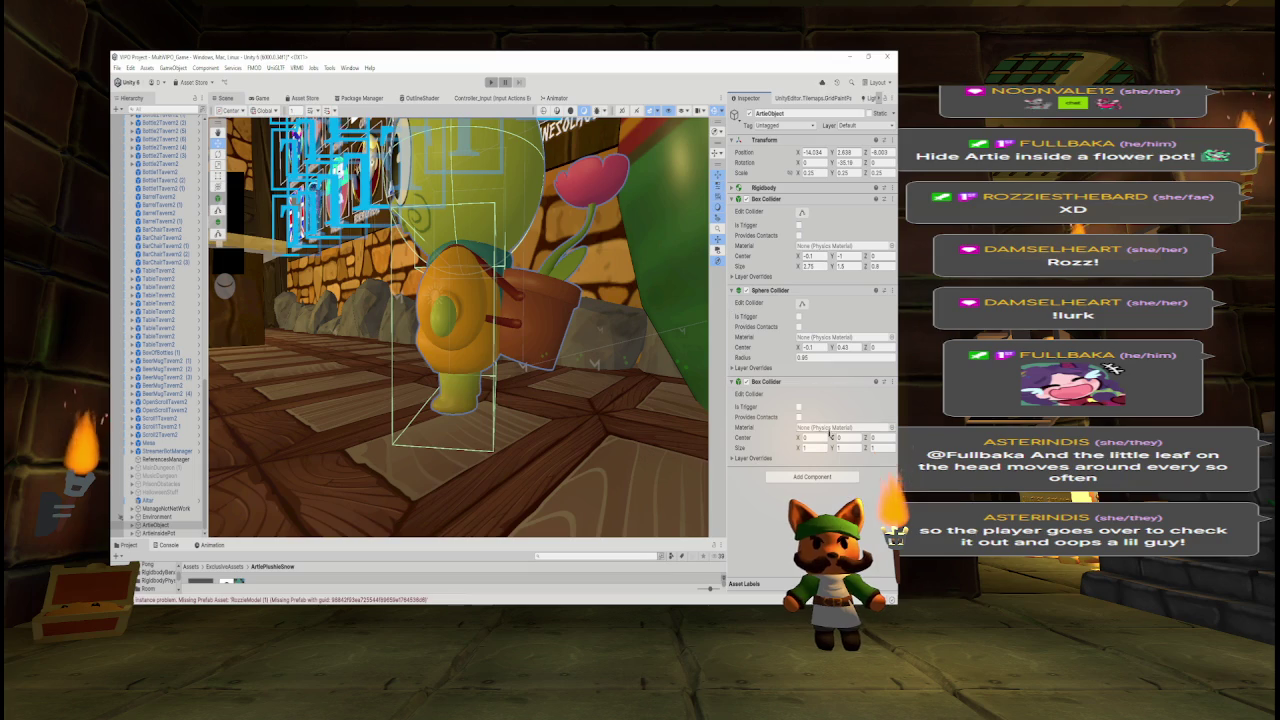
pyautogui.moveTo(829, 434)
pyautogui.mouseDown()
pyautogui.moveTo(804, 438)
pyautogui.moveTo(861, 437)
pyautogui.moveTo(852, 442)
pyautogui.mouseUp()
pyautogui.write('0.38')
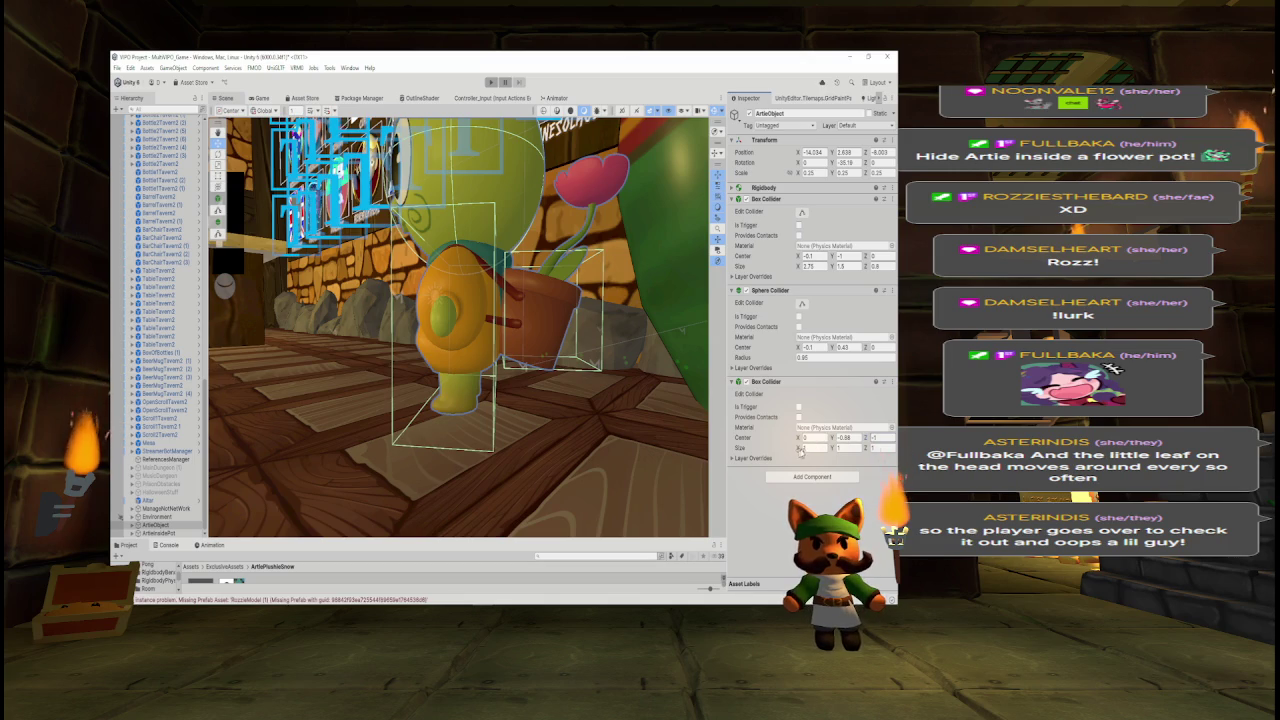
pyautogui.moveTo(831, 449)
pyautogui.mouseDown()
pyautogui.moveTo(853, 438)
pyautogui.moveTo(834, 448)
pyautogui.mouseUp()
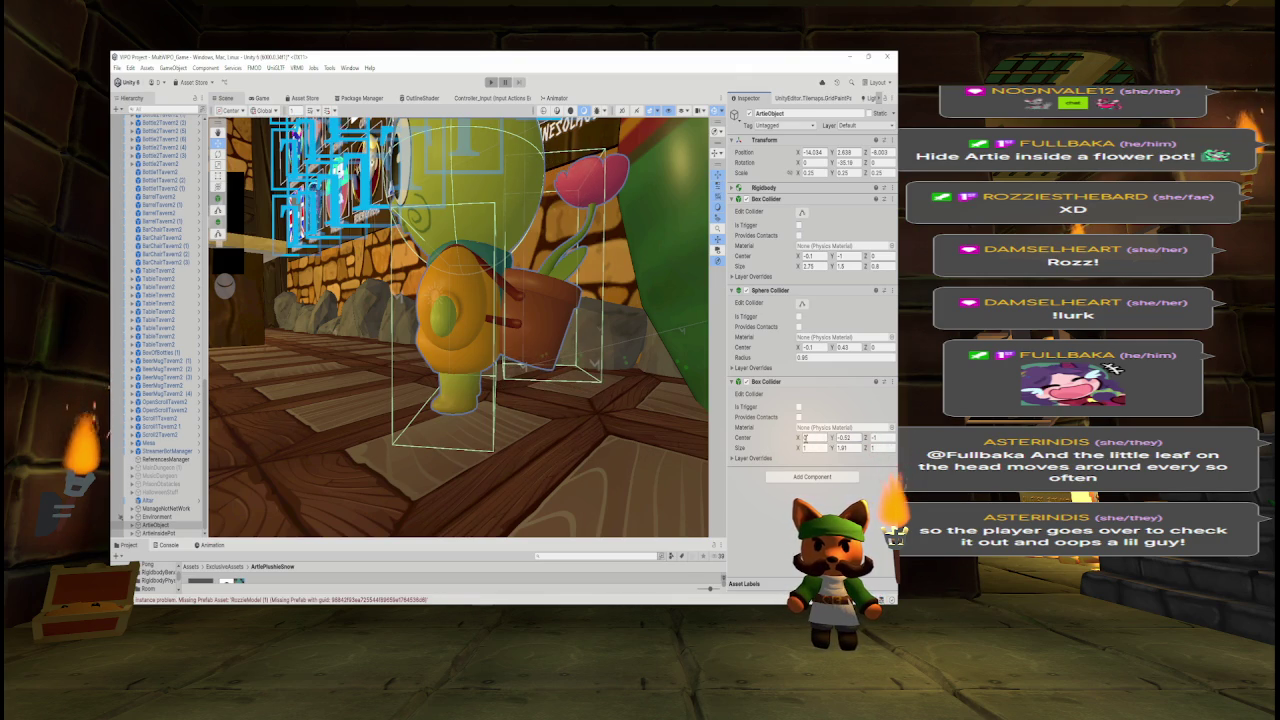
# - Shift the new collider's Center Z to -1 so it wraps the flower pot, then frame Artie
pyautogui.moveTo(866, 438); pyautogui.dragTo(871, 438)
pyautogui.moveTo(672, 372)
pyautogui.mouseDown()
pyautogui.moveTo(643, 363)
pyautogui.moveTo(660, 405)
pyautogui.mouseUp()
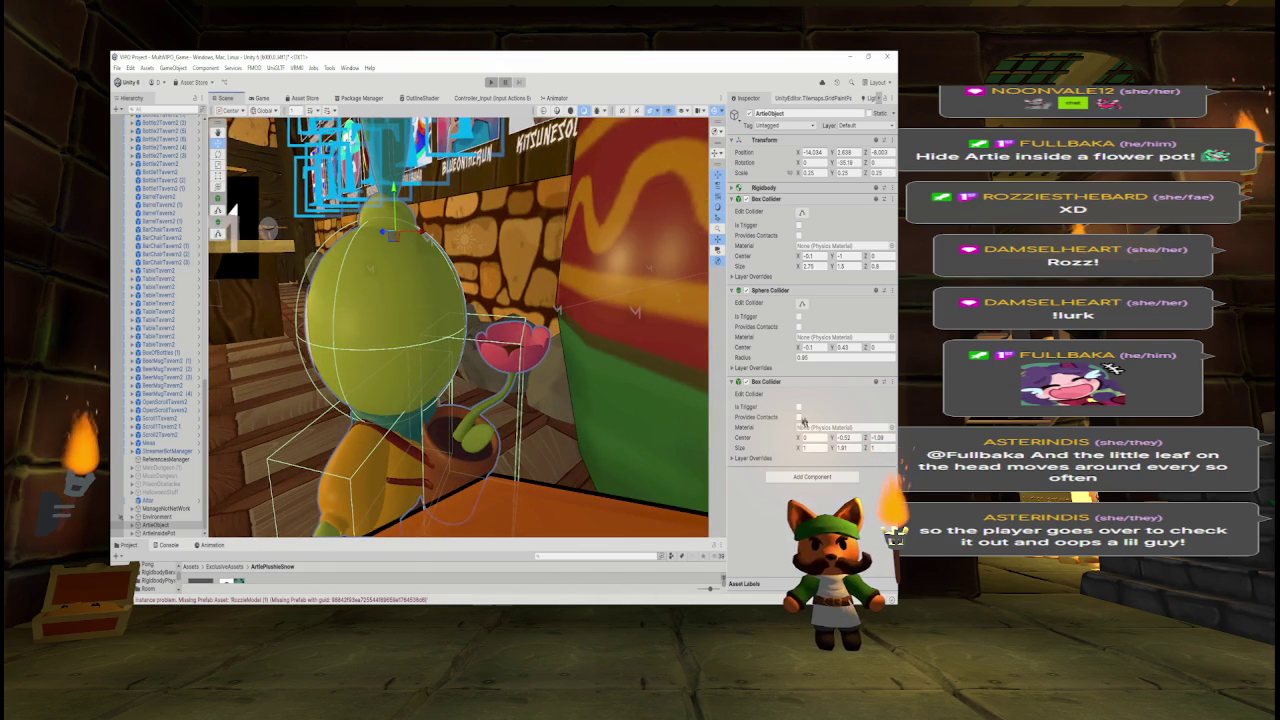
pyautogui.moveTo(868, 438); pyautogui.dragTo(866, 438)
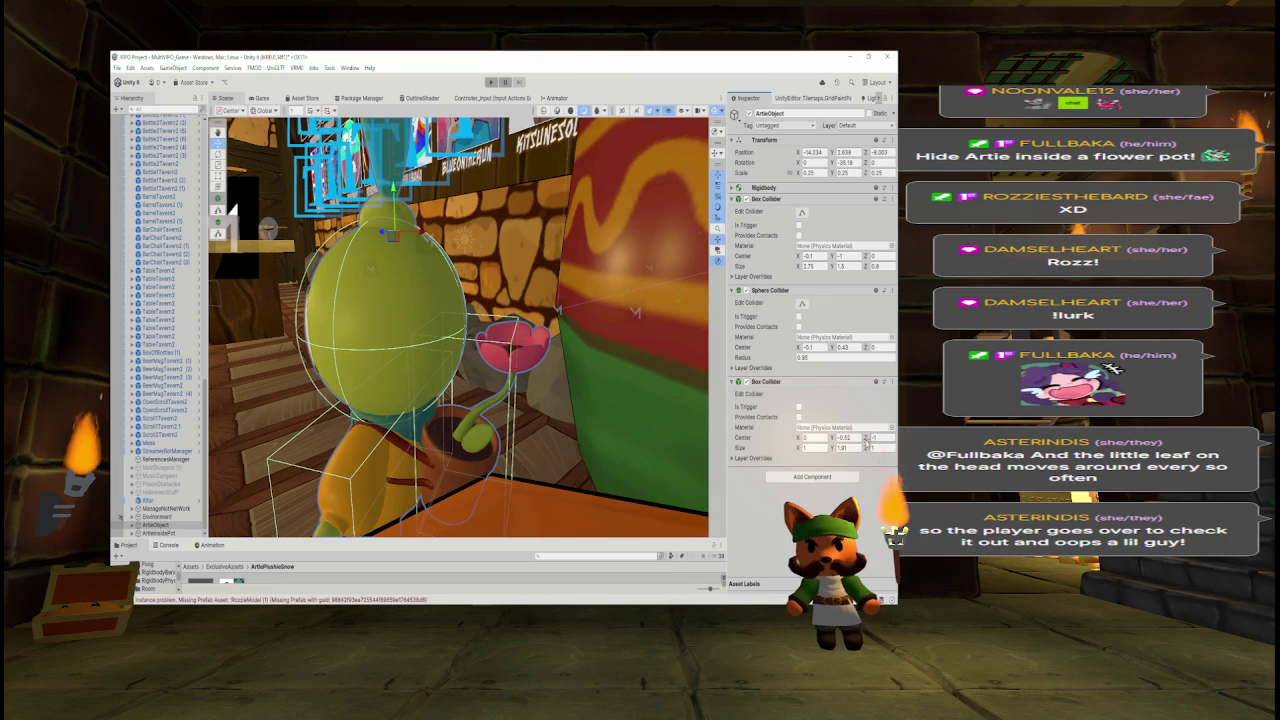
pyautogui.moveTo(670, 348)
pyautogui.mouseDown()
pyautogui.moveTo(579, 296)
pyautogui.moveTo(392, 300)
pyautogui.mouseUp()
pyautogui.press('f')
pyautogui.click(796, 477)
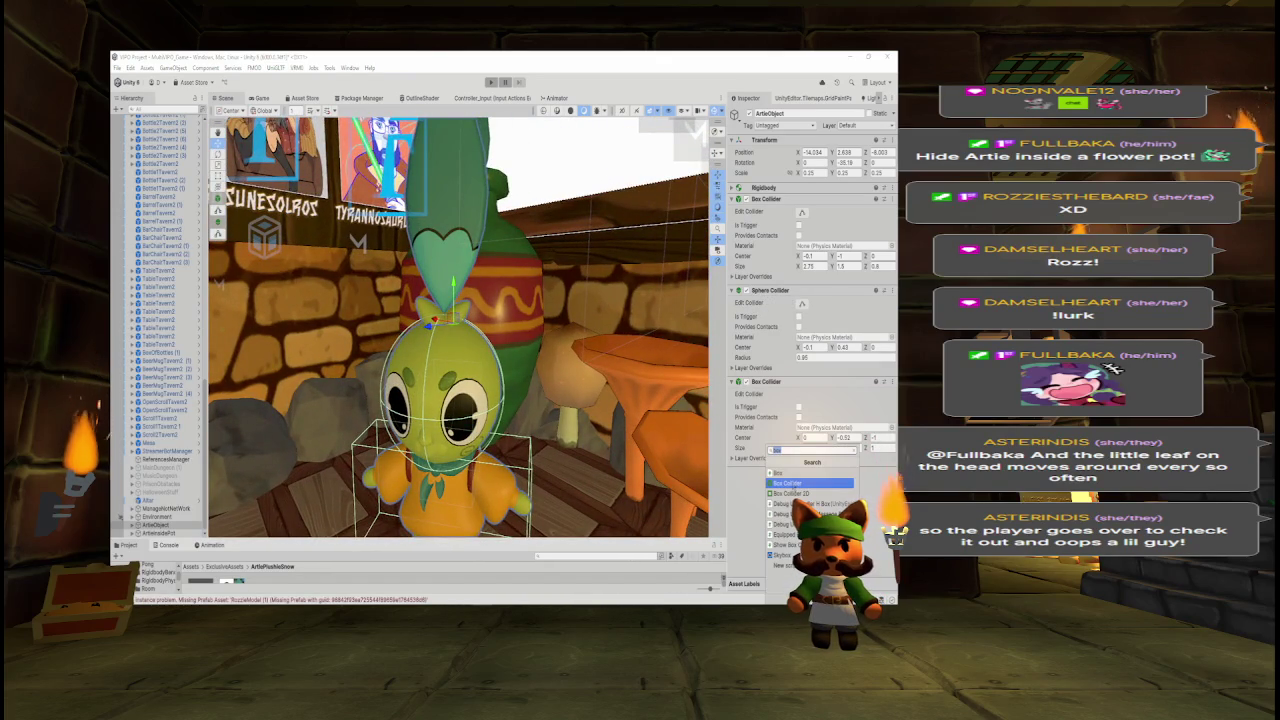
# - Add a Box Collider to Artie and size it around the head and leaf with Size Z 0.25
pyautogui.click(793, 484)
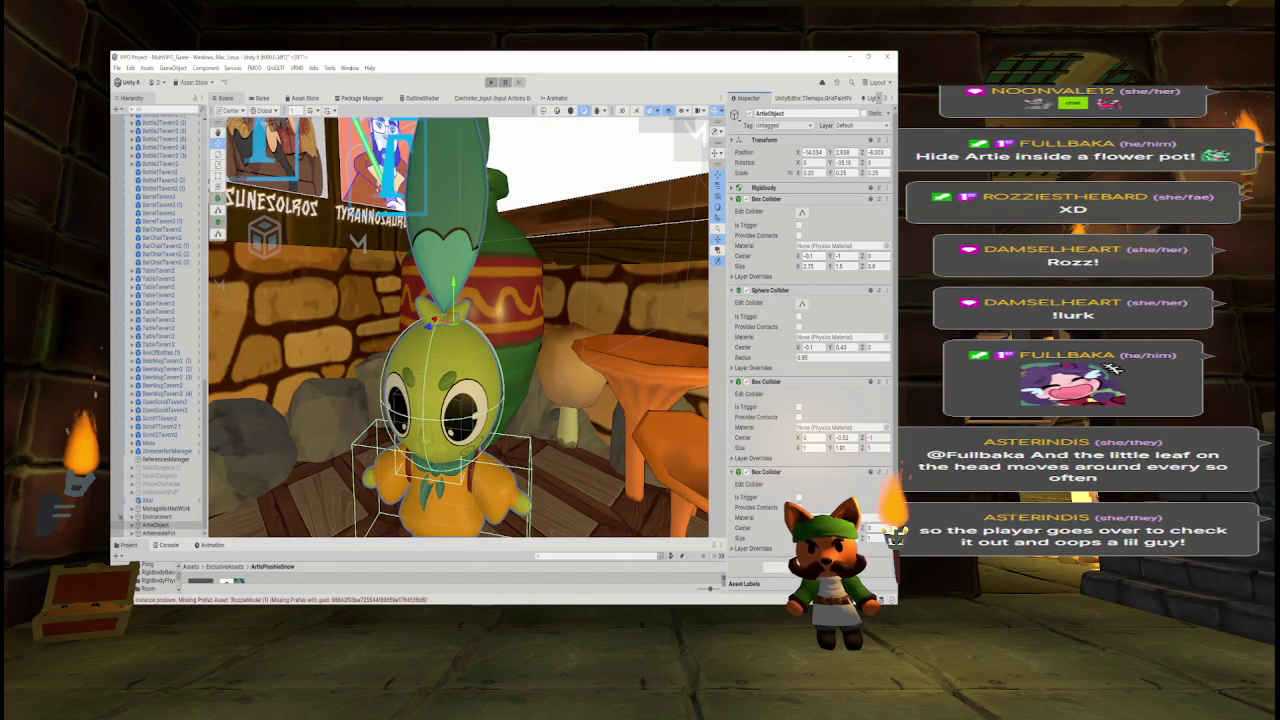
pyautogui.moveTo(828, 527); pyautogui.dragTo(880, 527)
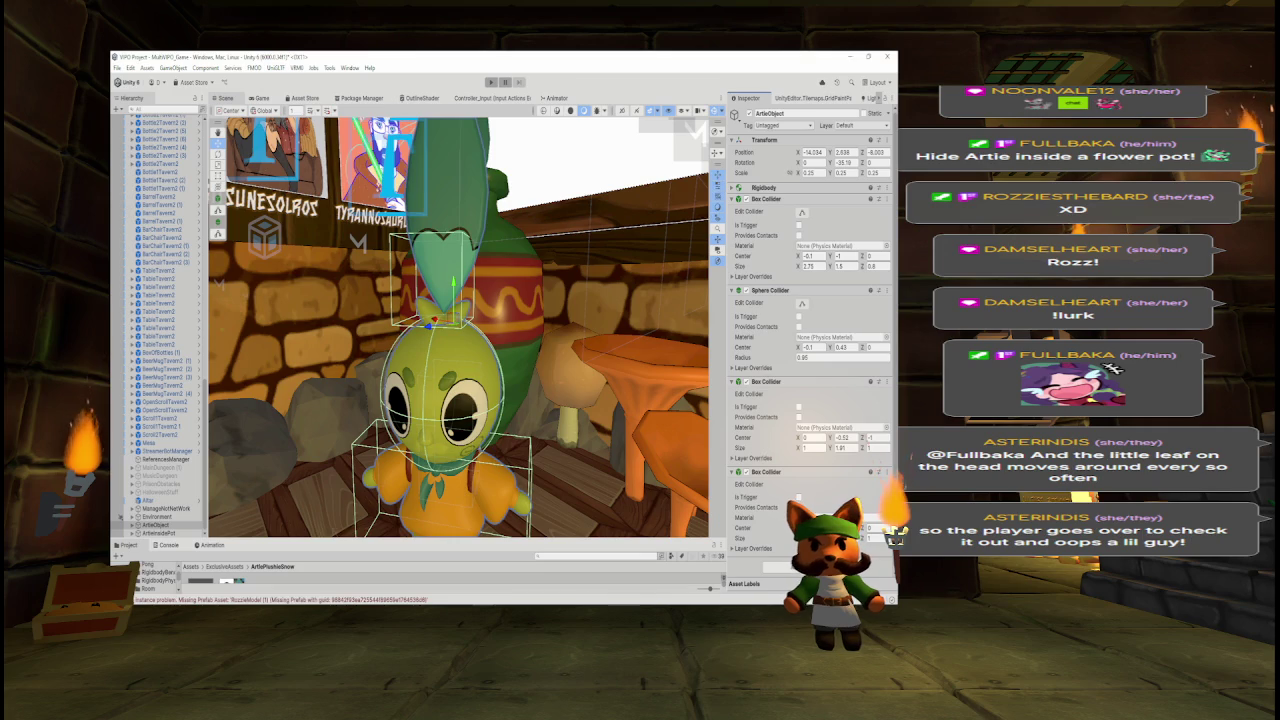
pyautogui.moveTo(798, 528); pyautogui.dragTo(806, 528)
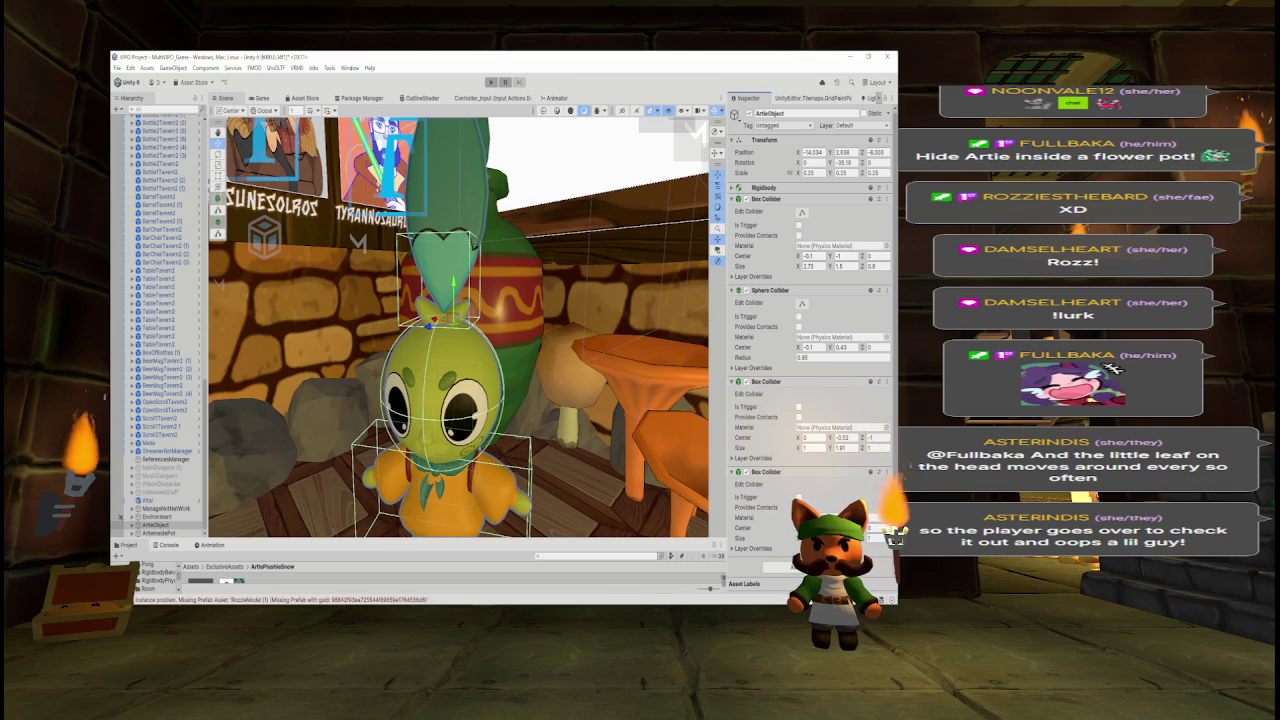
pyautogui.moveTo(828, 538); pyautogui.dragTo(870, 538)
pyautogui.moveTo(567, 313)
pyautogui.mouseDown()
pyautogui.moveTo(332, 246)
pyautogui.moveTo(420, 270)
pyautogui.mouseUp()
pyautogui.click(880, 538)
pyautogui.write('0.25')
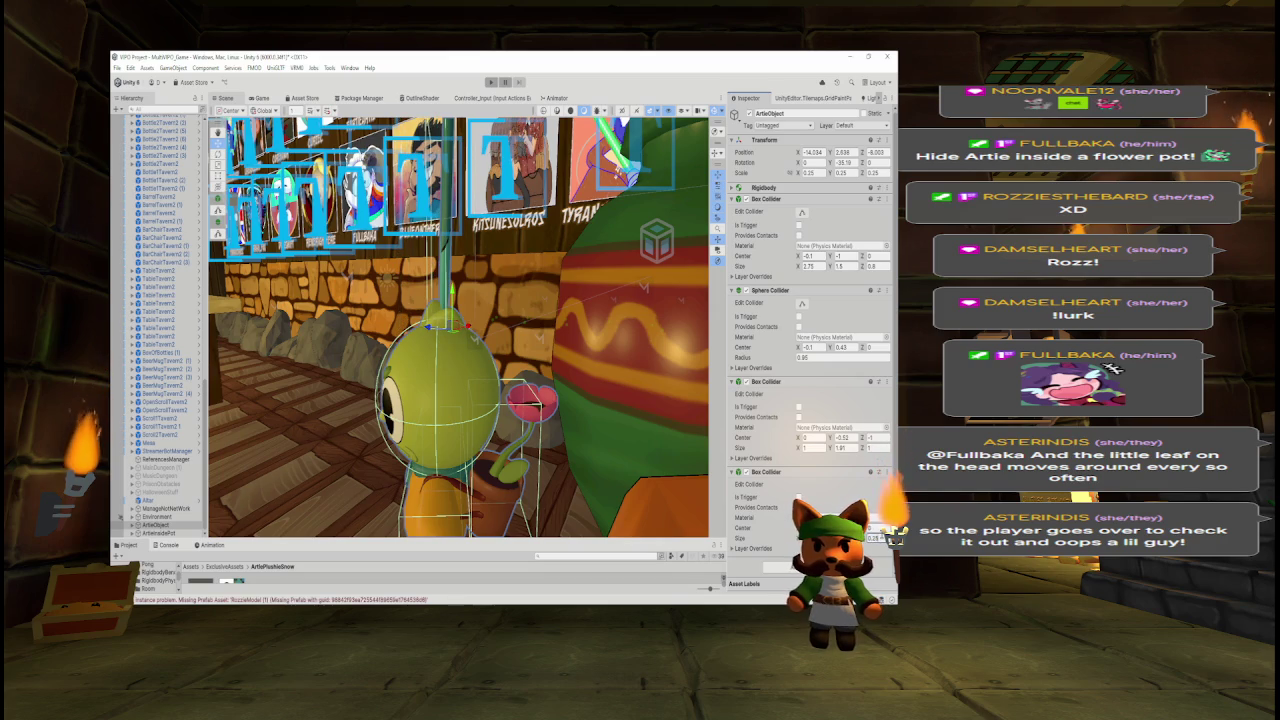
# - Frame Artie and orbit around it to check the new slim collider's fit
pyautogui.moveTo(430, 330); pyautogui.dragTo(470, 310)
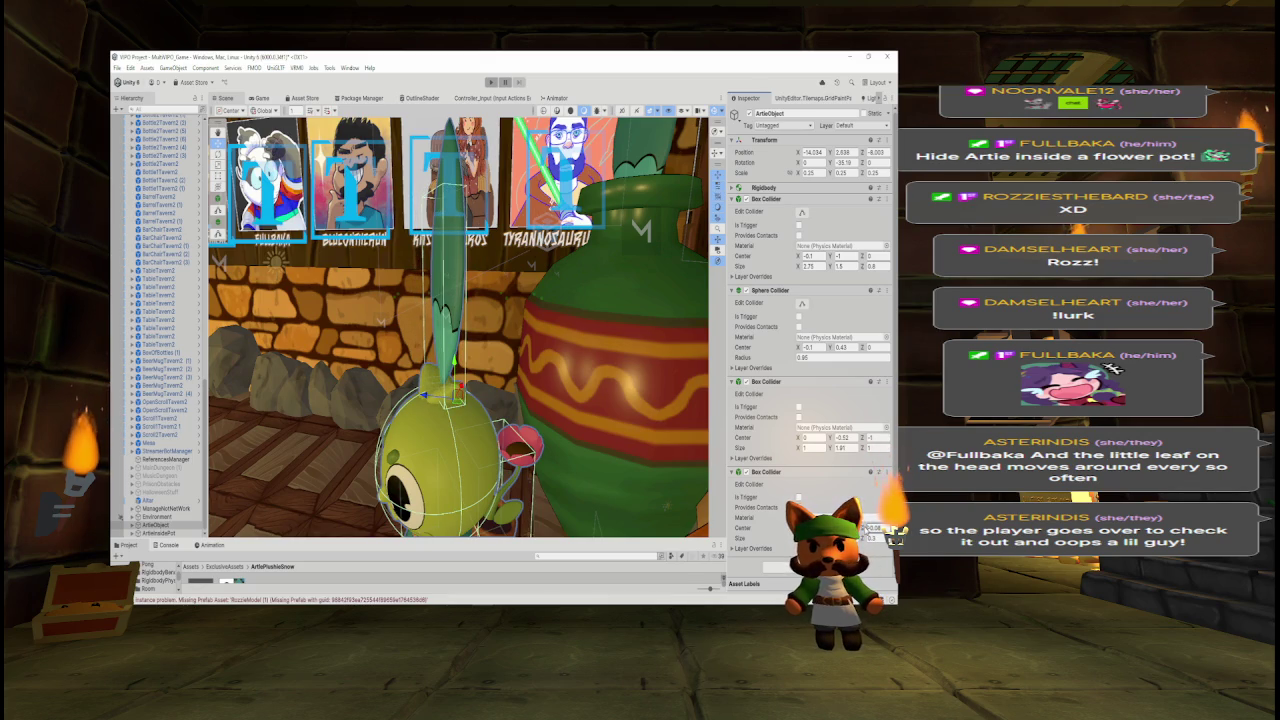
pyautogui.moveTo(440, 384); pyautogui.dragTo(461, 384)
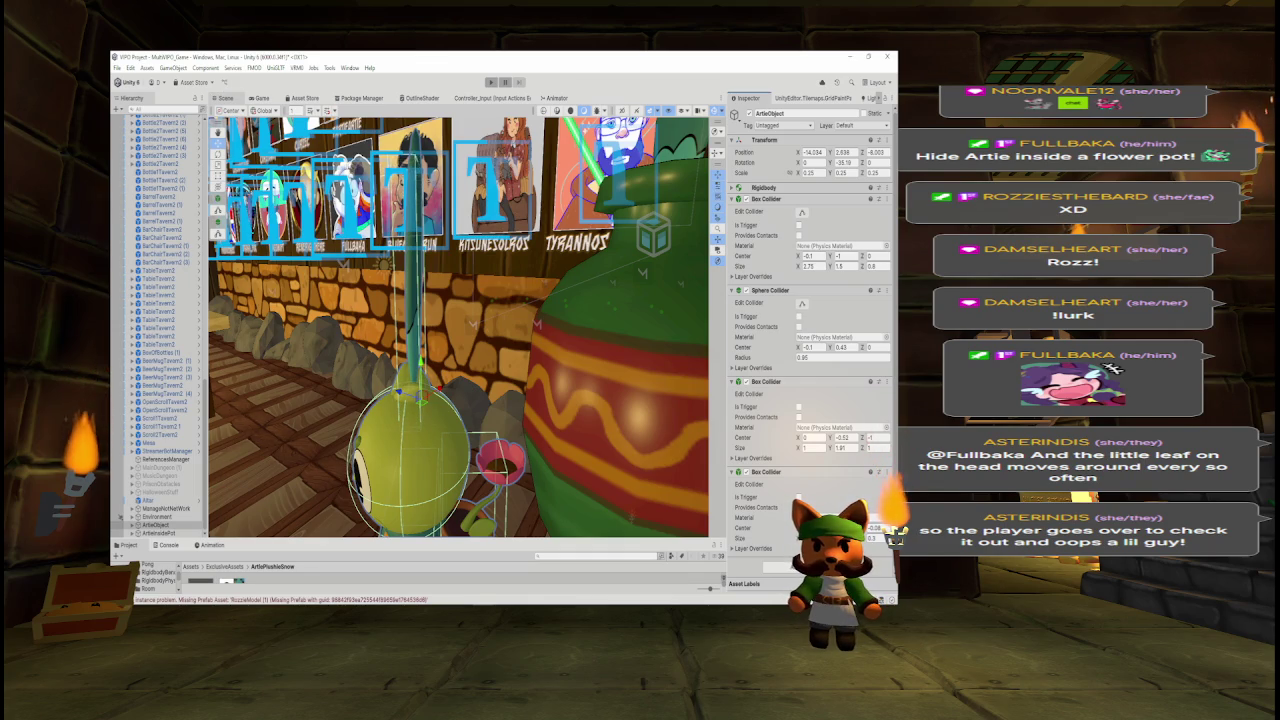
pyautogui.moveTo(576, 478); pyautogui.dragTo(727, 481)
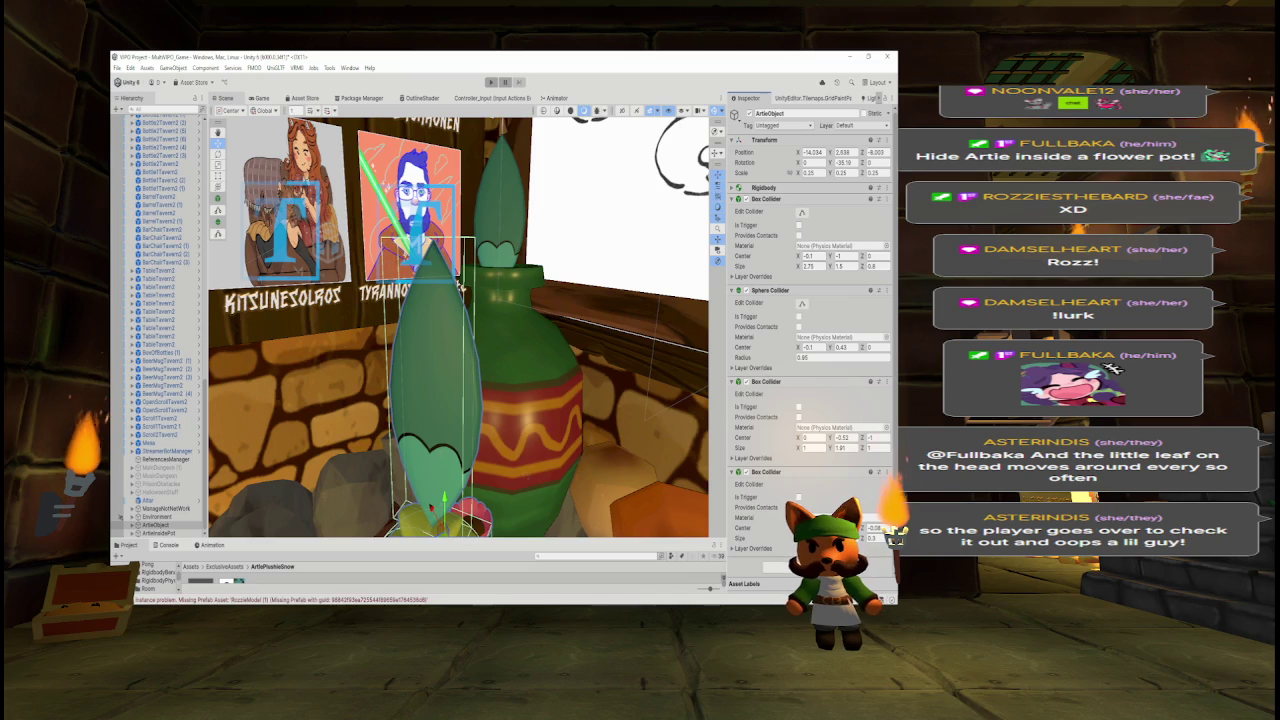
pyautogui.press('f')
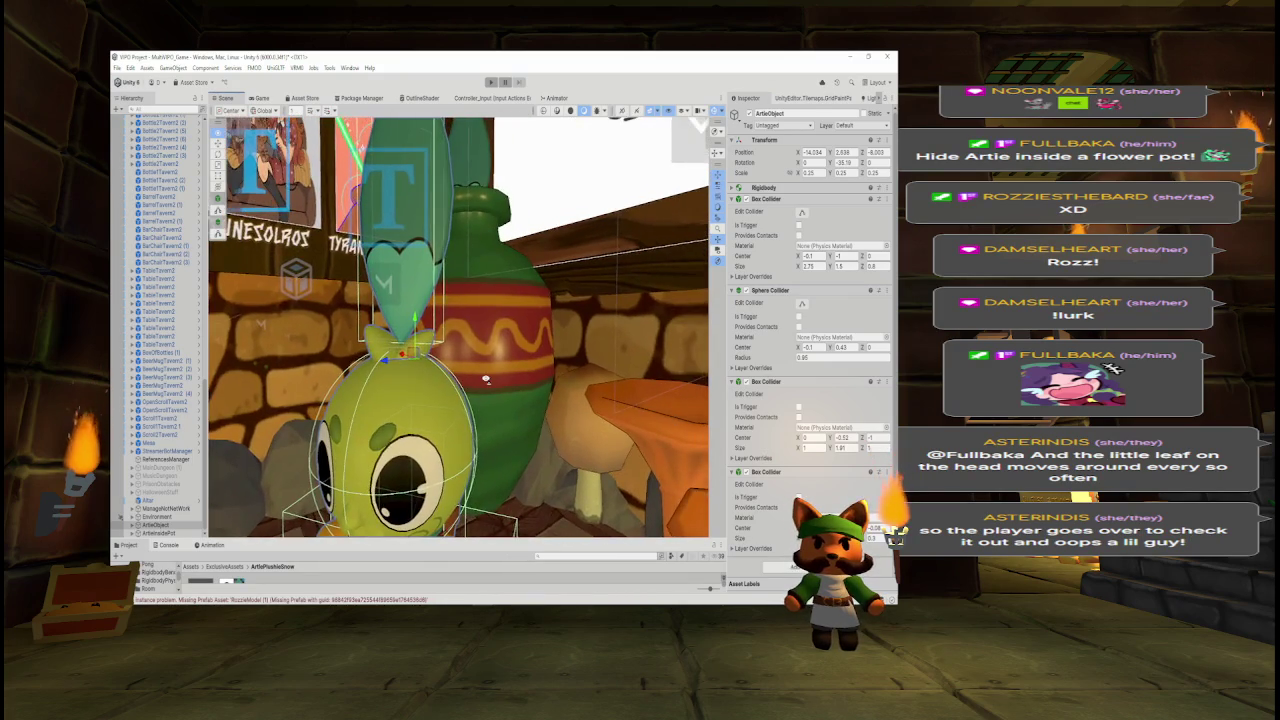
pyautogui.moveTo(495, 372); pyautogui.dragTo(530, 386)
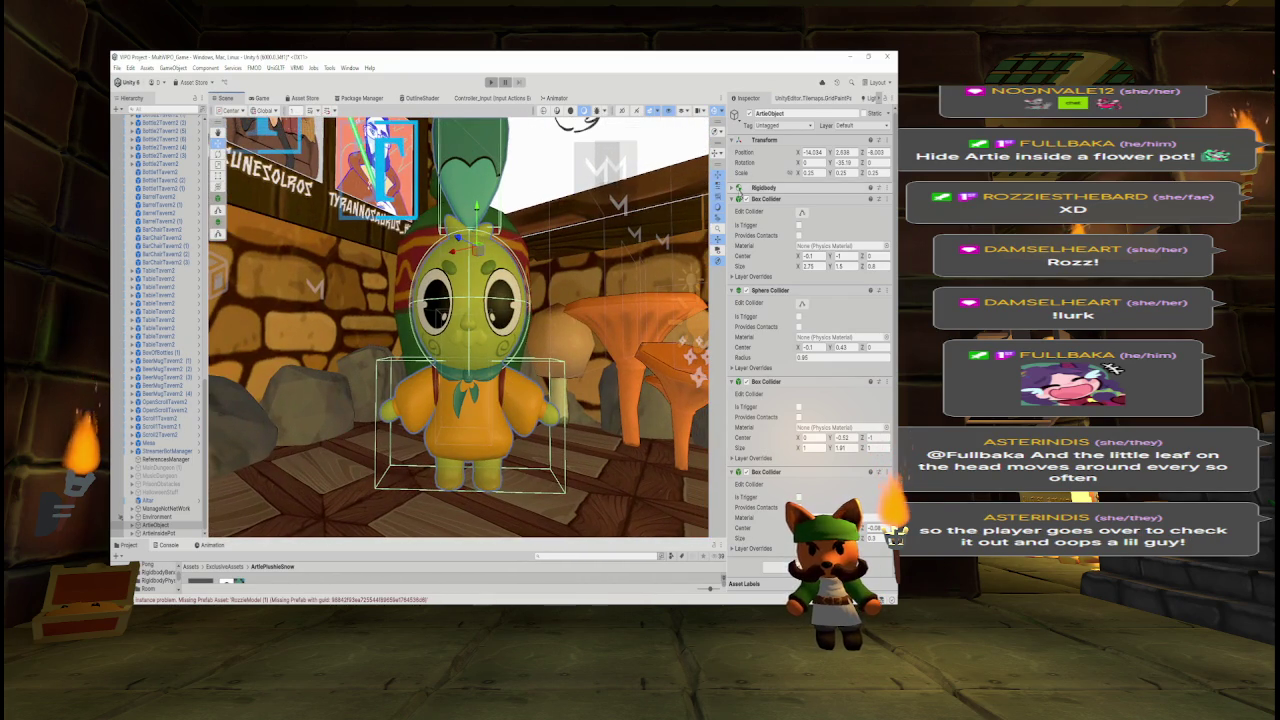
pyautogui.click(732, 199)
# - Collapse the sphere and box collider components and expand the Rigidbody settings
pyautogui.click(732, 210)
pyautogui.click(732, 221)
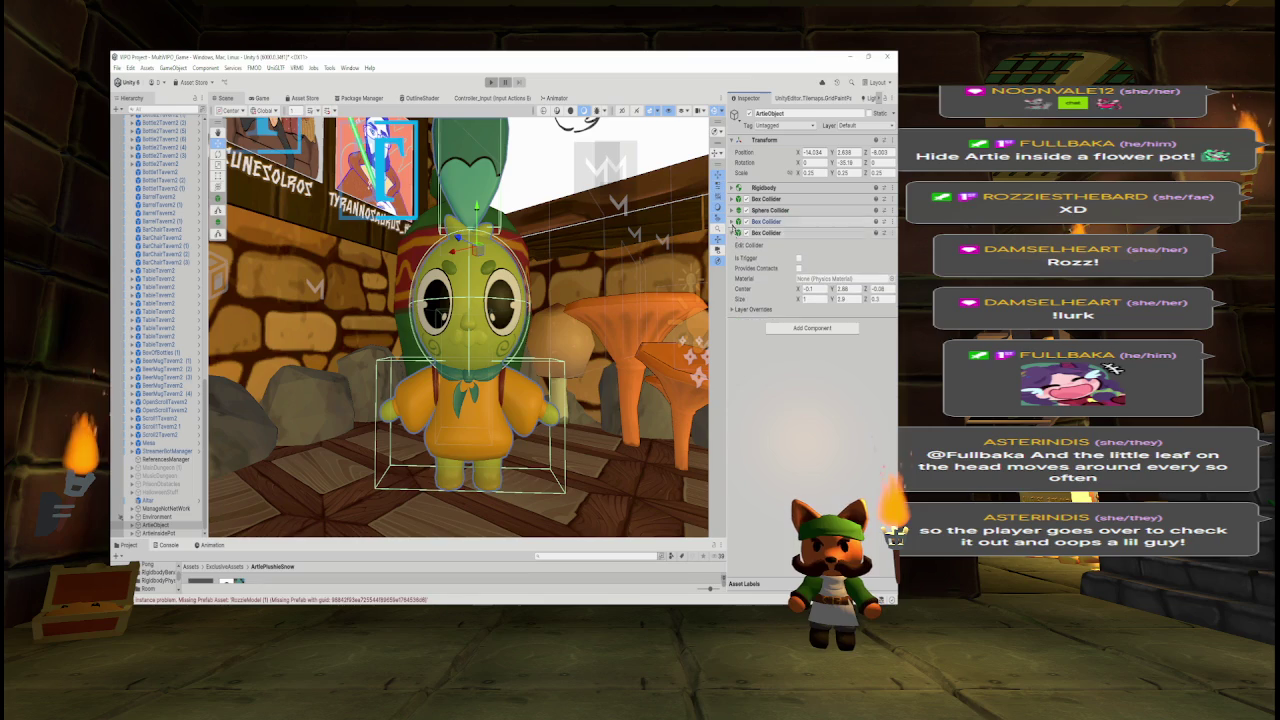
pyautogui.click(733, 232)
pyautogui.click(733, 187)
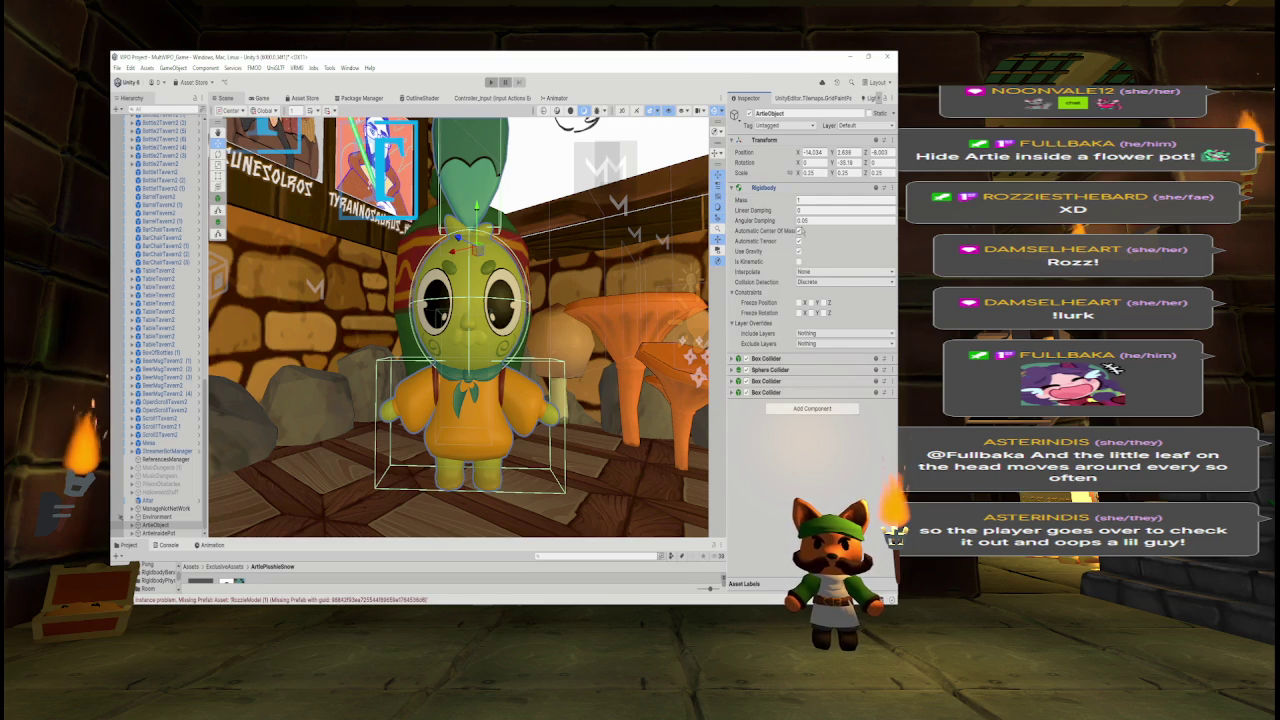
pyautogui.moveTo(573, 325)
pyautogui.mouseDown()
pyautogui.moveTo(426, 340)
pyautogui.moveTo(548, 272)
pyautogui.mouseUp()
# - Parent ArtieObject and ArtieInsidePot under the Environment group in the Hierarchy
pyautogui.click(155, 525)
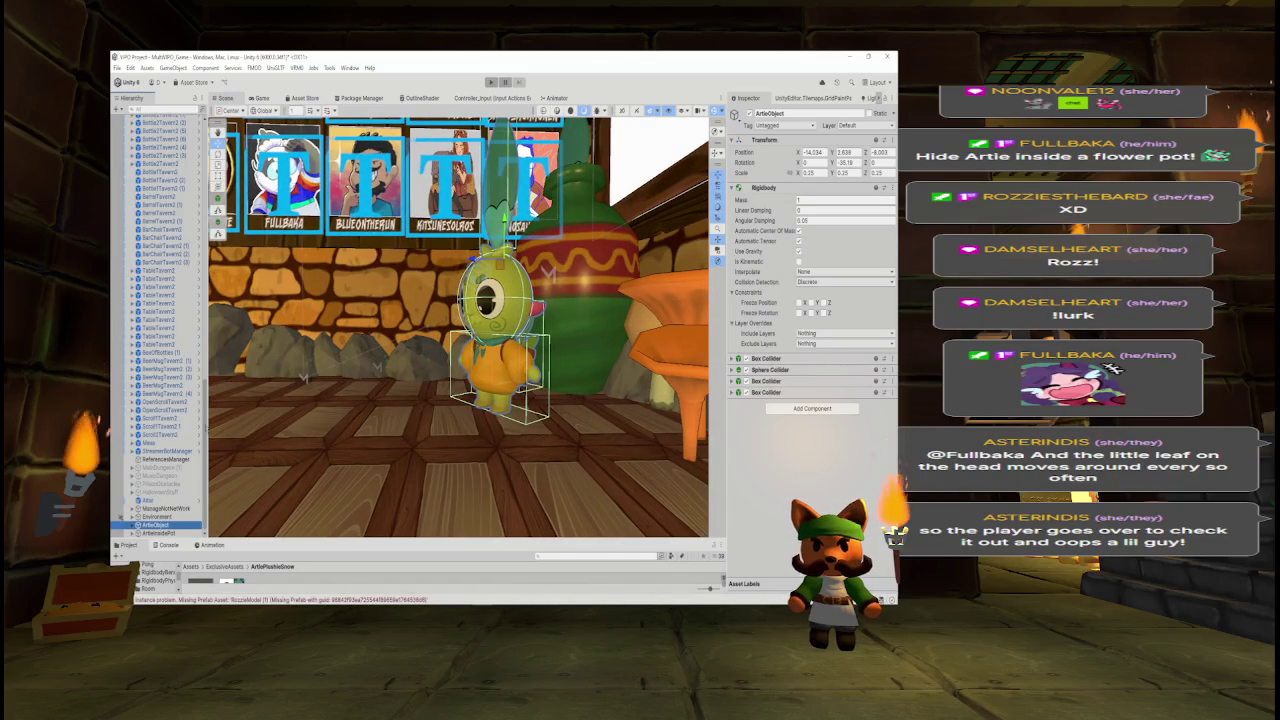
pyautogui.keyDown('ctrl'); pyautogui.click(158, 533); pyautogui.keyUp('ctrl')
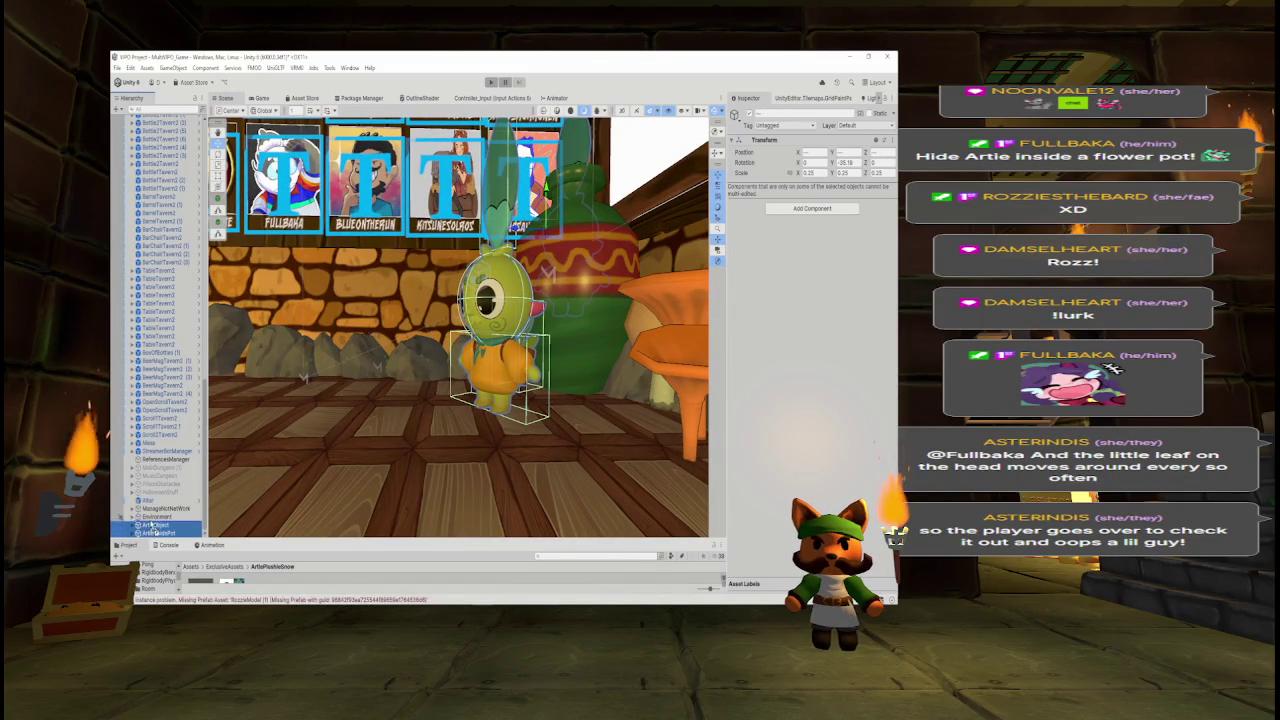
pyautogui.moveTo(152, 528); pyautogui.dragTo(152, 516)
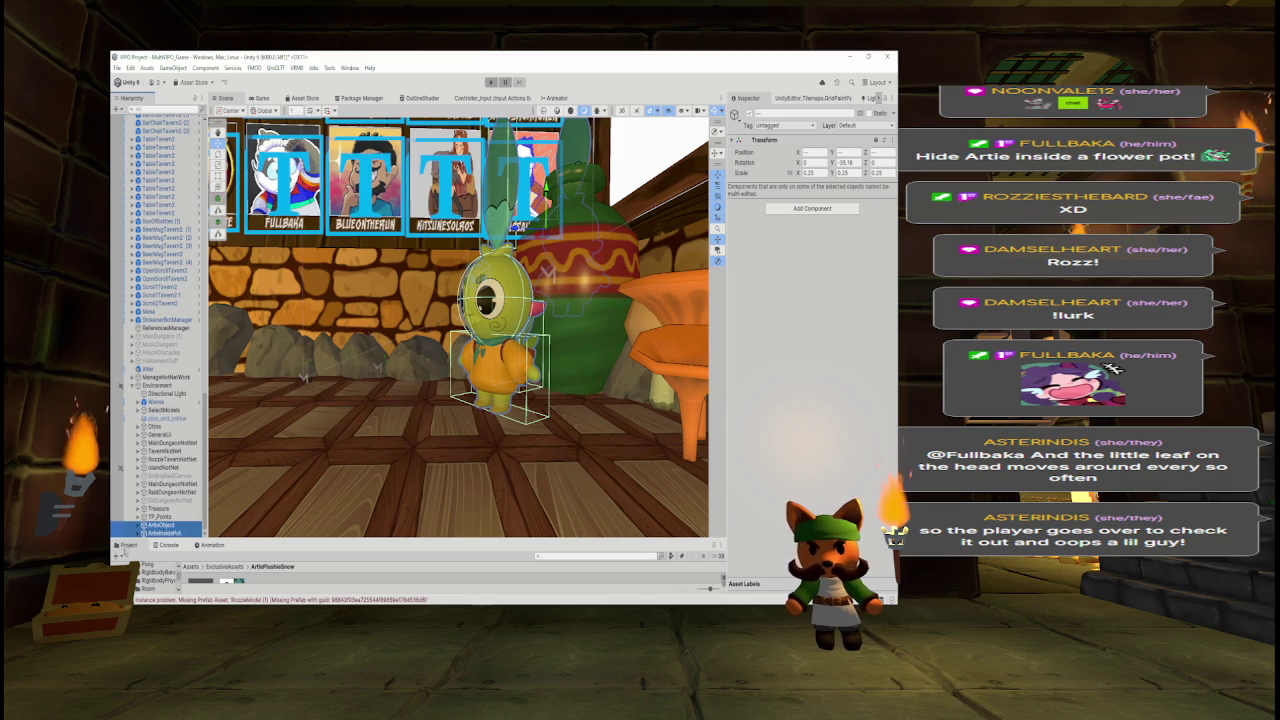
pyautogui.moveTo(316, 543); pyautogui.dragTo(321, 483)
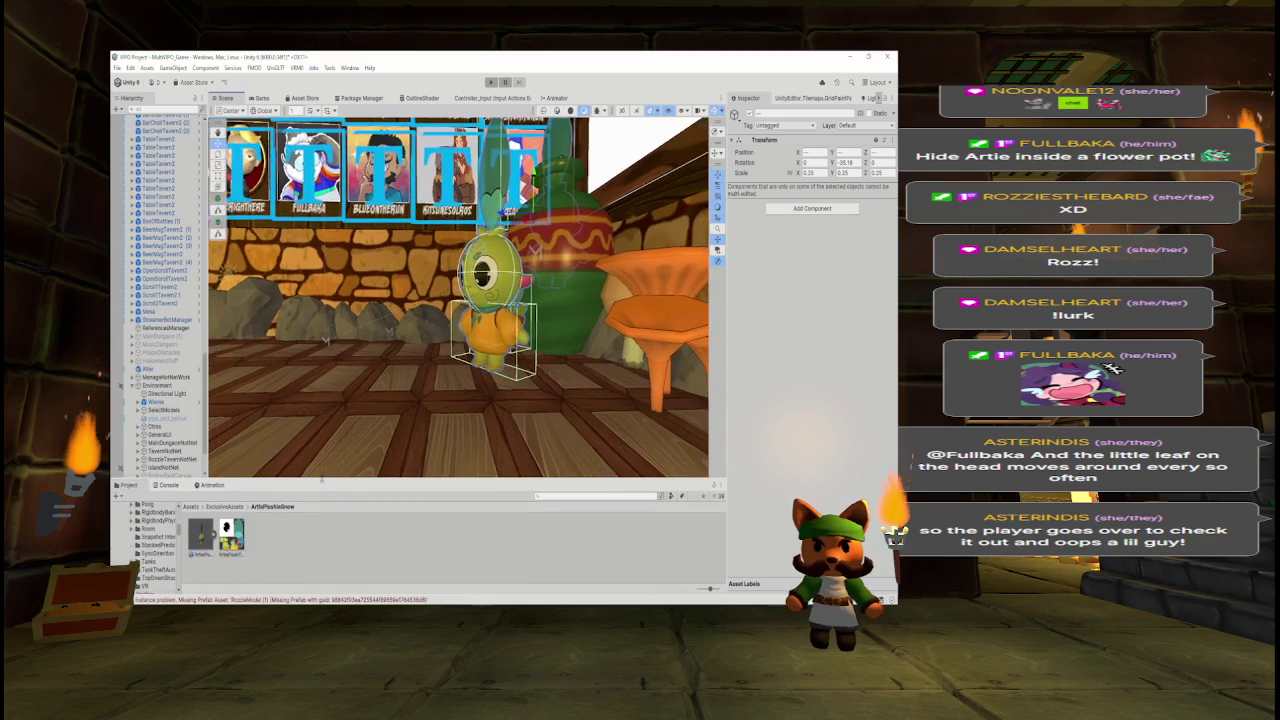
# - From the Console's missing-prefab errors, locate and frame the two models and the bar's trophy cube
pyautogui.click(268, 600)
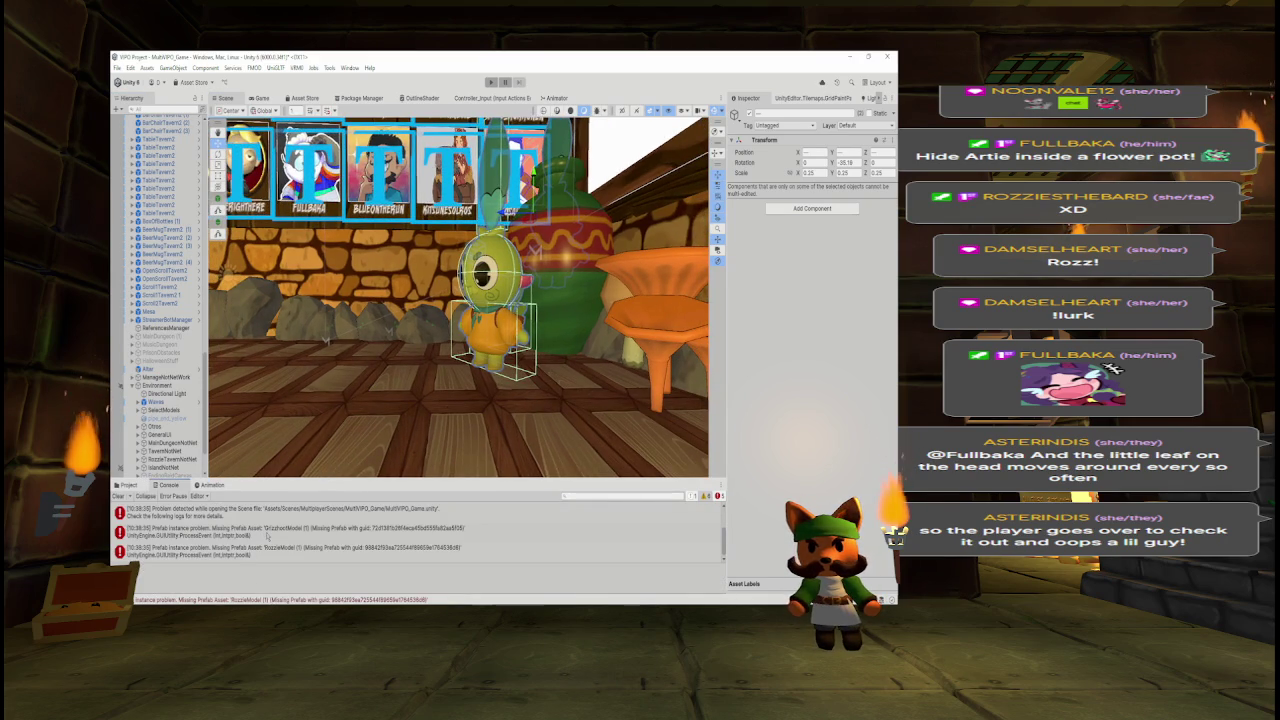
pyautogui.click(268, 535)
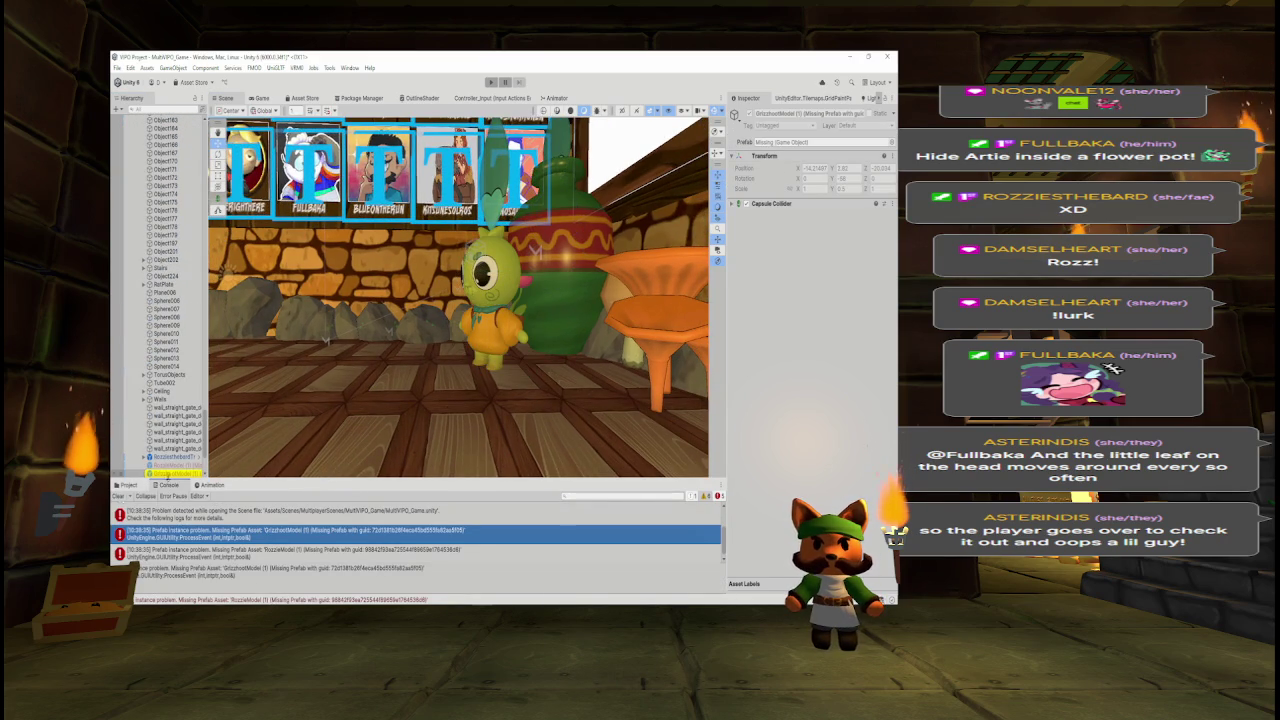
pyautogui.doubleClick(170, 472)
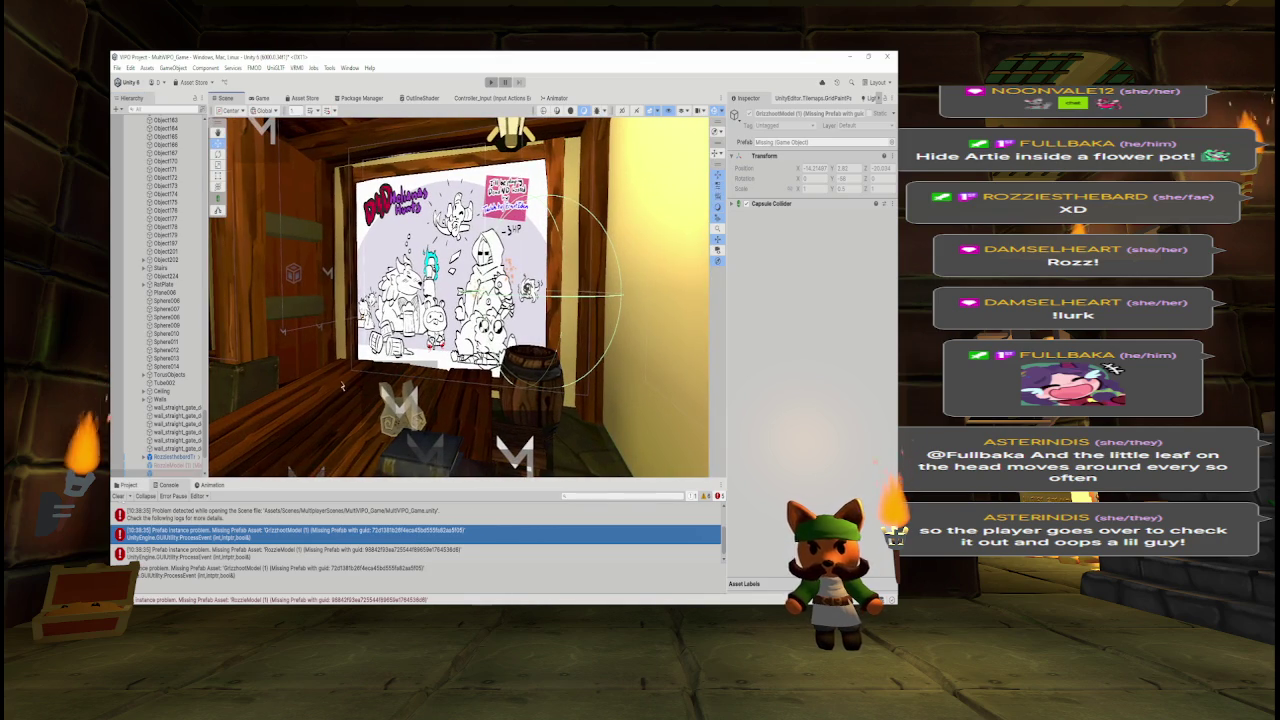
pyautogui.moveTo(289, 480); pyautogui.dragTo(289, 534)
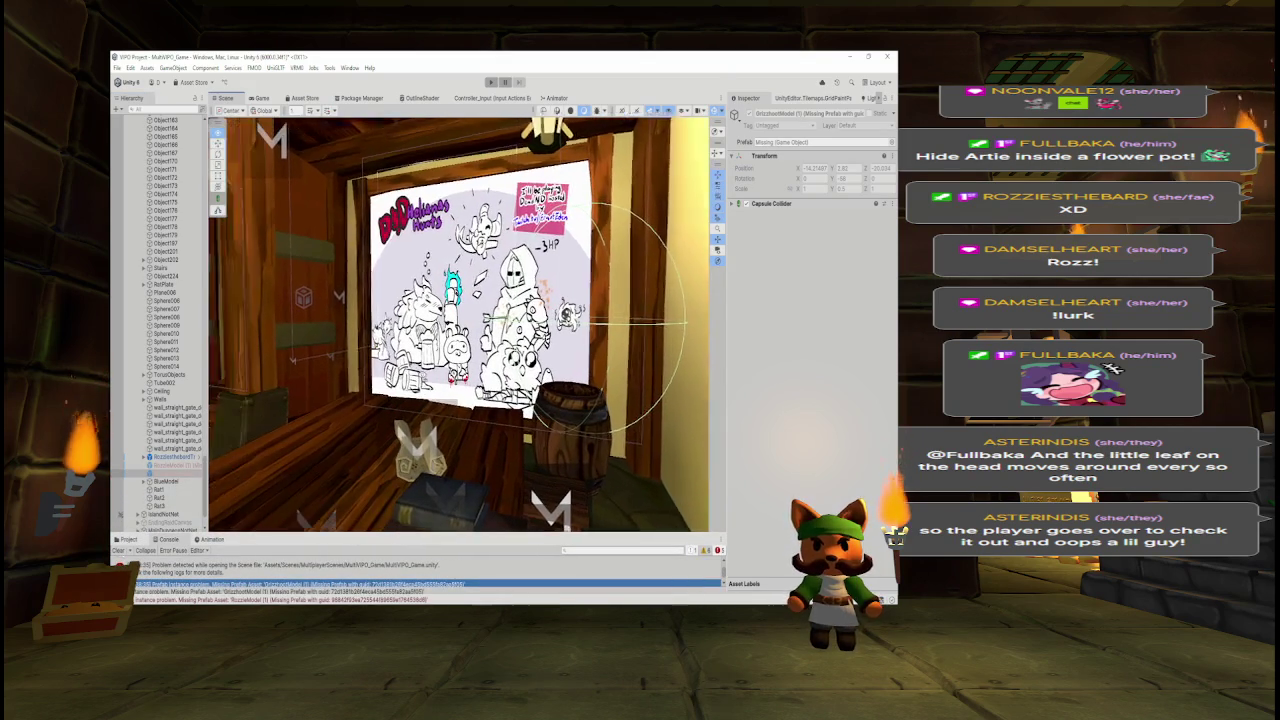
pyautogui.doubleClick(175, 467)
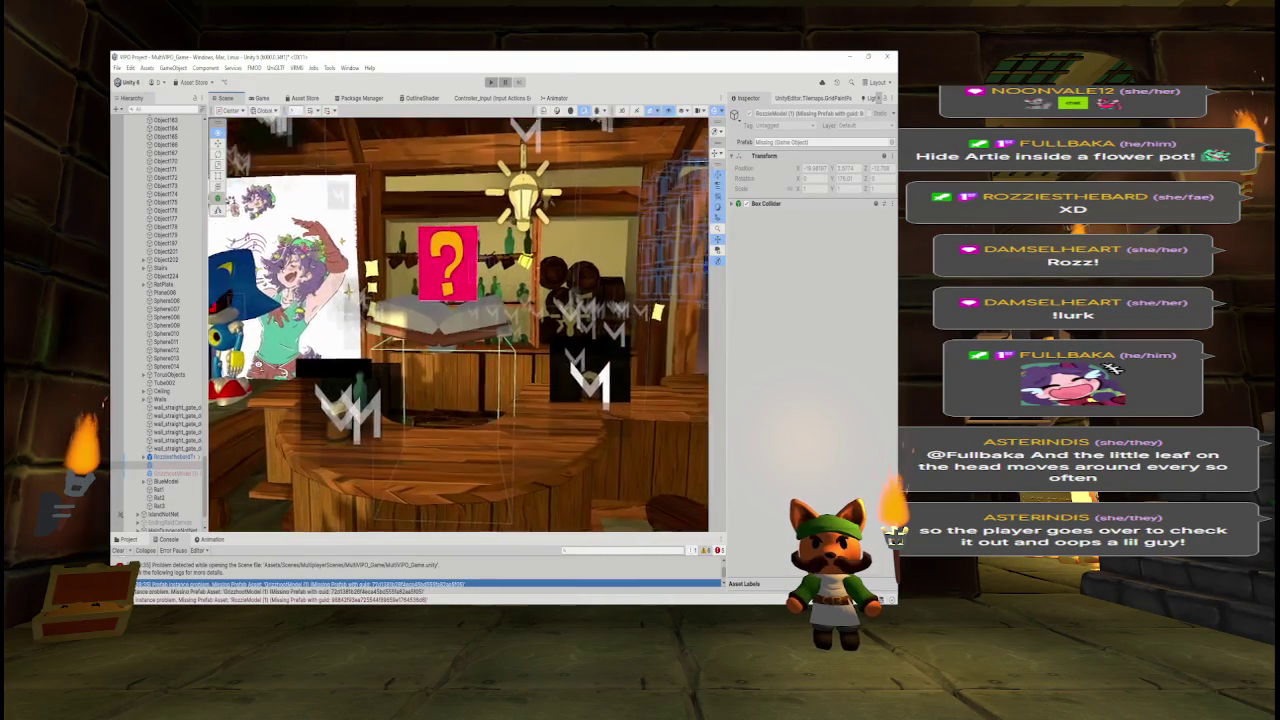
pyautogui.doubleClick(178, 457)
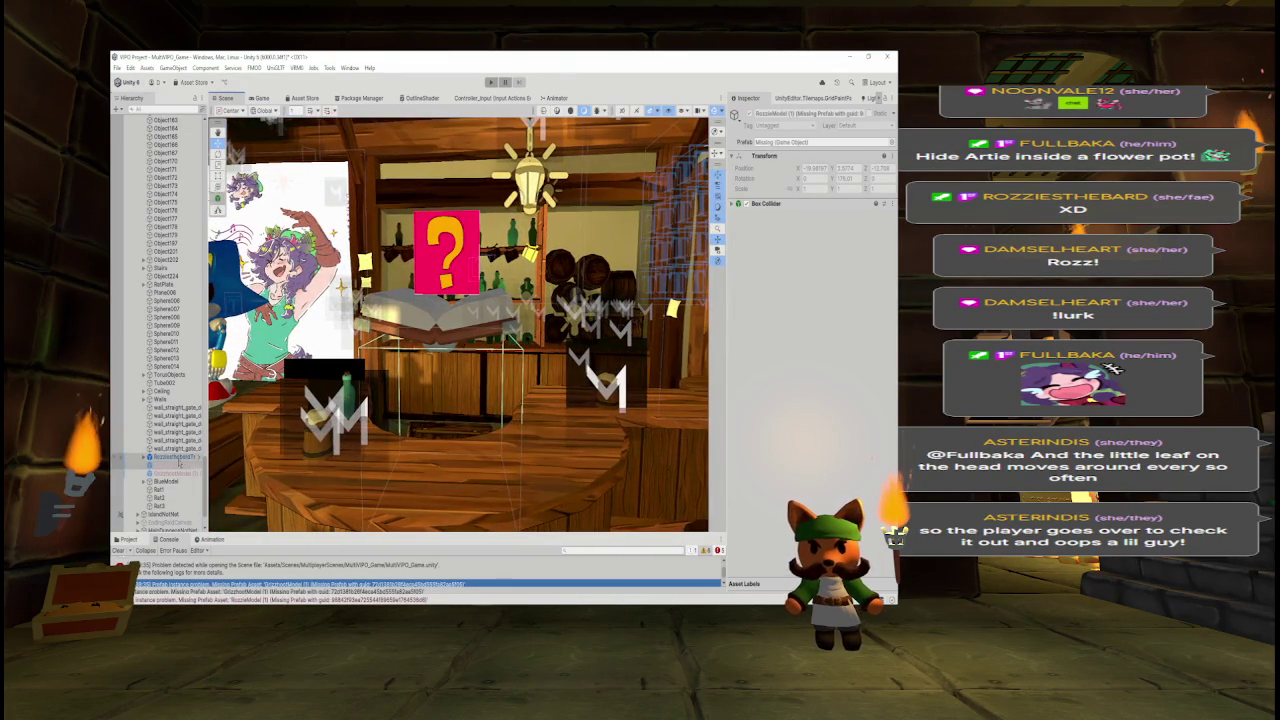
pyautogui.moveTo(325, 413); pyautogui.dragTo(348, 410)
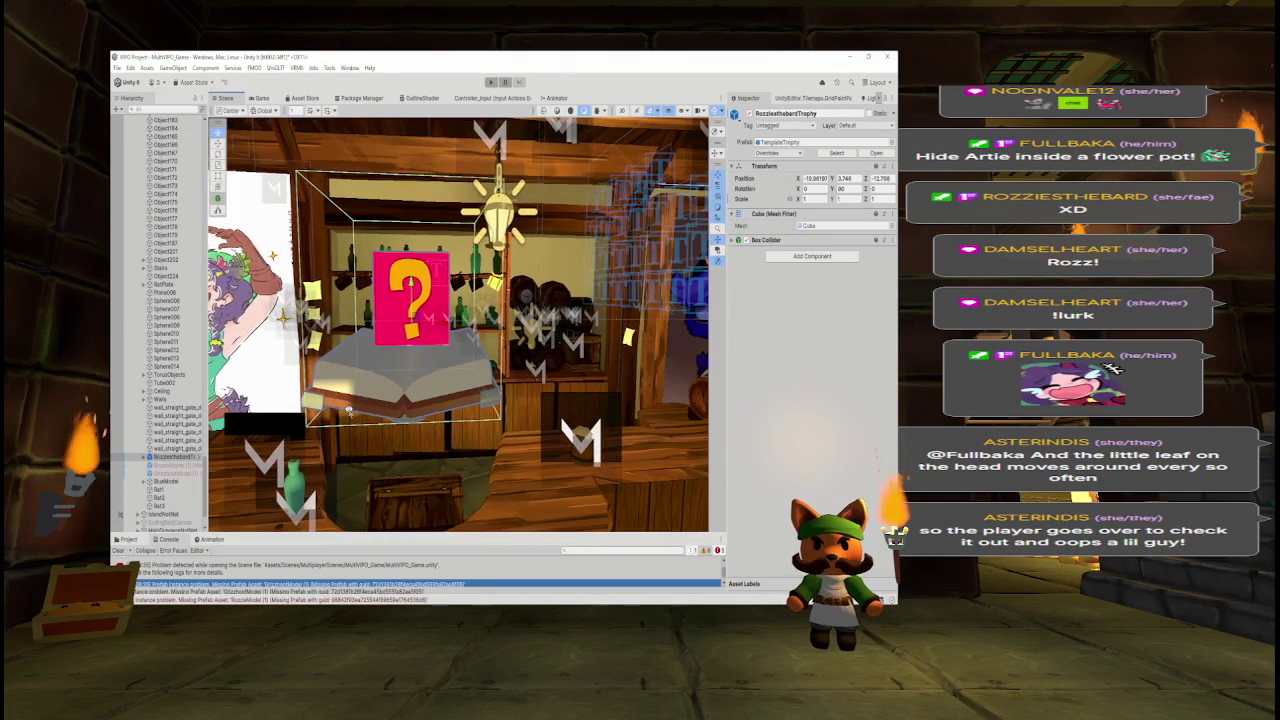
# - Go back to the enlarged Project panel at the top-level Assets folder
pyautogui.click(139, 540)
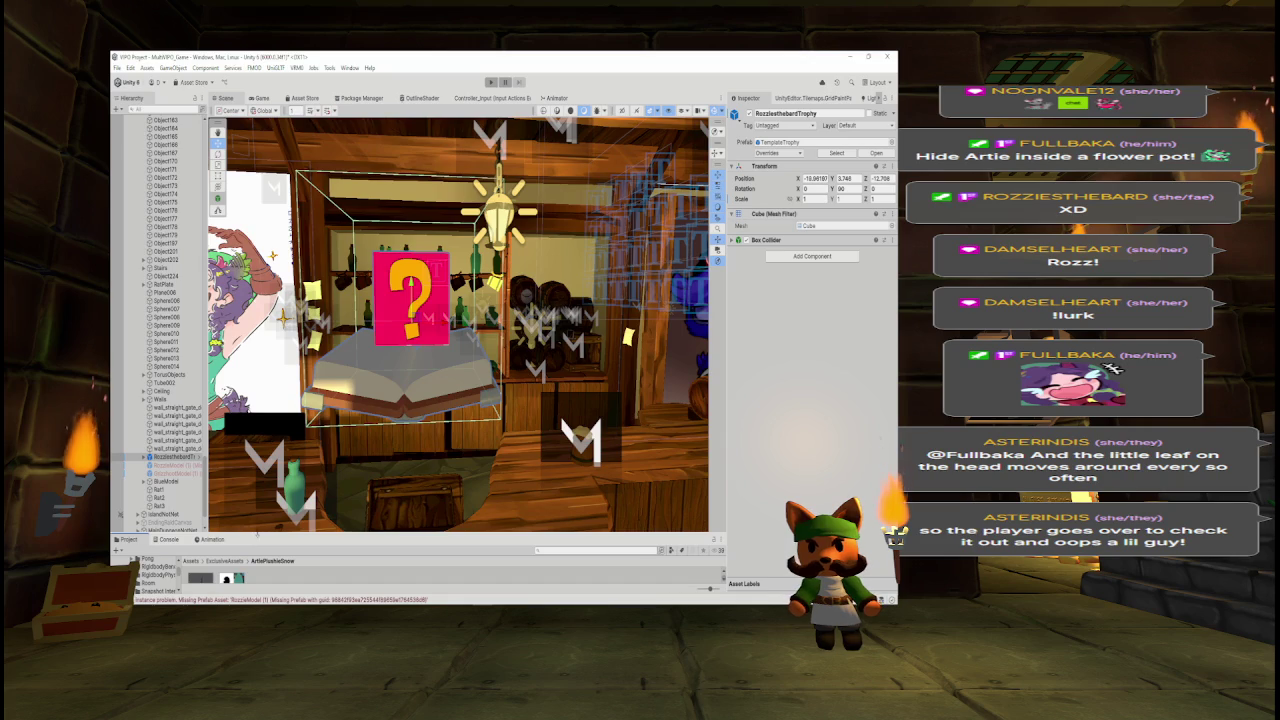
pyautogui.moveTo(130, 533); pyautogui.dragTo(130, 455)
pyautogui.click(190, 482)
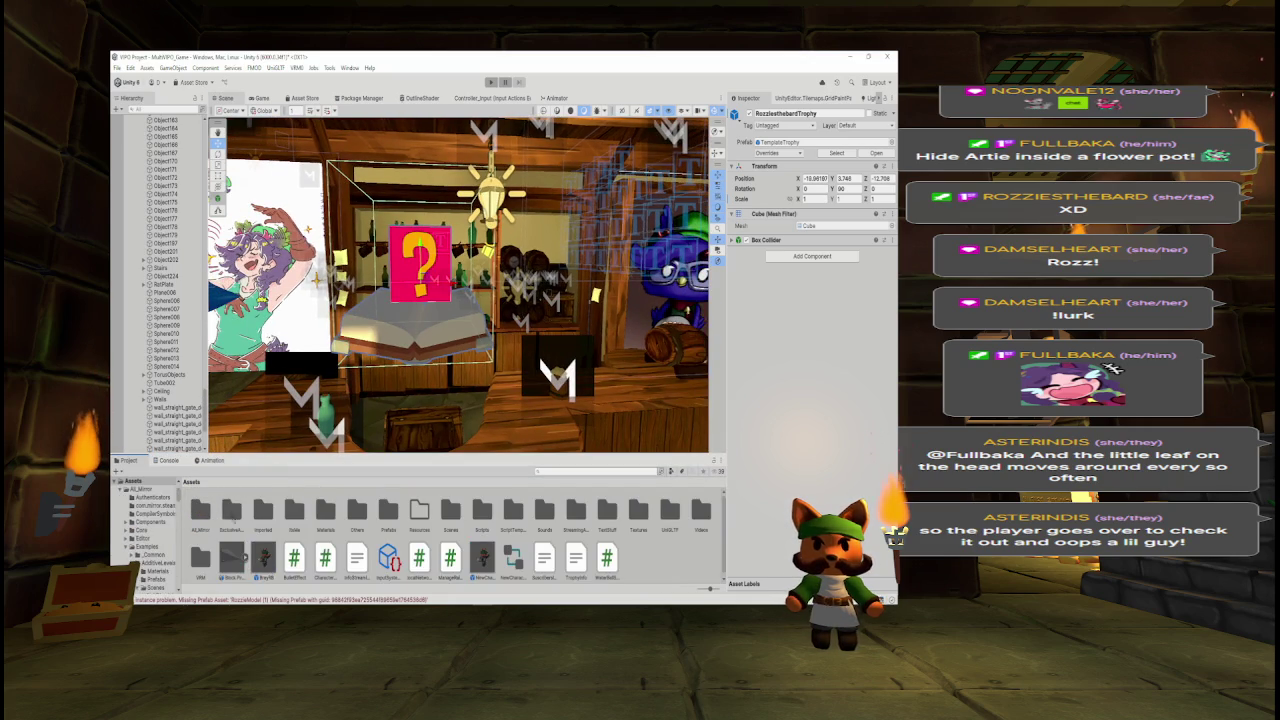
# - Search ExclusiveAssets for 'rozzie' to list the Rozzie models, textures and materials
pyautogui.doubleClick(233, 516)
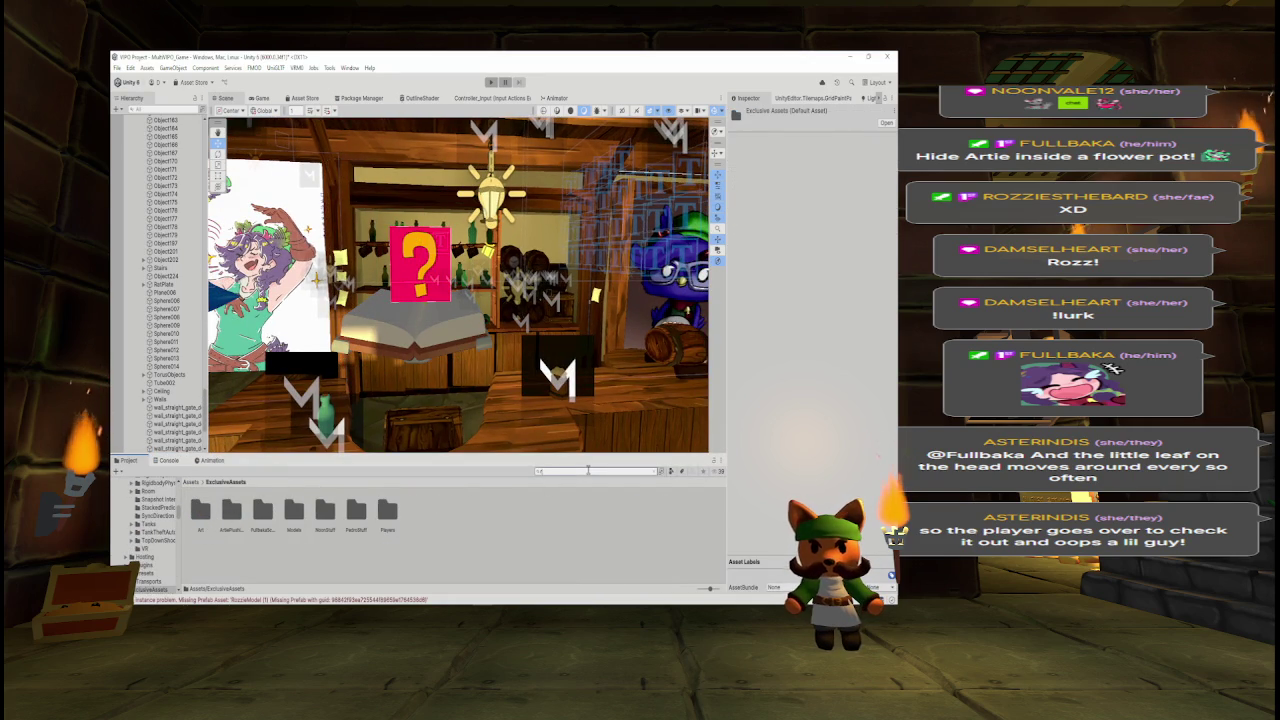
pyautogui.write('rozzie')
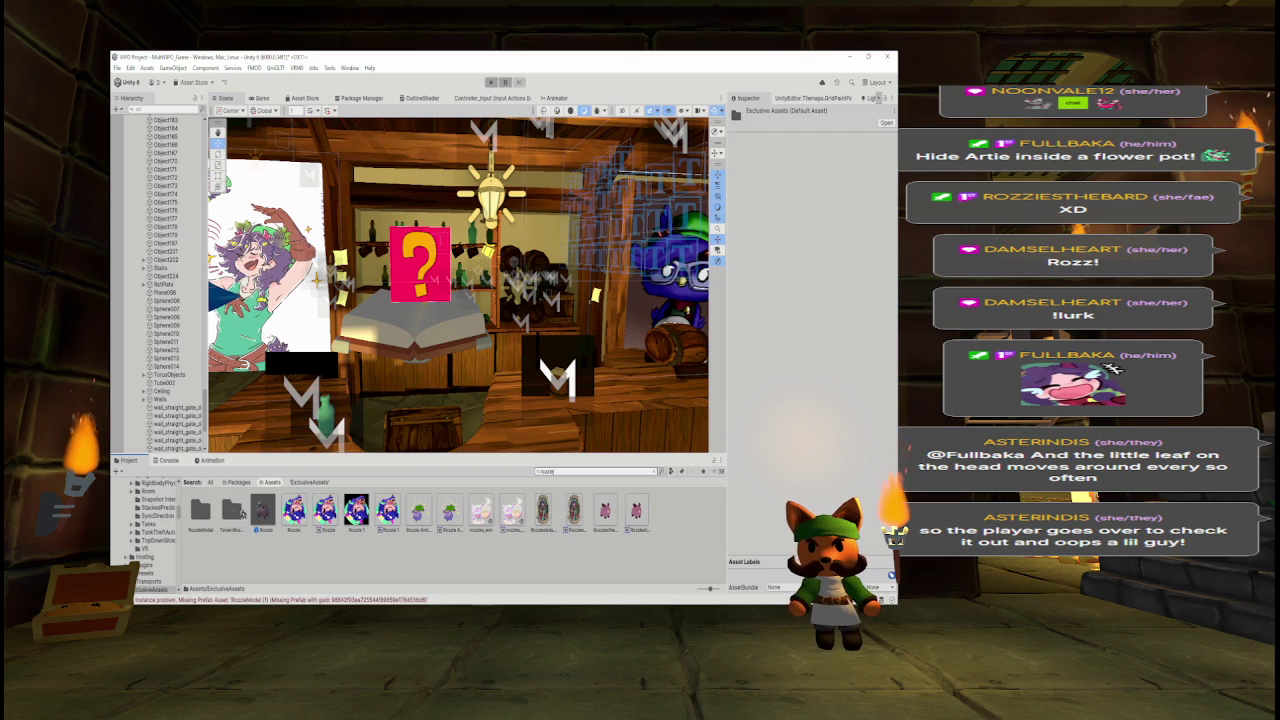
pyautogui.scroll(-5, 120, 383)
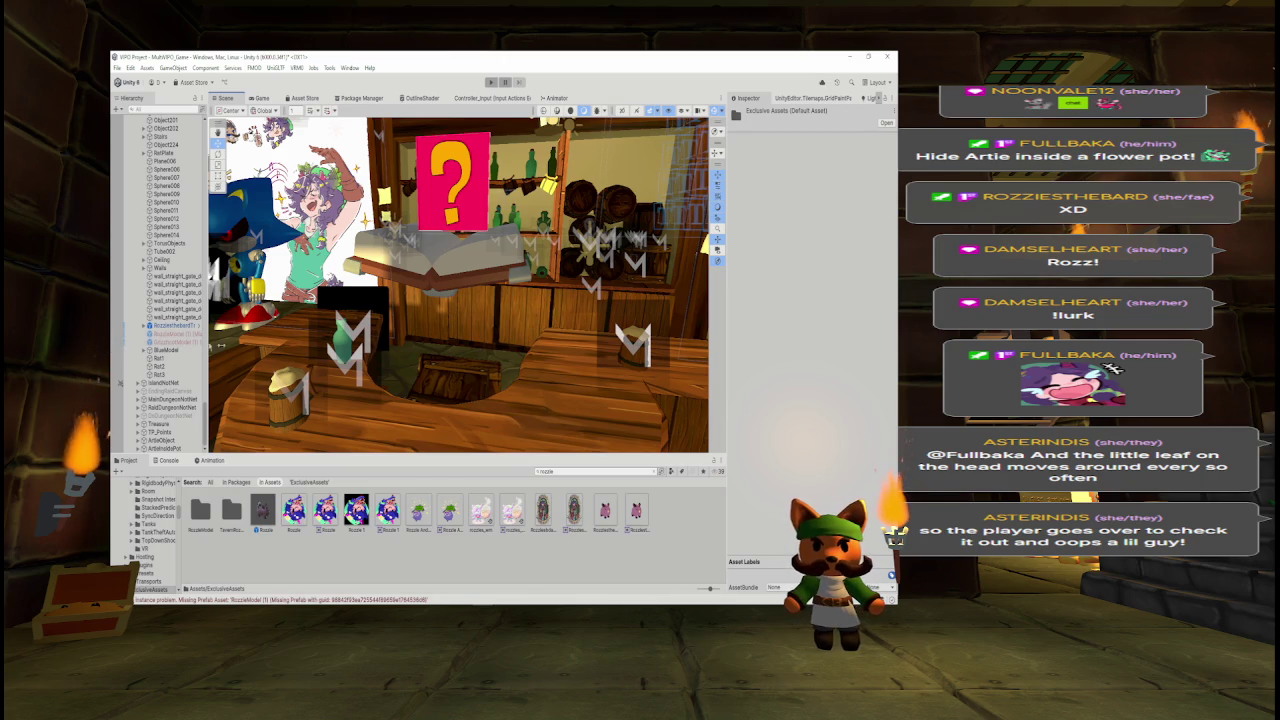
# - Place a Rozzie copy in the tavern with Rotation Y 180 and Position Y 2.781
pyautogui.moveTo(262, 510); pyautogui.dragTo(445, 290)
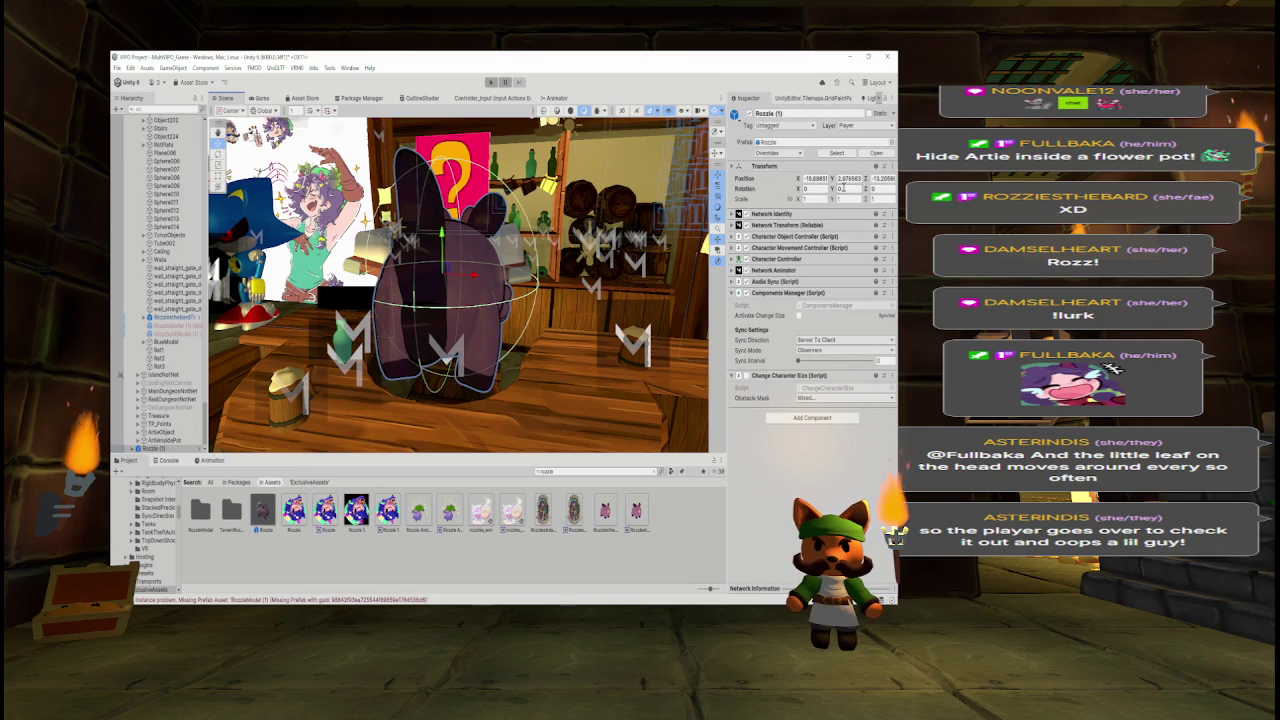
pyautogui.write('180')
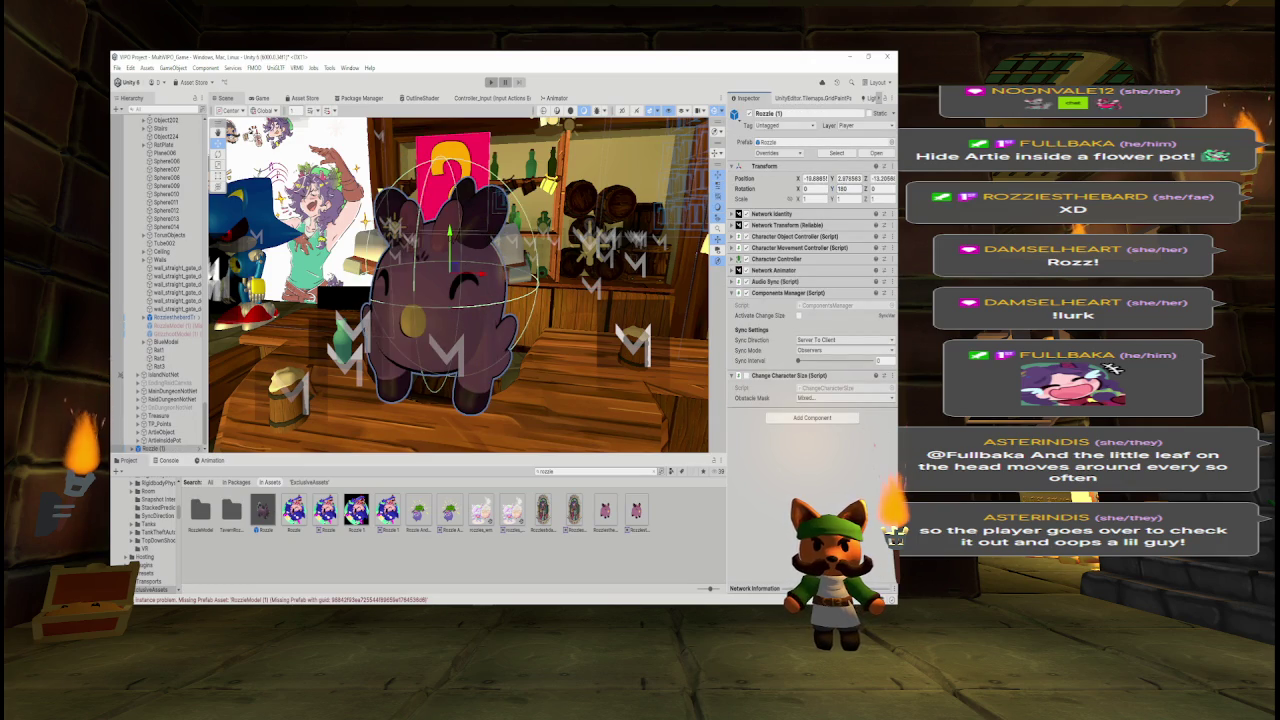
pyautogui.write('2.781')
pyautogui.press('Return')
# - Slide and lower the Rozzie copy onto the table behind the counter, then frame it
pyautogui.moveTo(470, 357); pyautogui.dragTo(336, 300)
pyautogui.moveTo(437, 285); pyautogui.dragTo(500, 290)
pyautogui.moveTo(469, 240)
pyautogui.mouseDown()
pyautogui.moveTo(467, 273)
pyautogui.moveTo(313, 295)
pyautogui.moveTo(405, 232)
pyautogui.mouseUp()
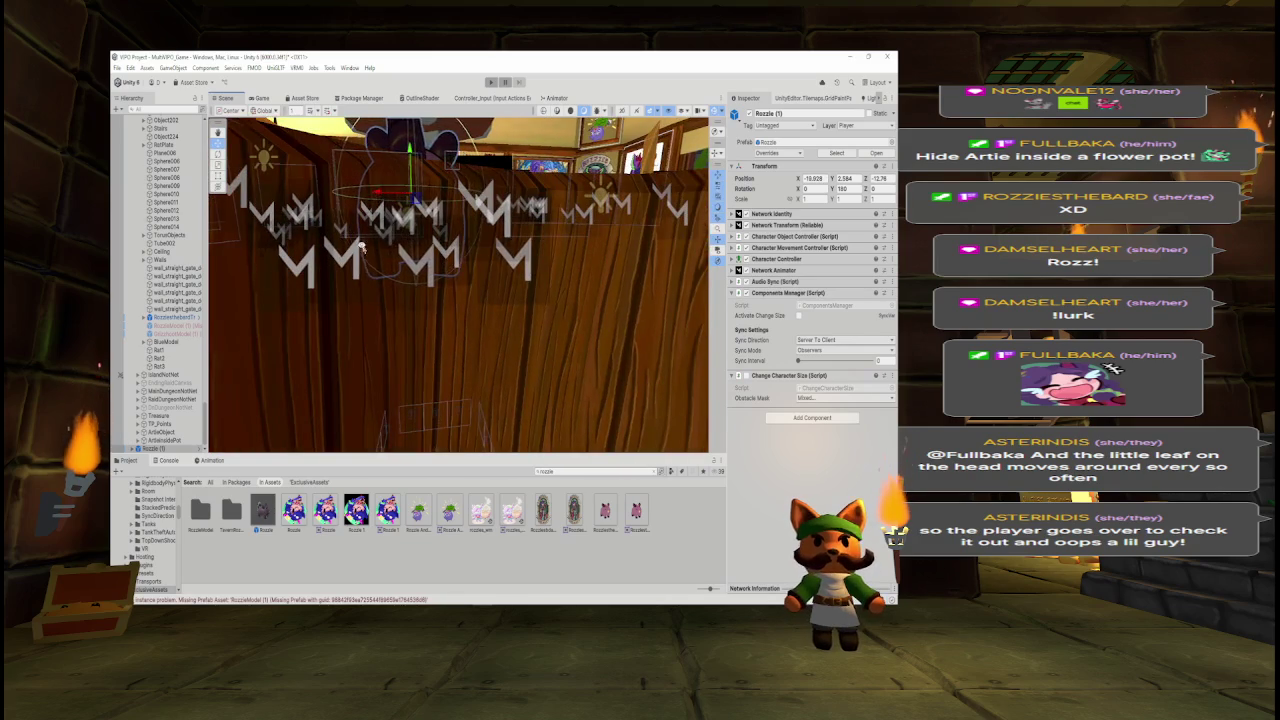
pyautogui.press('f')
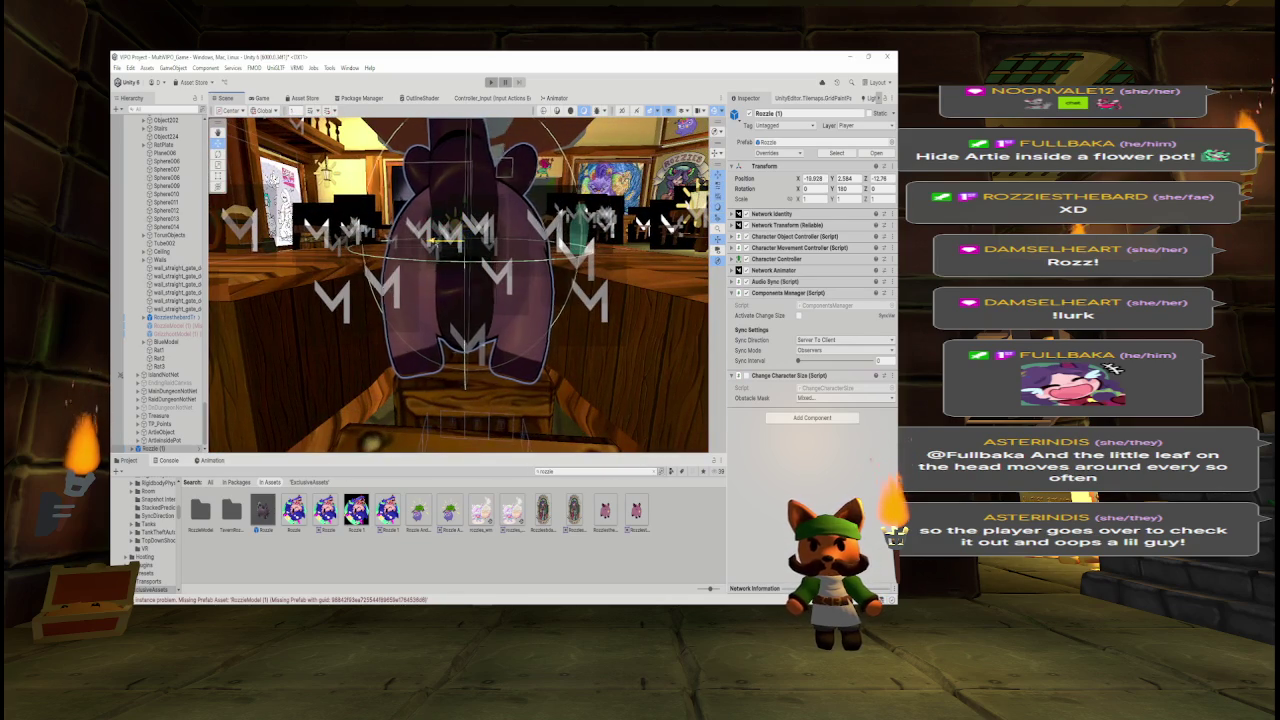
pyautogui.moveTo(462, 231)
pyautogui.mouseDown()
pyautogui.moveTo(687, 289)
pyautogui.moveTo(750, 272)
pyautogui.mouseUp()
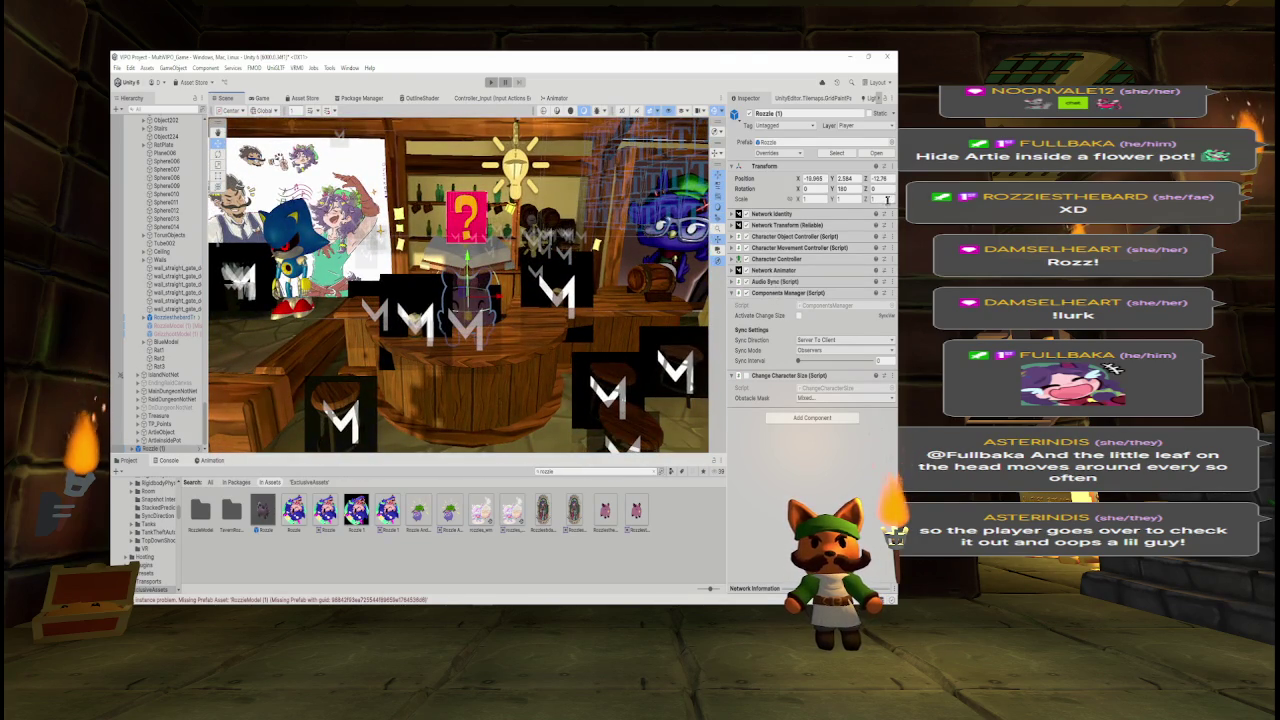
pyautogui.rightClick(806, 222)
# - Remove Network Identity, parent Rozzie (1) under RozziestheBard, and copy RozzieModel (1)'s Box Collider
pyautogui.click(853, 252)
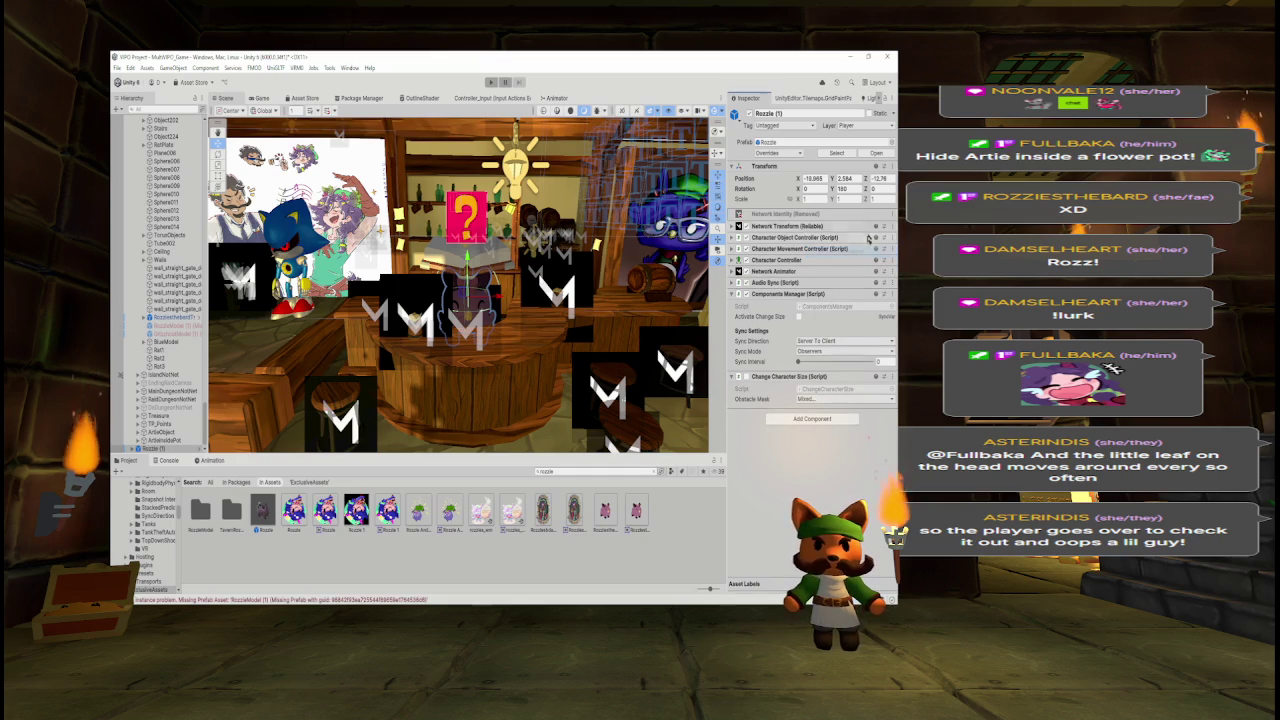
pyautogui.moveTo(160, 448); pyautogui.dragTo(172, 324)
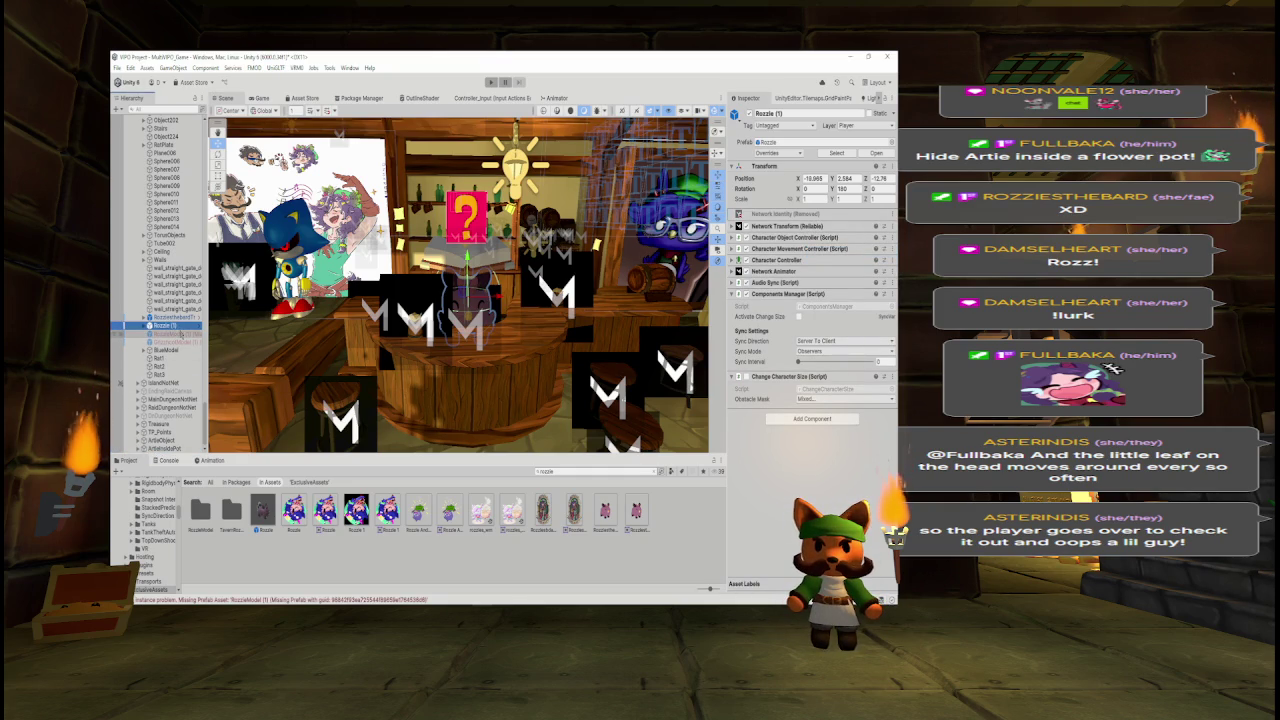
pyautogui.click(170, 334)
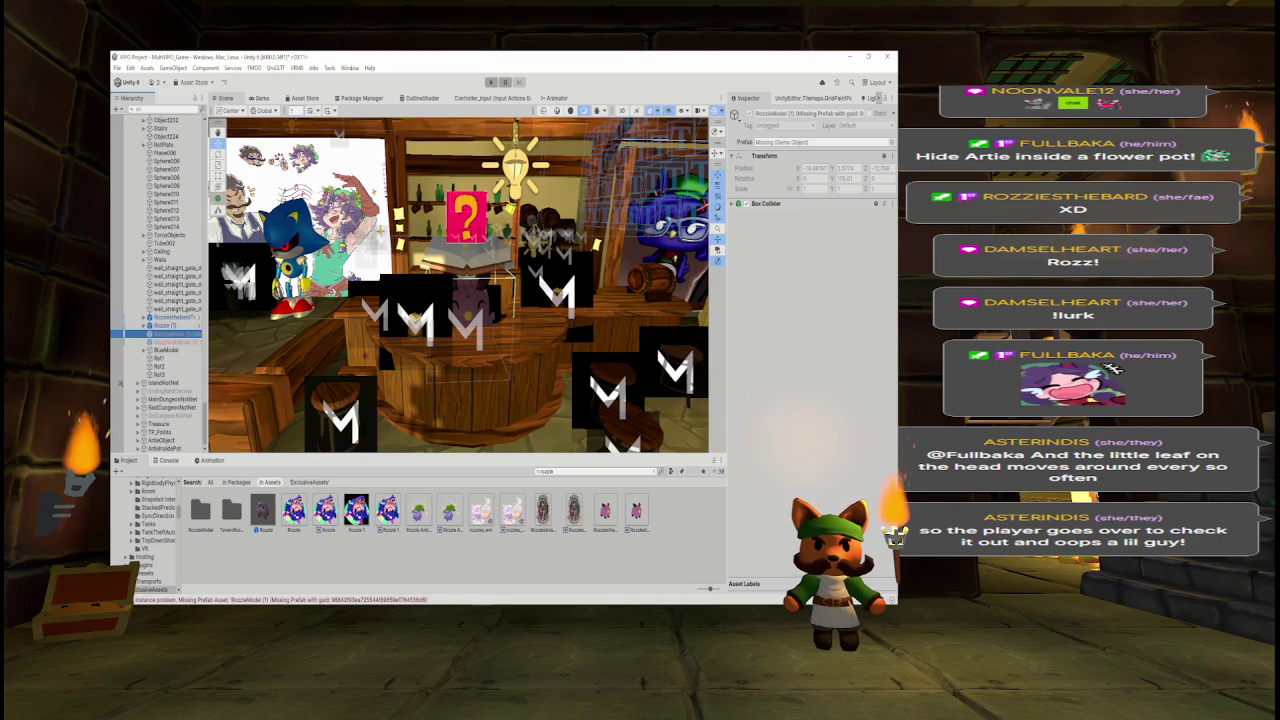
pyautogui.click(892, 204)
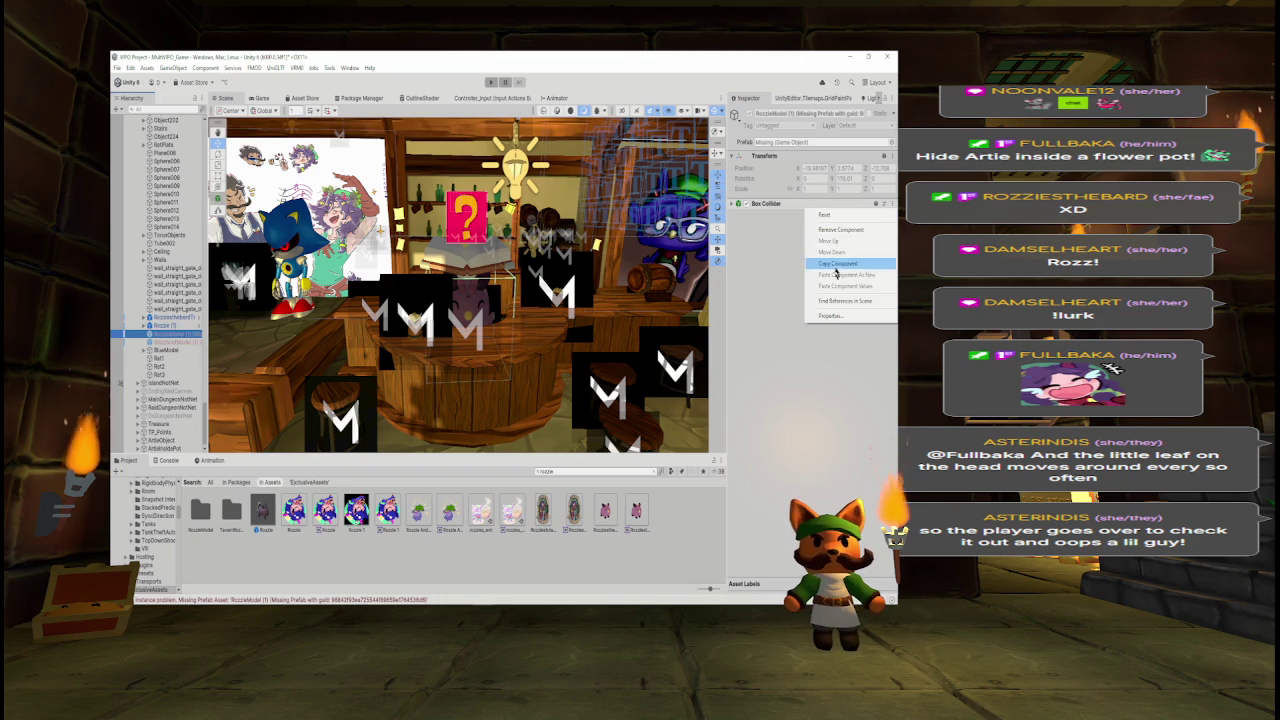
pyautogui.click(838, 263)
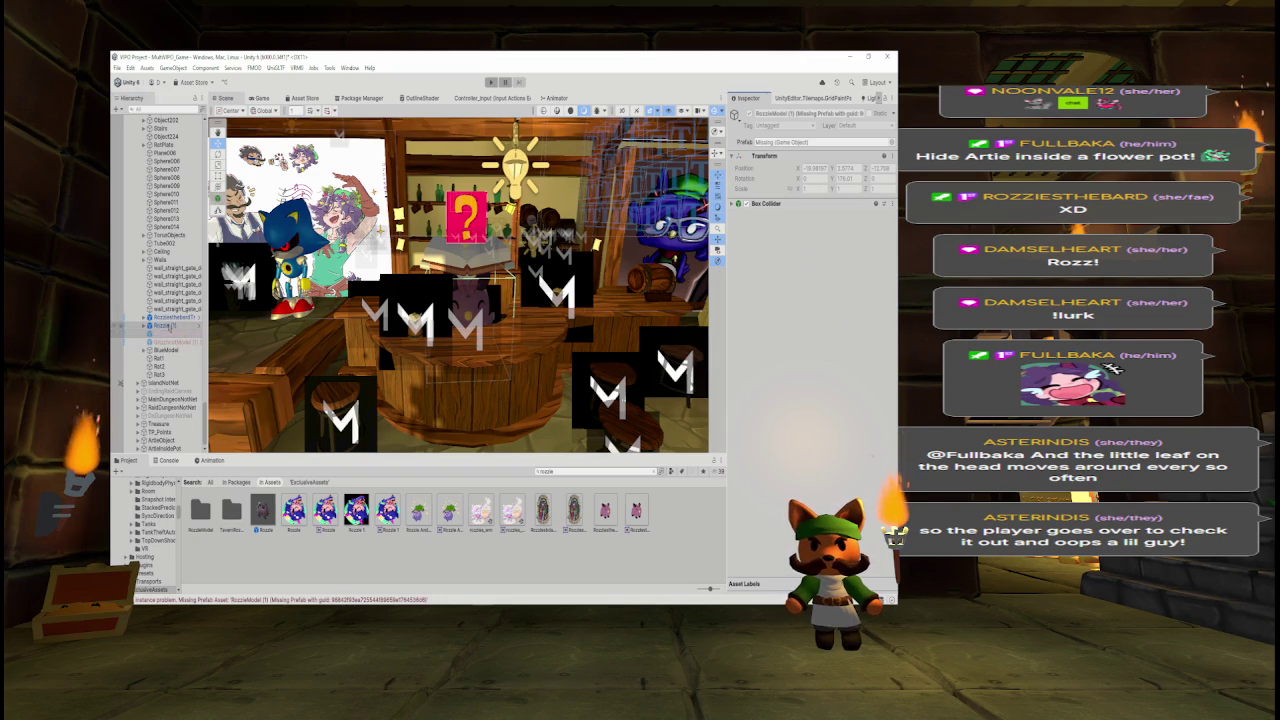
# - Unpack Rozzie (1) completely and remove Network Transform, both character controllers and Character Controller
pyautogui.rightClick(168, 325)
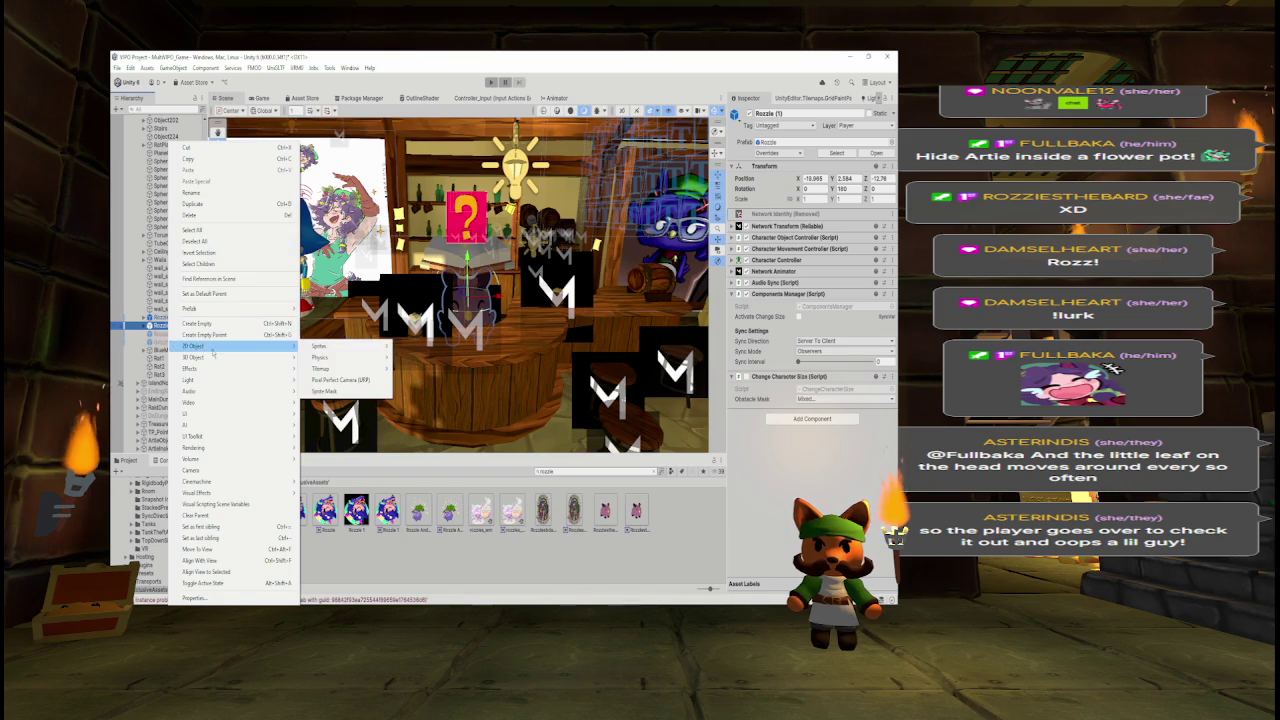
pyautogui.moveTo(242, 310)
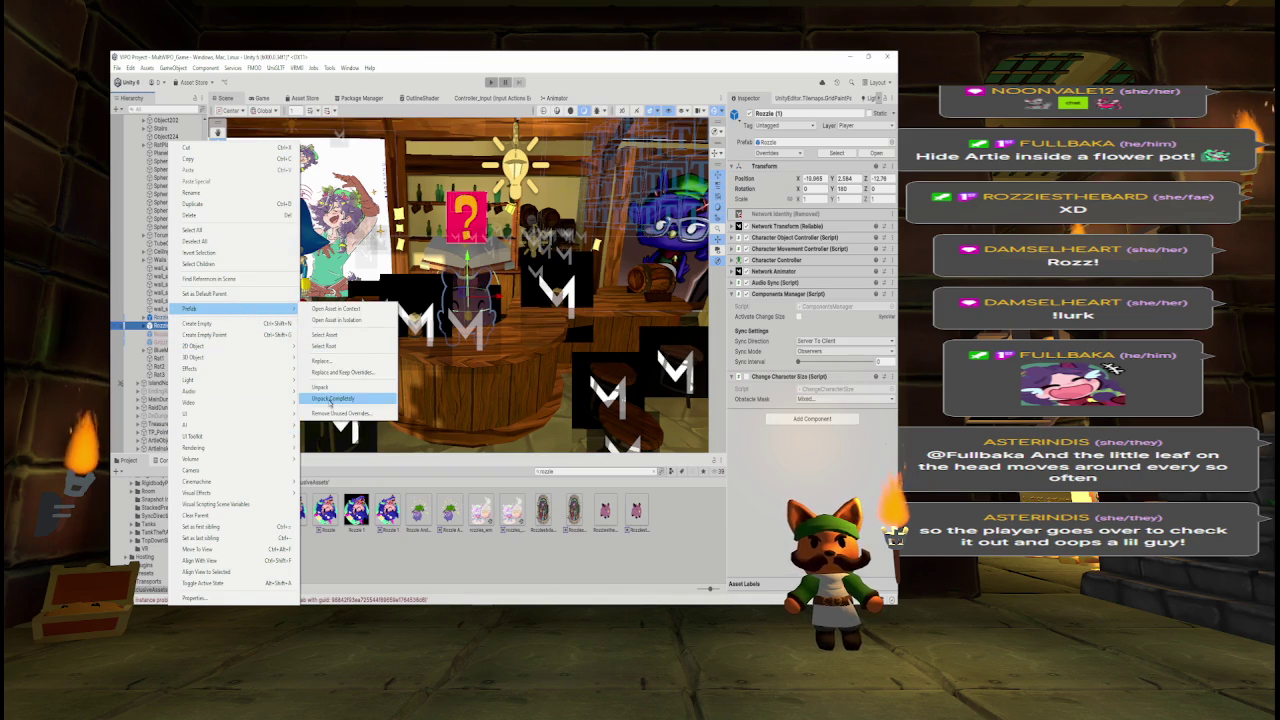
pyautogui.click(331, 399)
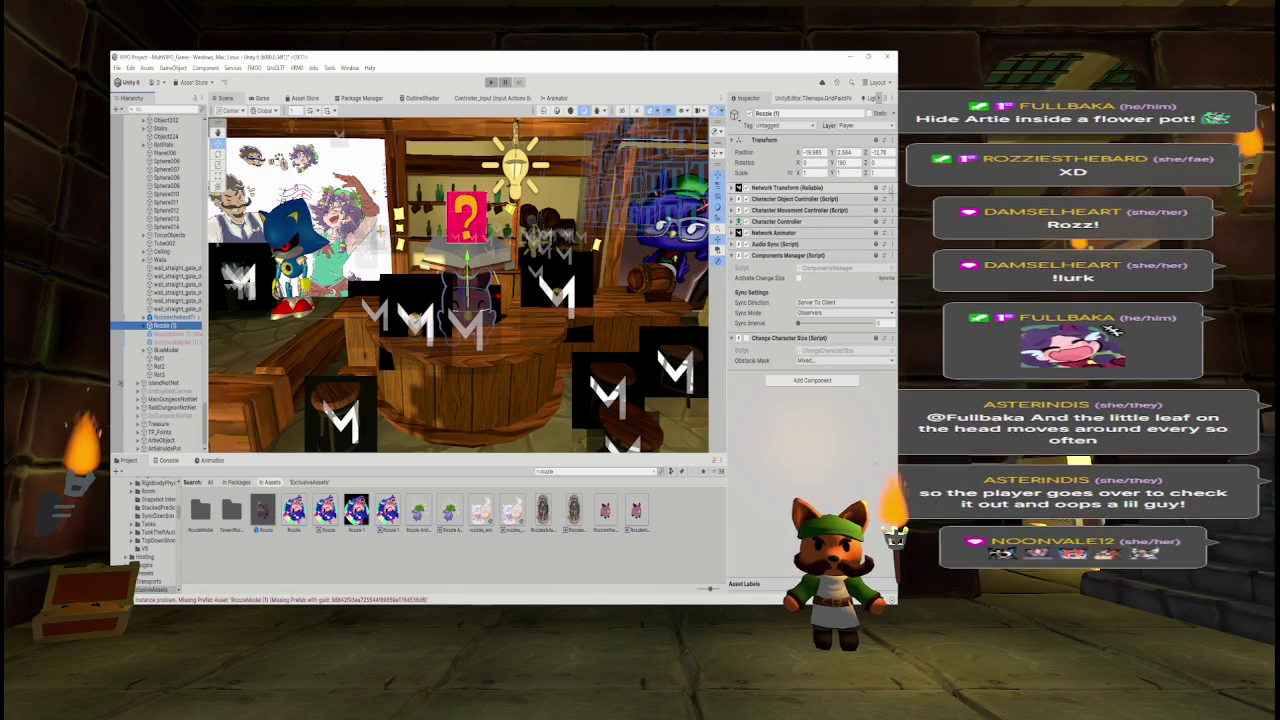
pyautogui.rightClick(816, 198)
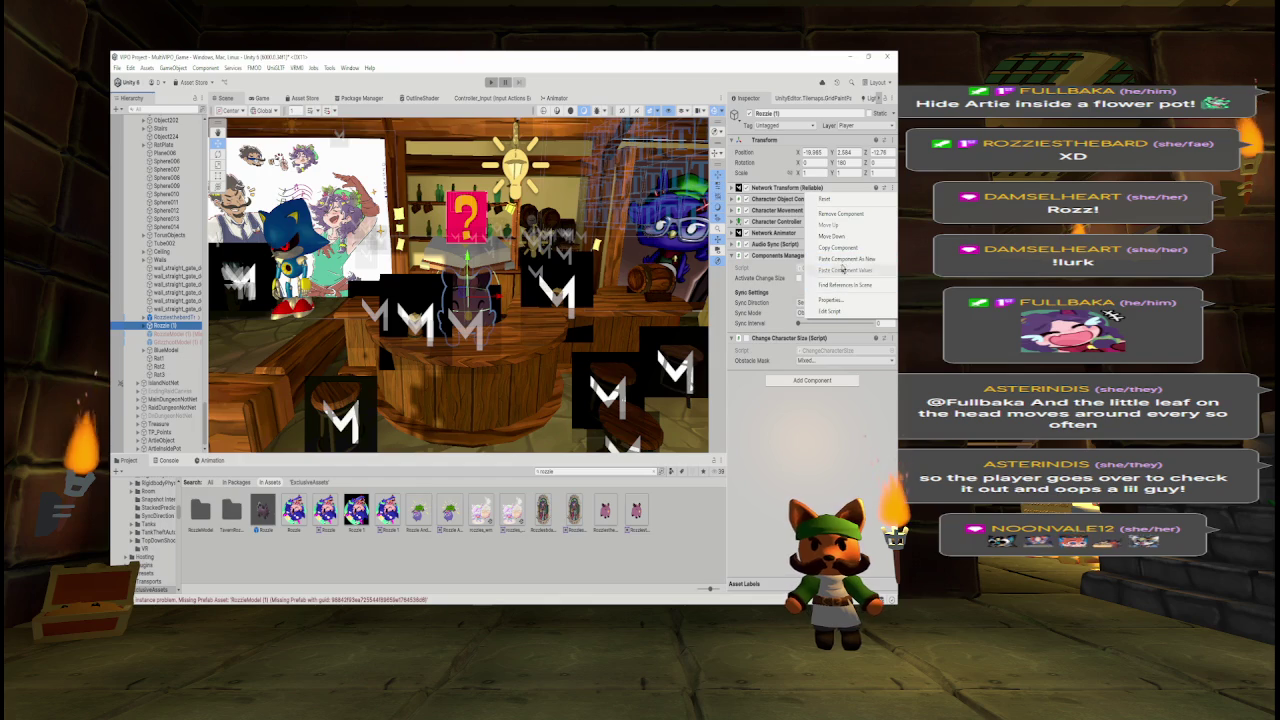
pyautogui.click(842, 213)
pyautogui.click(891, 187)
pyautogui.click(832, 214)
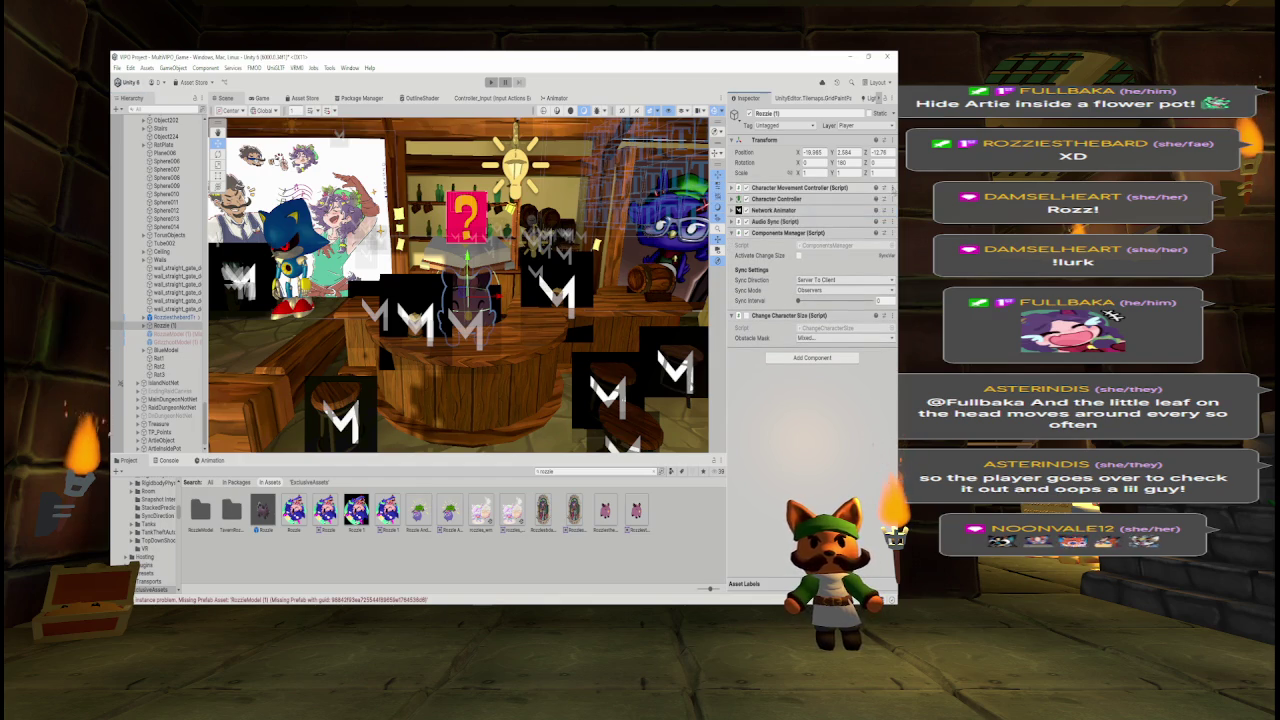
pyautogui.click(891, 187)
pyautogui.click(842, 213)
pyautogui.click(891, 187)
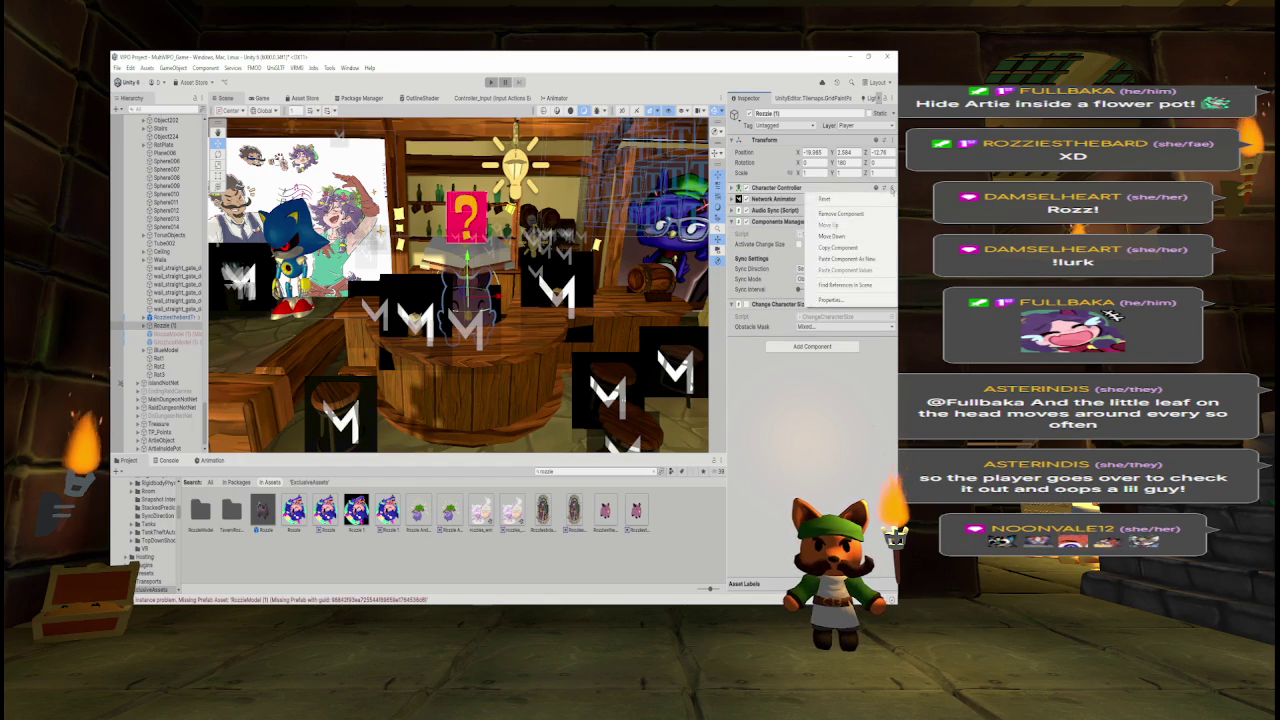
pyautogui.click(845, 213)
# - Remove Network Animator, Audio Sync, Components Manager and Change Character Size, then paste the Box Collider
pyautogui.click(891, 187)
pyautogui.click(866, 214)
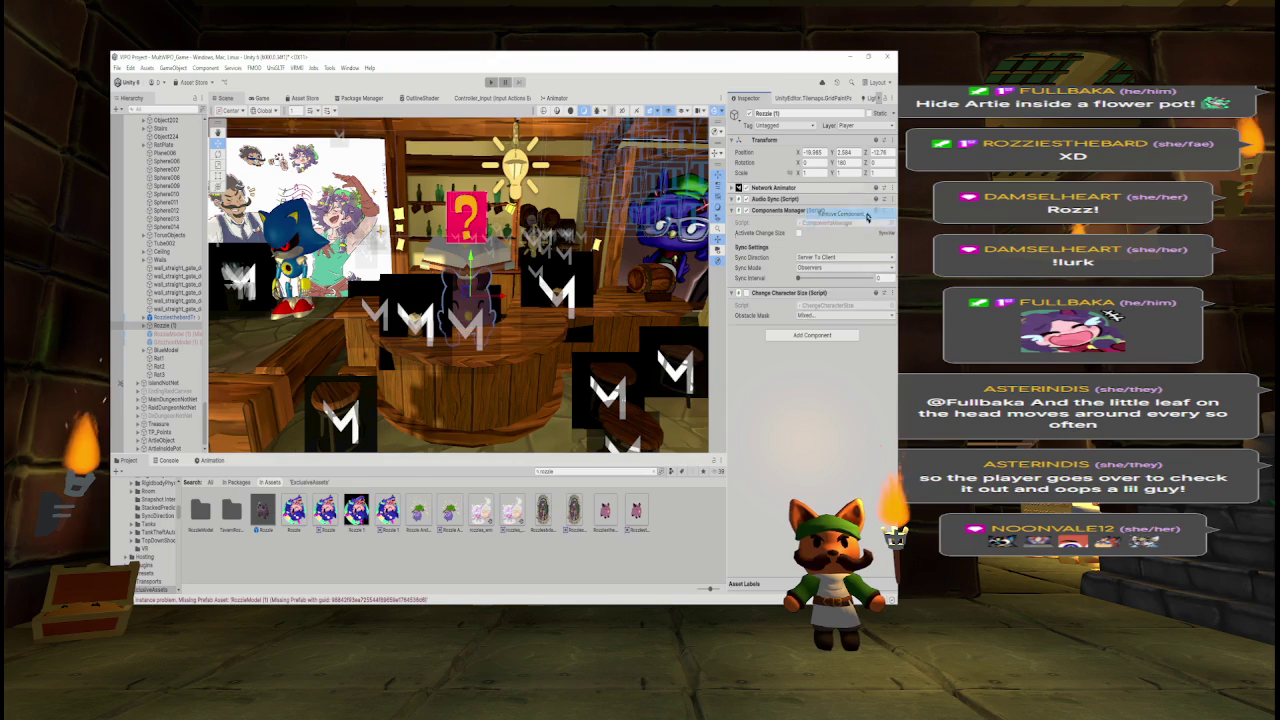
pyautogui.click(891, 187)
pyautogui.click(845, 213)
pyautogui.click(890, 188)
pyautogui.click(845, 213)
pyautogui.click(891, 187)
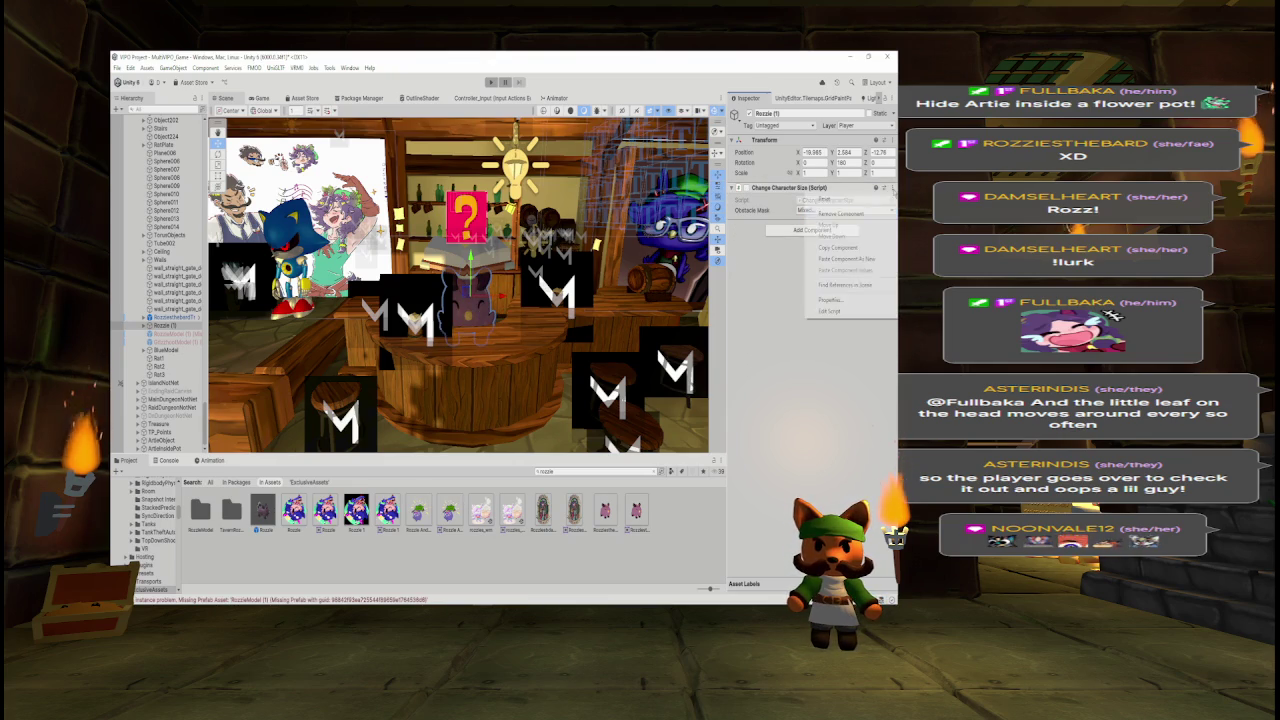
pyautogui.click(867, 214)
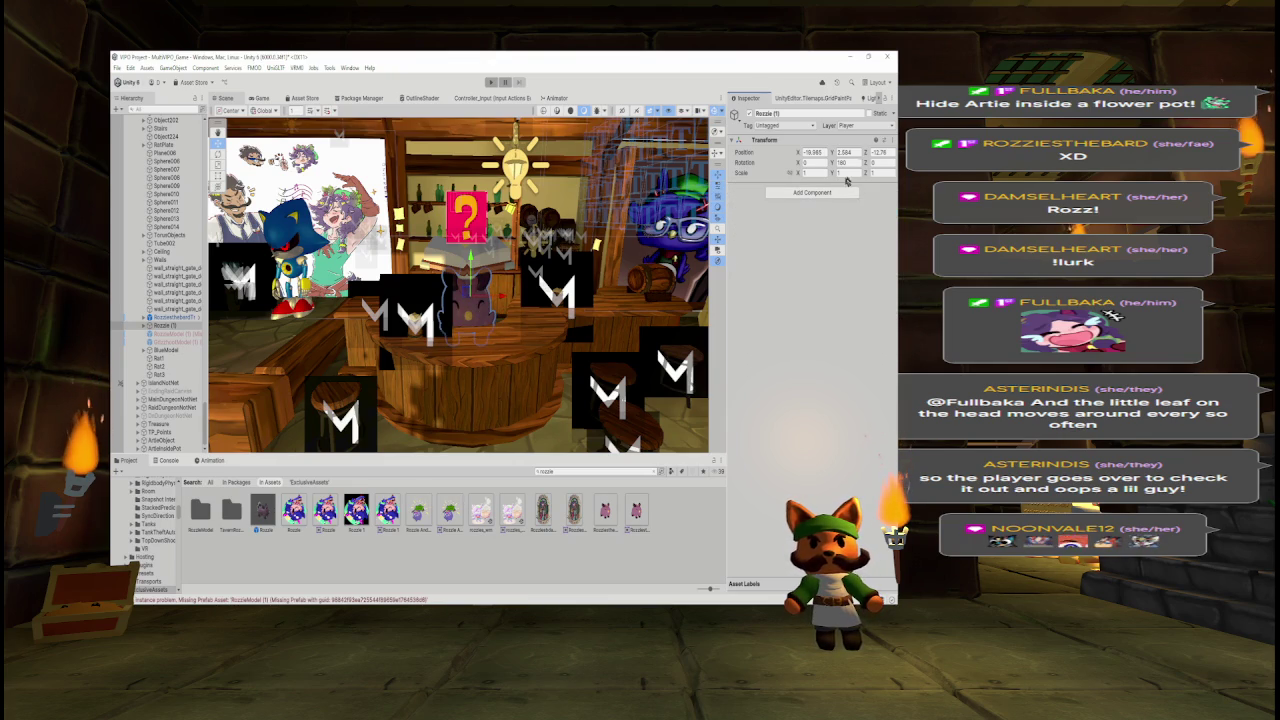
pyautogui.click(890, 140)
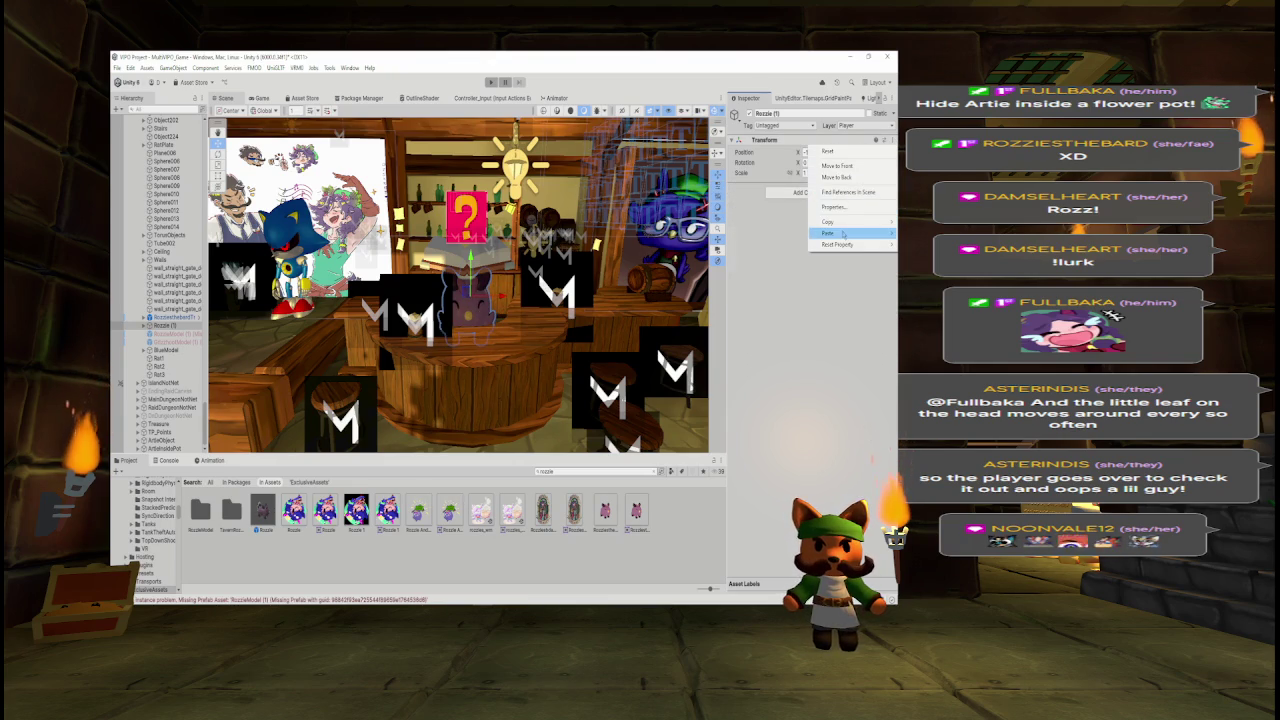
pyautogui.click(768, 284)
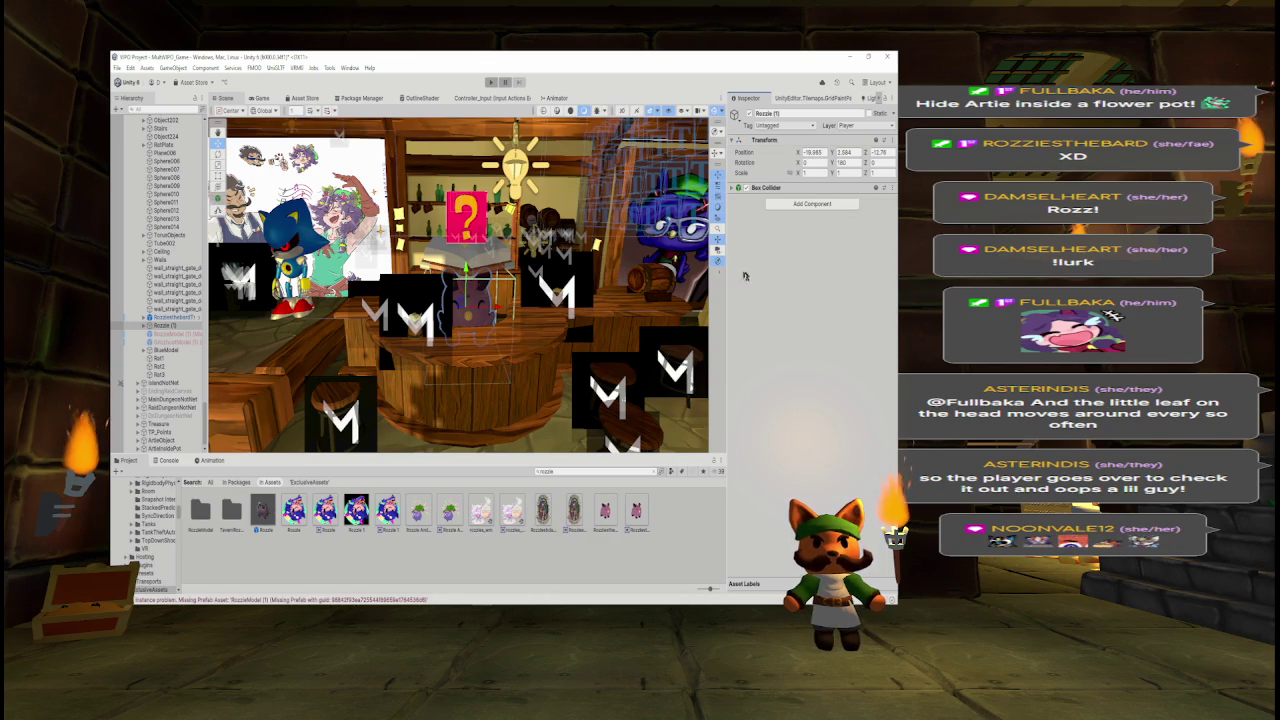
# - Inspect the Rozzie prop from the front, then fly the view to the sketch poster wall
pyautogui.press('f')
pyautogui.moveTo(405, 287); pyautogui.dragTo(526, 280)
pyautogui.scroll(-5, 526, 280)
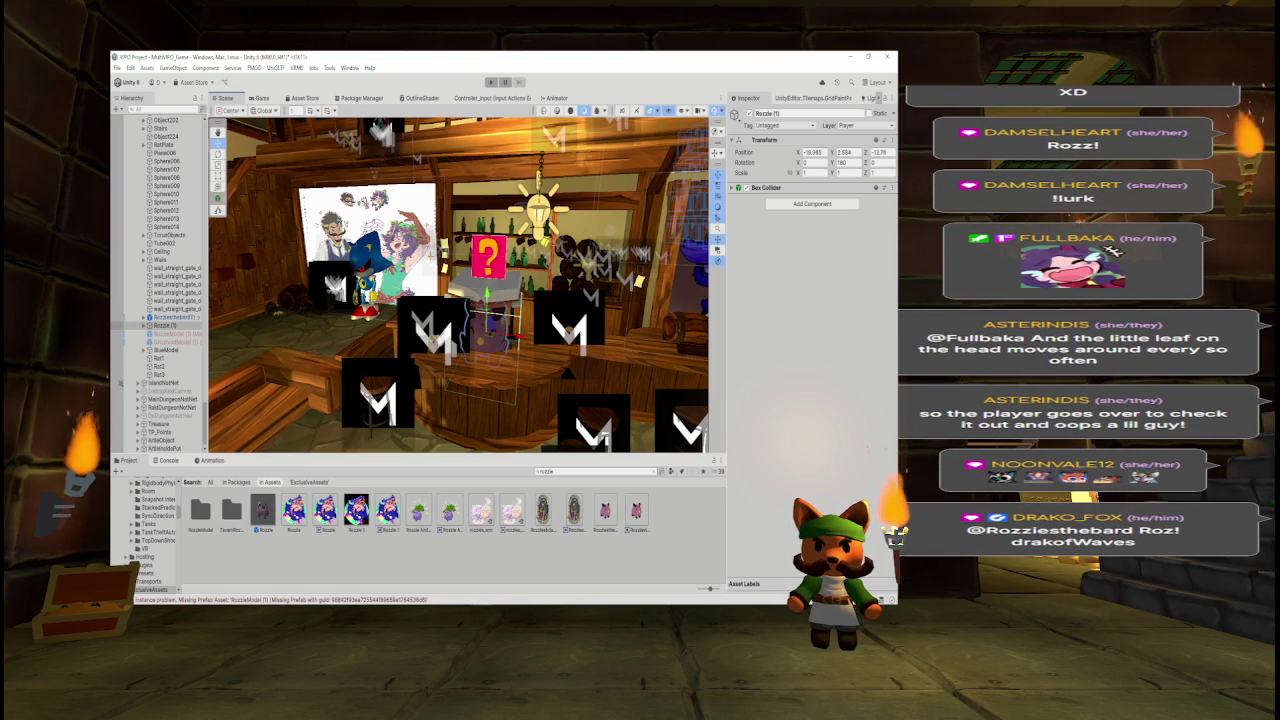
pyautogui.moveTo(486, 408); pyautogui.dragTo(483, 361)
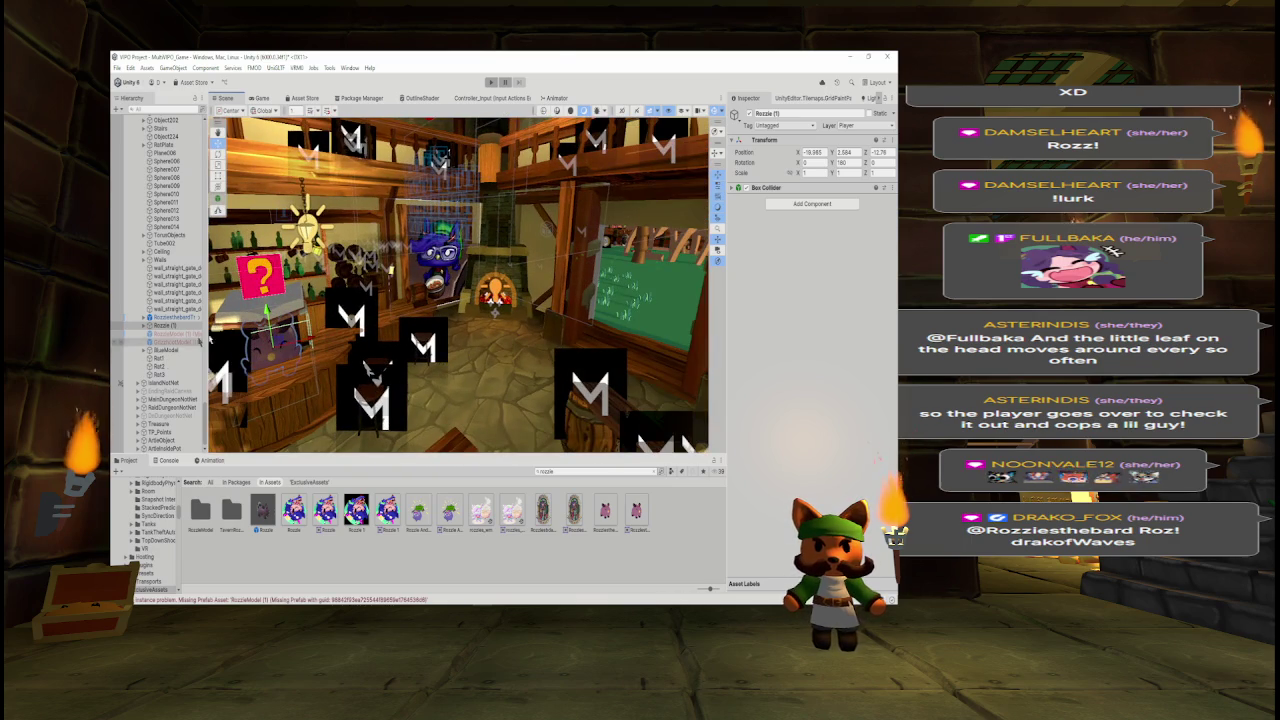
pyautogui.moveTo(494, 310)
pyautogui.mouseDown()
pyautogui.moveTo(594, 309)
pyautogui.moveTo(520, 342)
pyautogui.mouseUp()
# - Search the Grizz assets and place a GrizzPlayer character above the barrel by the poster wall
pyautogui.click(570, 470)
pyautogui.write('zzhood')
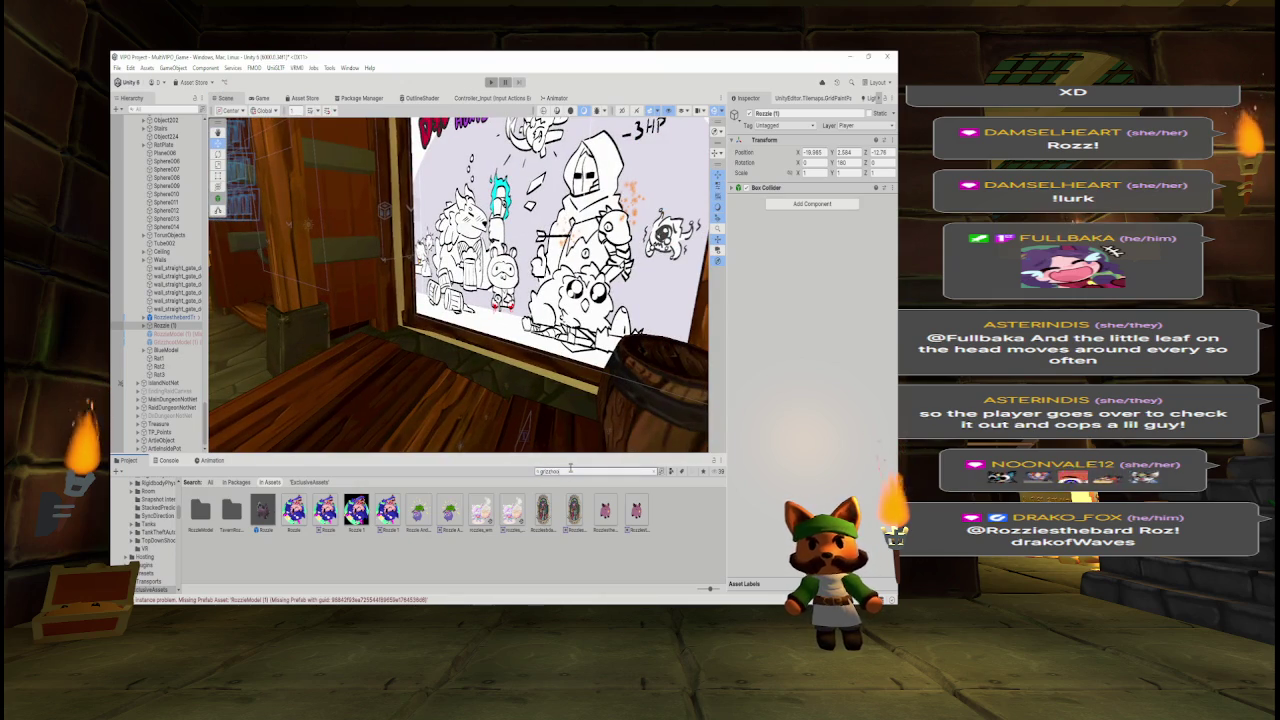
pyautogui.moveTo(389, 392); pyautogui.dragTo(266, 239)
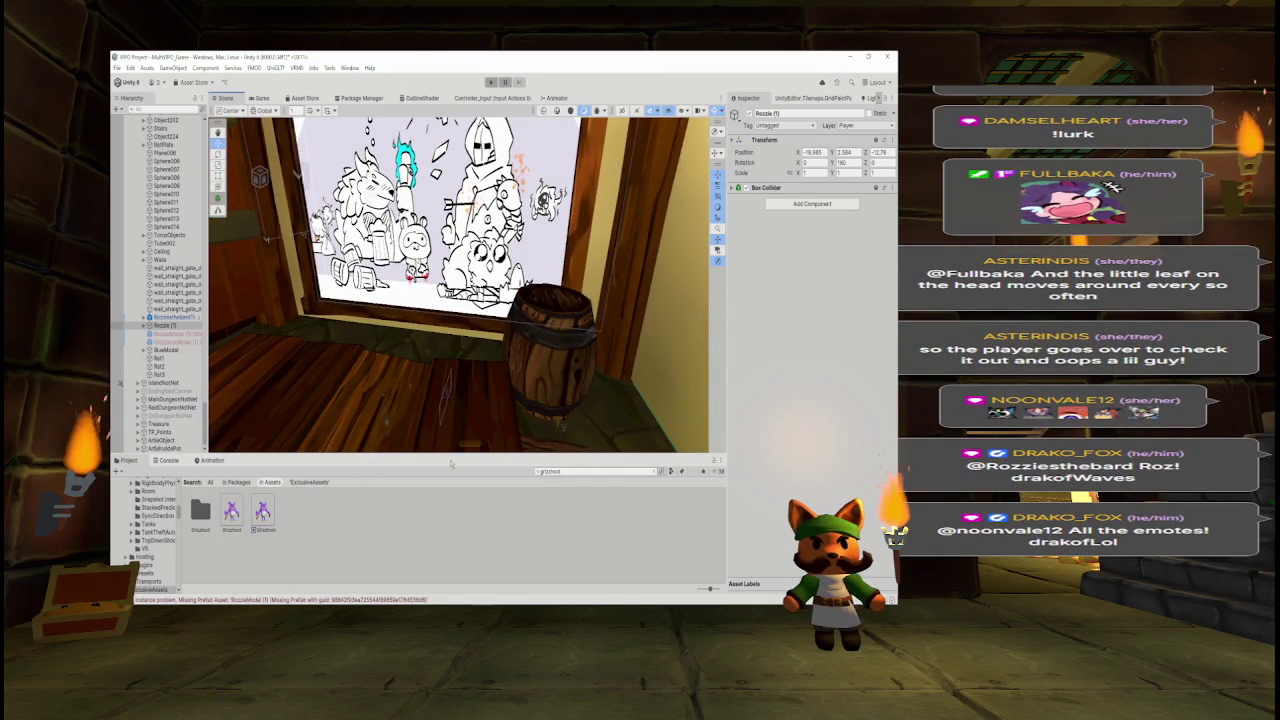
pyautogui.press('BackSpace')
pyautogui.press('BackSpace')
pyautogui.press('BackSpace')
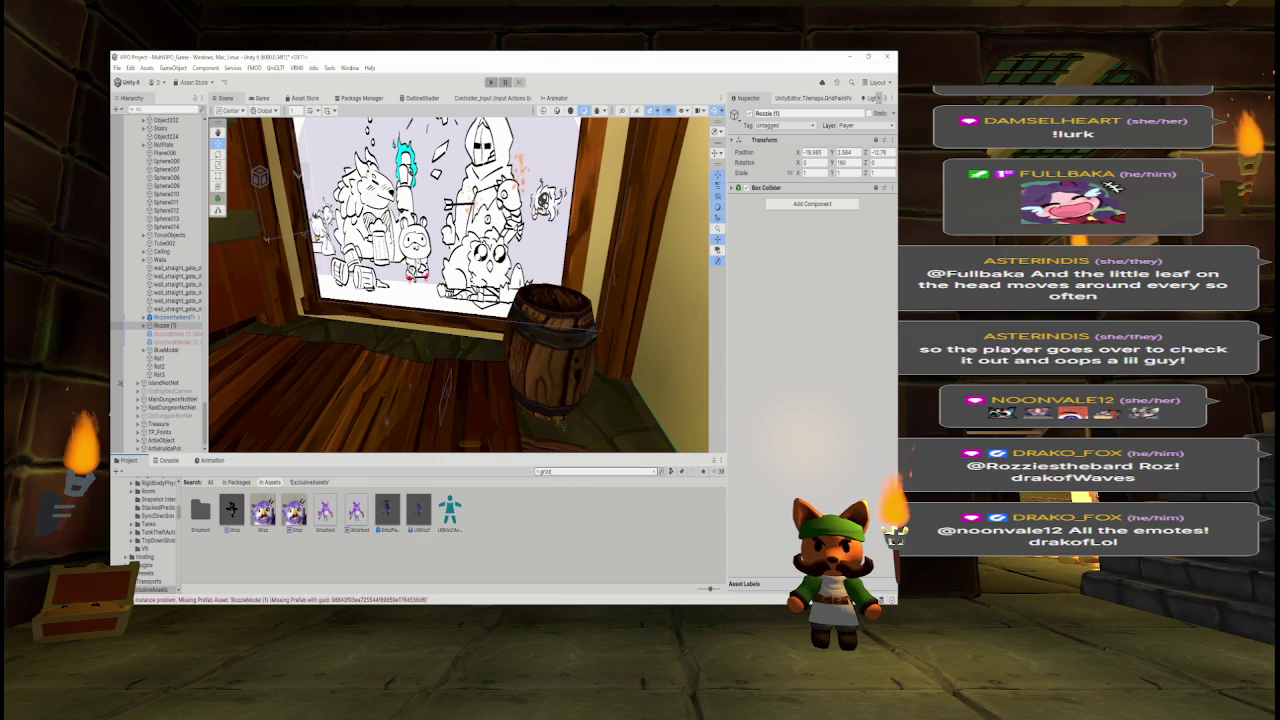
pyautogui.moveTo(392, 512)
pyautogui.mouseDown()
pyautogui.moveTo(545, 355)
pyautogui.moveTo(570, 318)
pyautogui.moveTo(560, 310)
pyautogui.mouseUp()
pyautogui.press('f')
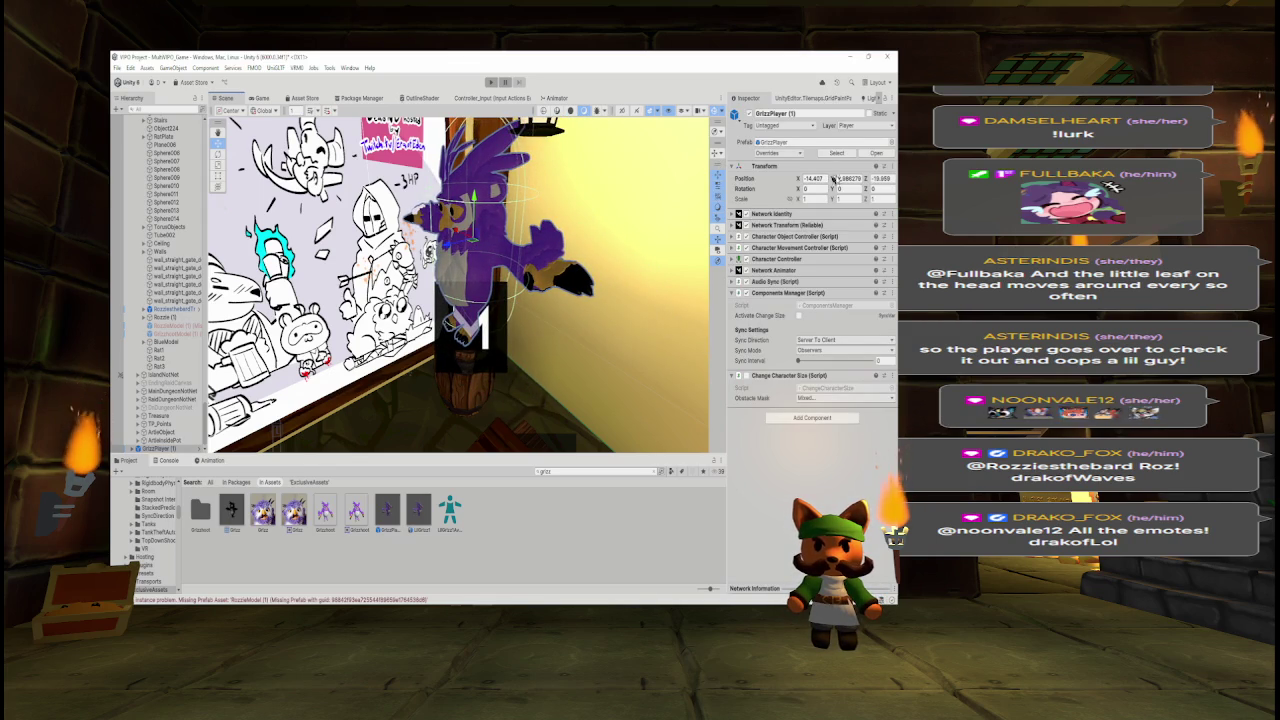
pyautogui.moveTo(834, 178); pyautogui.dragTo(784, 194)
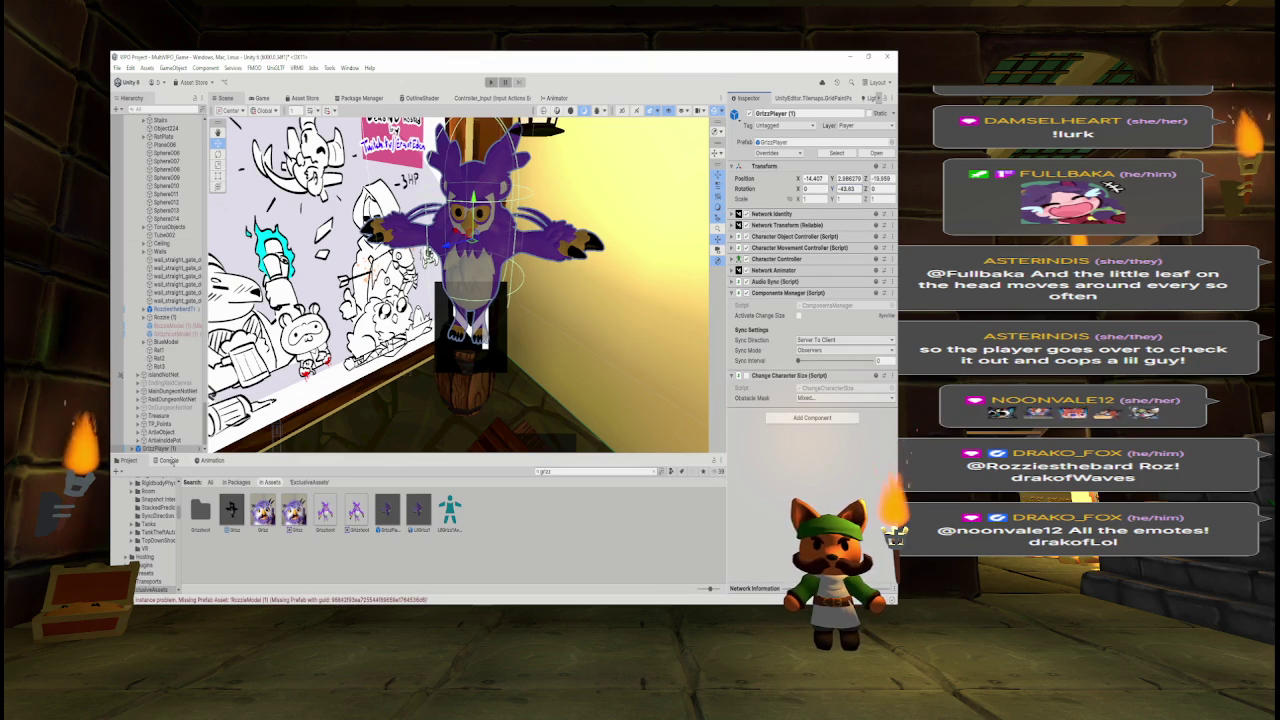
# - Move GrizzPlayer (1) below the Rozzie copy and delete the missing RozzieModel (1) object
pyautogui.moveTo(172, 451); pyautogui.dragTo(173, 336)
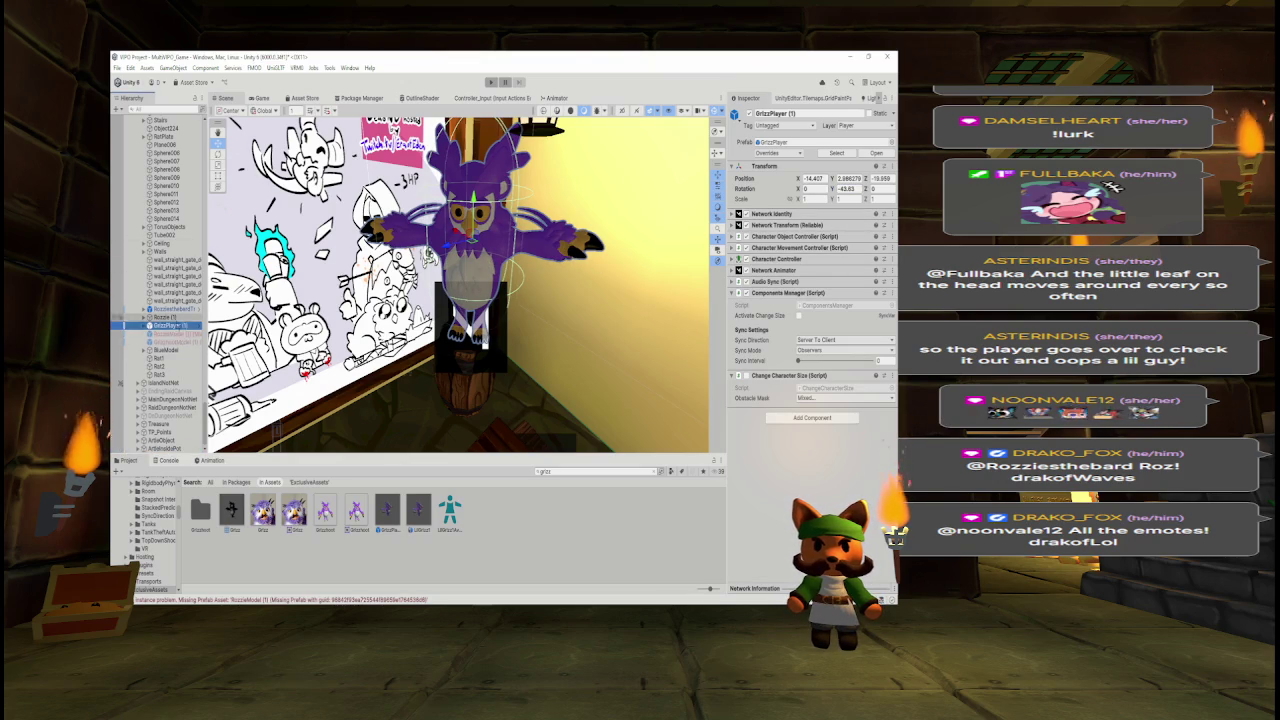
pyautogui.click(173, 335)
pyautogui.press('Delete')
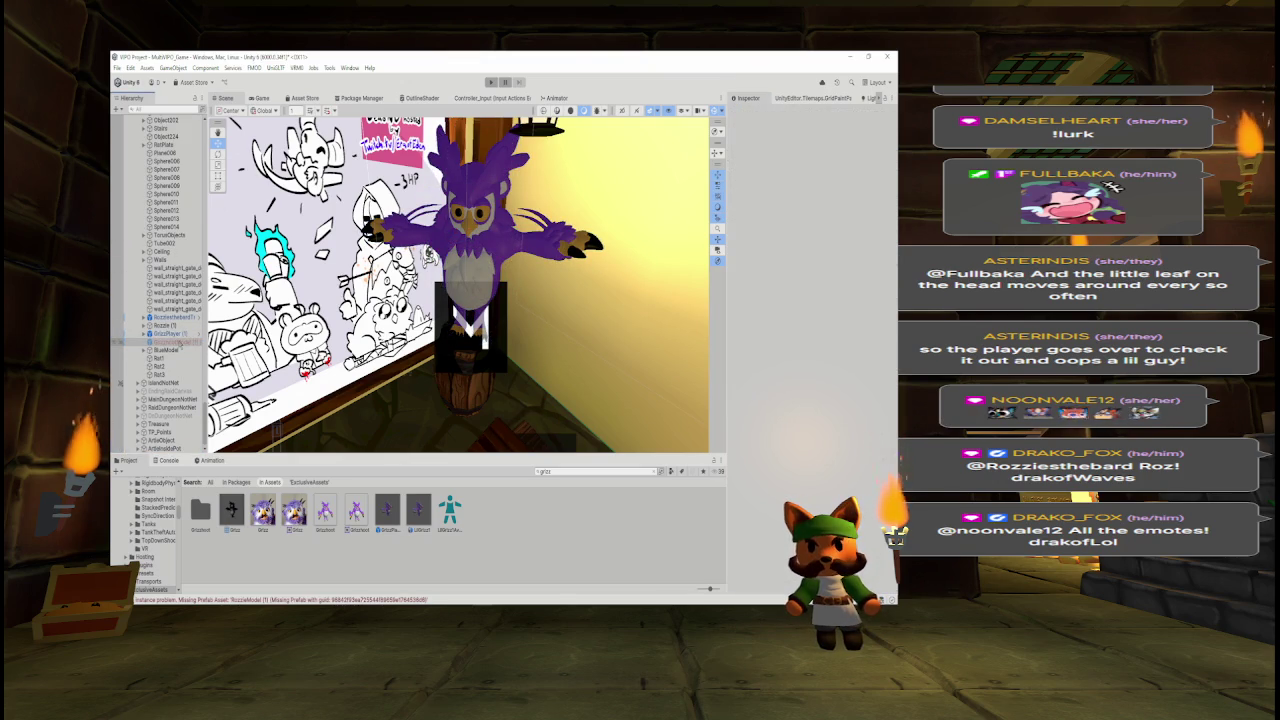
pyautogui.click(180, 342)
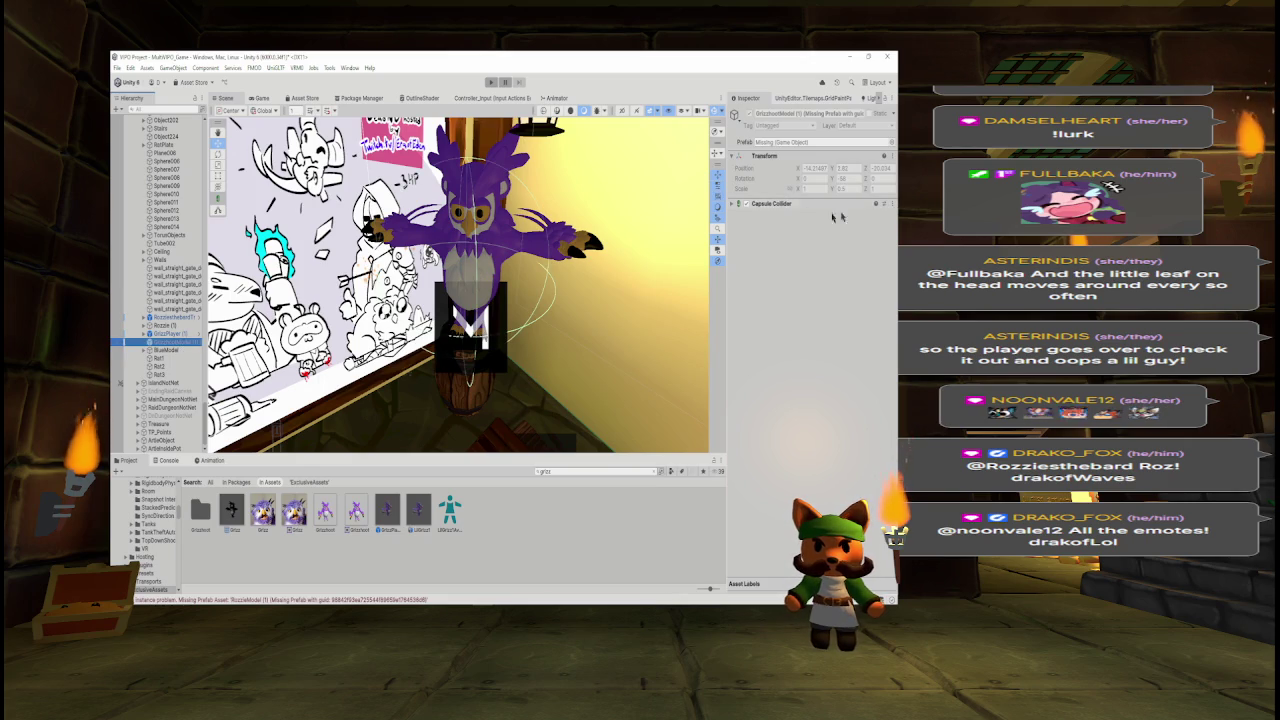
pyautogui.rightClick(197, 342)
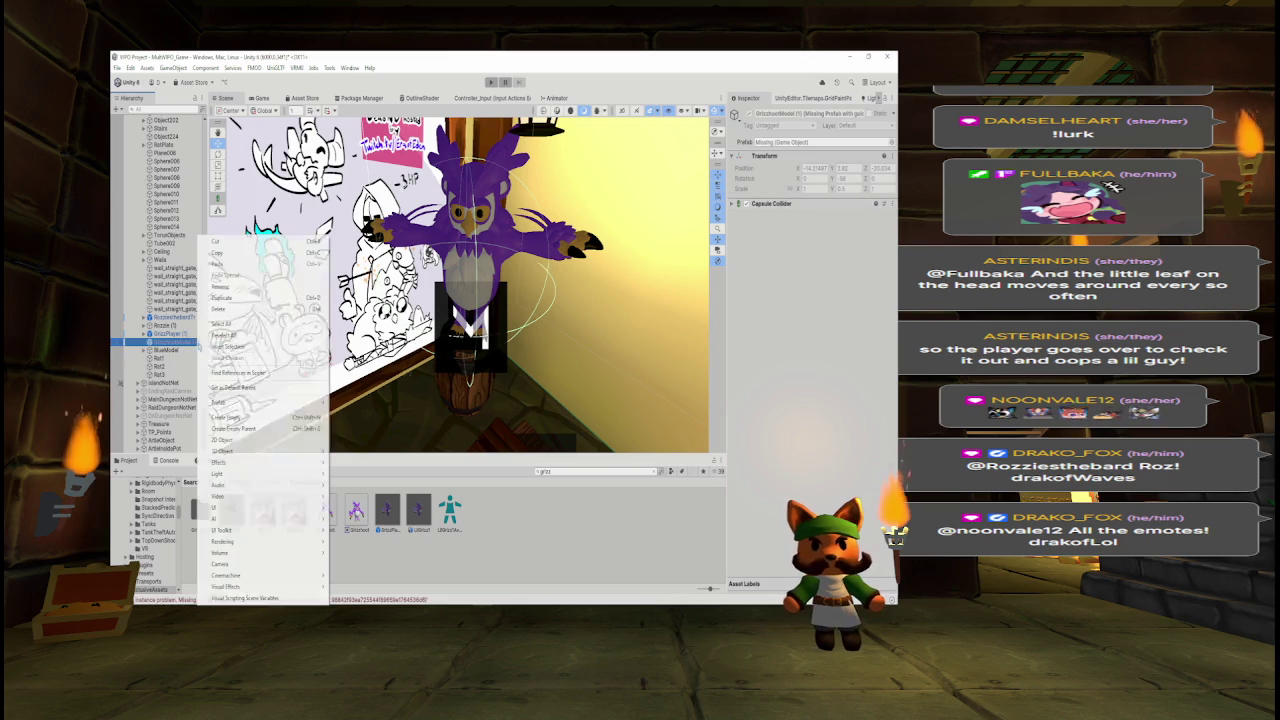
pyautogui.press('Escape')
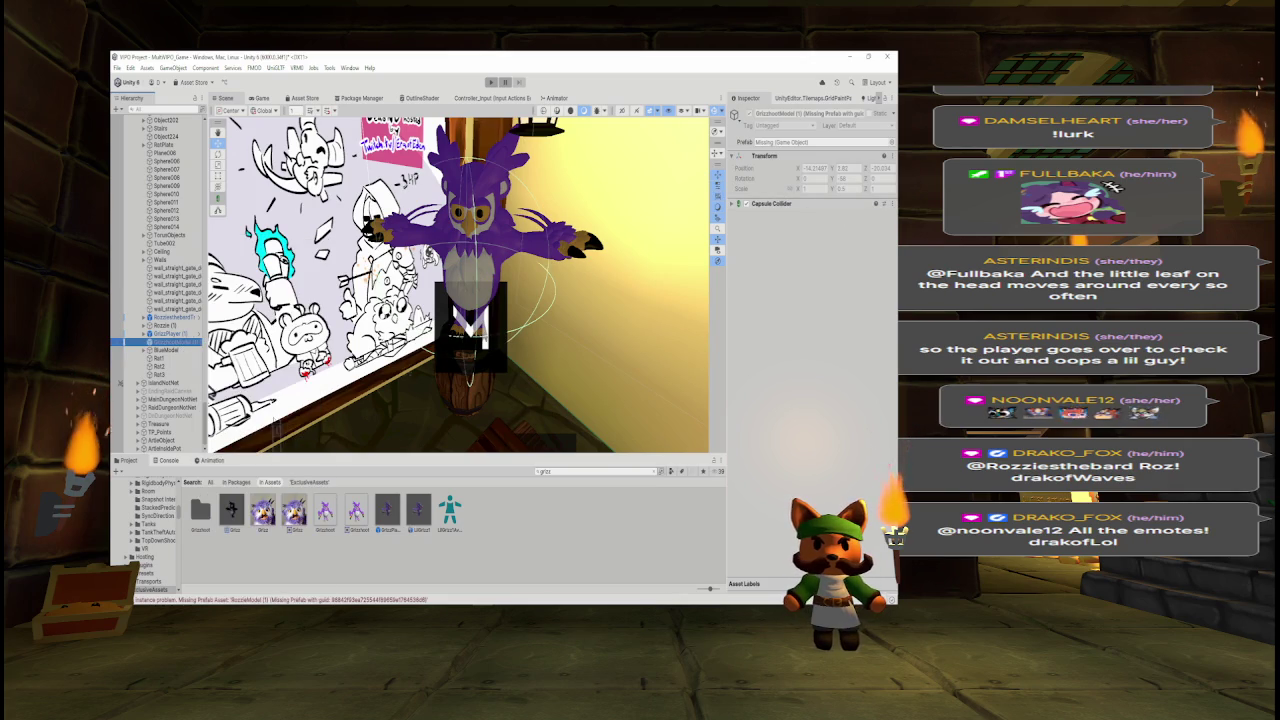
# - Delete the other missing model, unpack GrizzPlayer (1), and remove Network Identity and Network Transform
pyautogui.press('Delete')
pyautogui.click(201, 345)
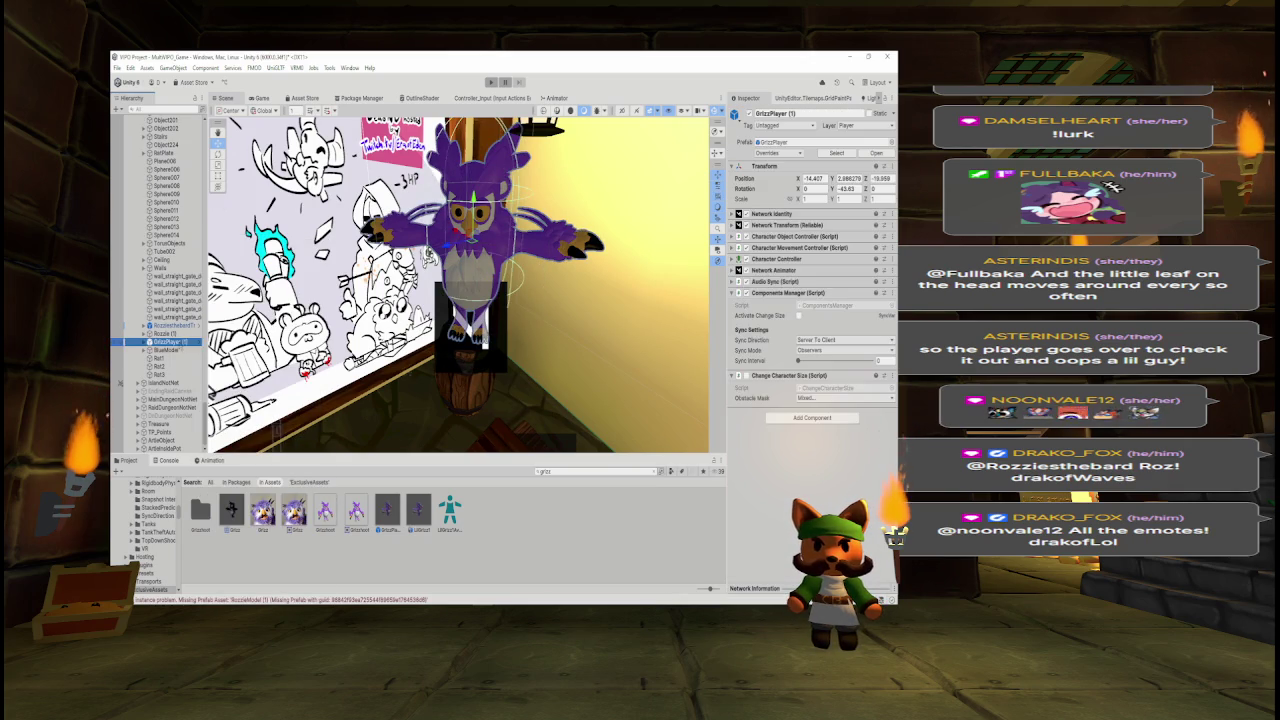
pyautogui.rightClick(181, 345)
pyautogui.moveTo(250, 308)
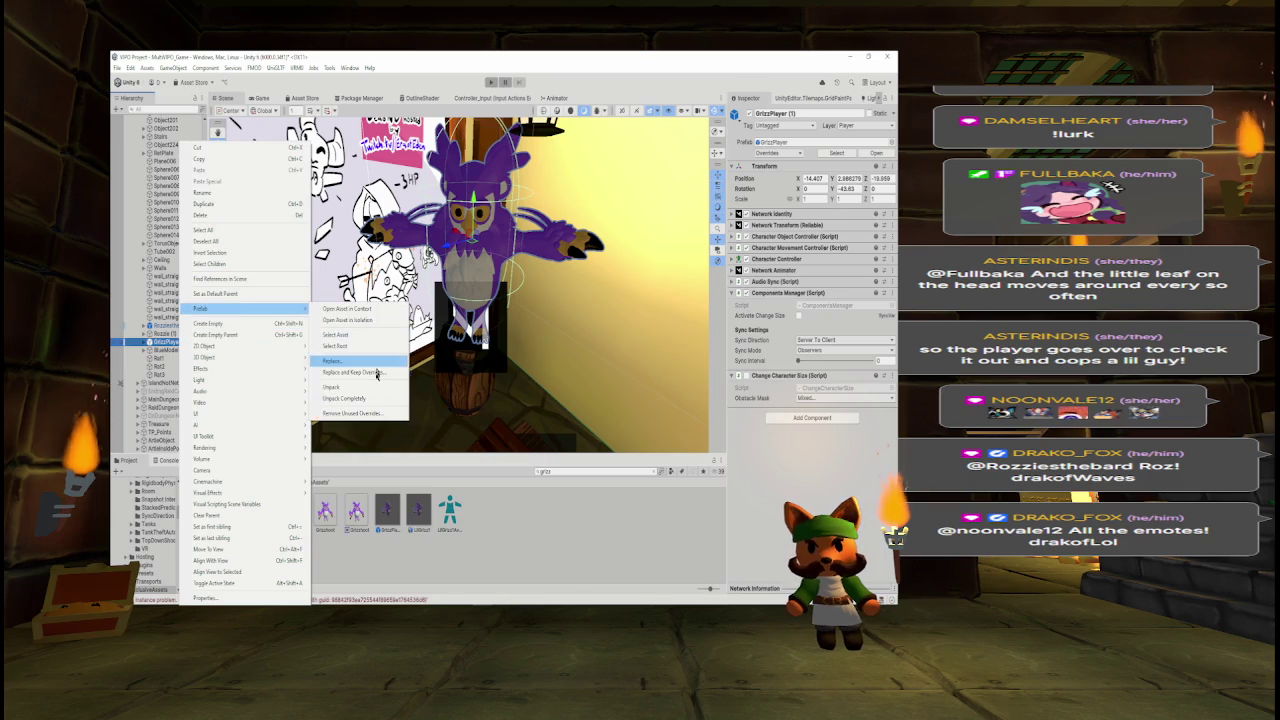
pyautogui.click(360, 399)
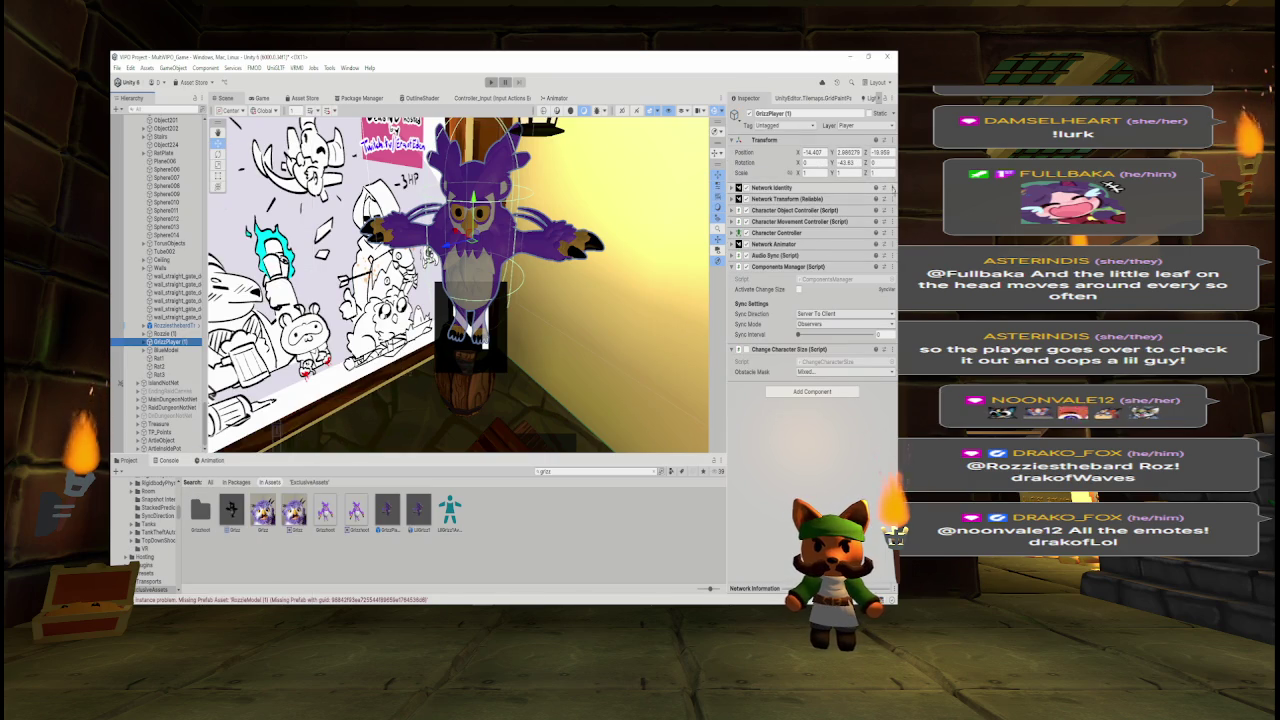
pyautogui.rightClick(808, 189)
pyautogui.click(841, 236)
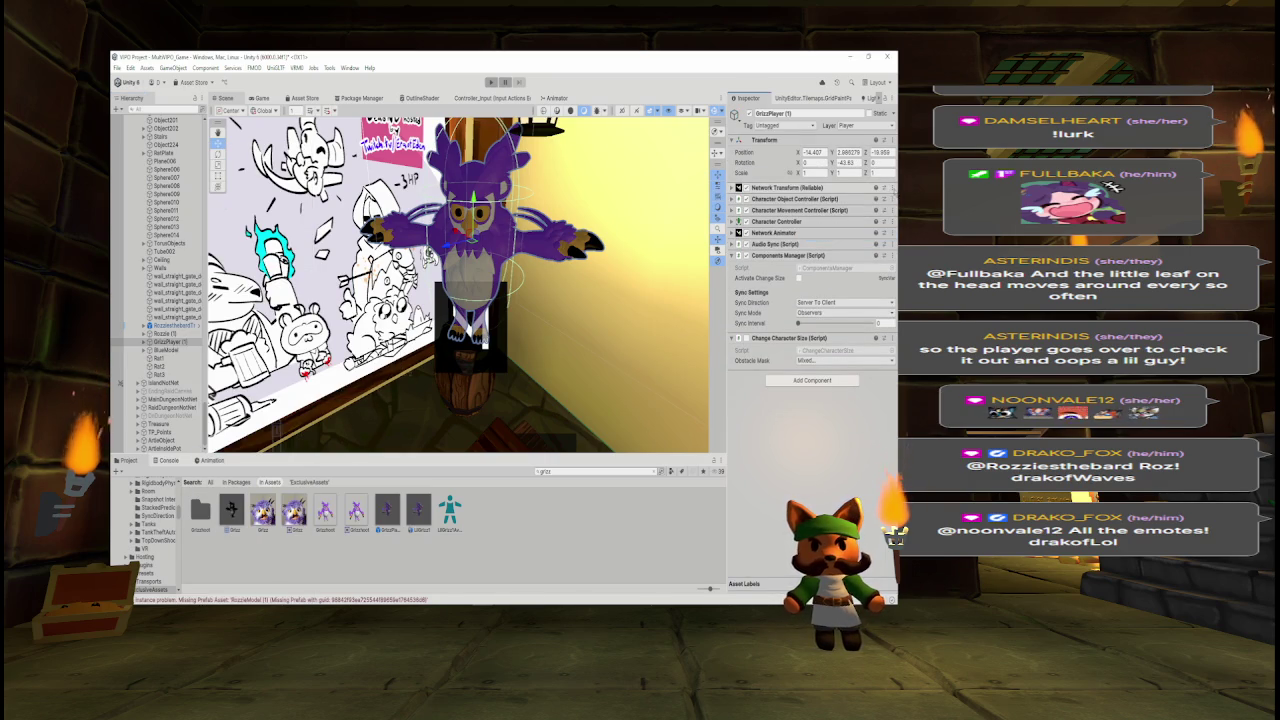
pyautogui.rightClick(812, 190)
pyautogui.click(862, 236)
# - Remove the controllers, Network Animator, Audio Sync, Components Manager and Change Character Size from GrizzPlayer (1)
pyautogui.rightClick(812, 188)
pyautogui.click(862, 236)
pyautogui.rightClick(812, 188)
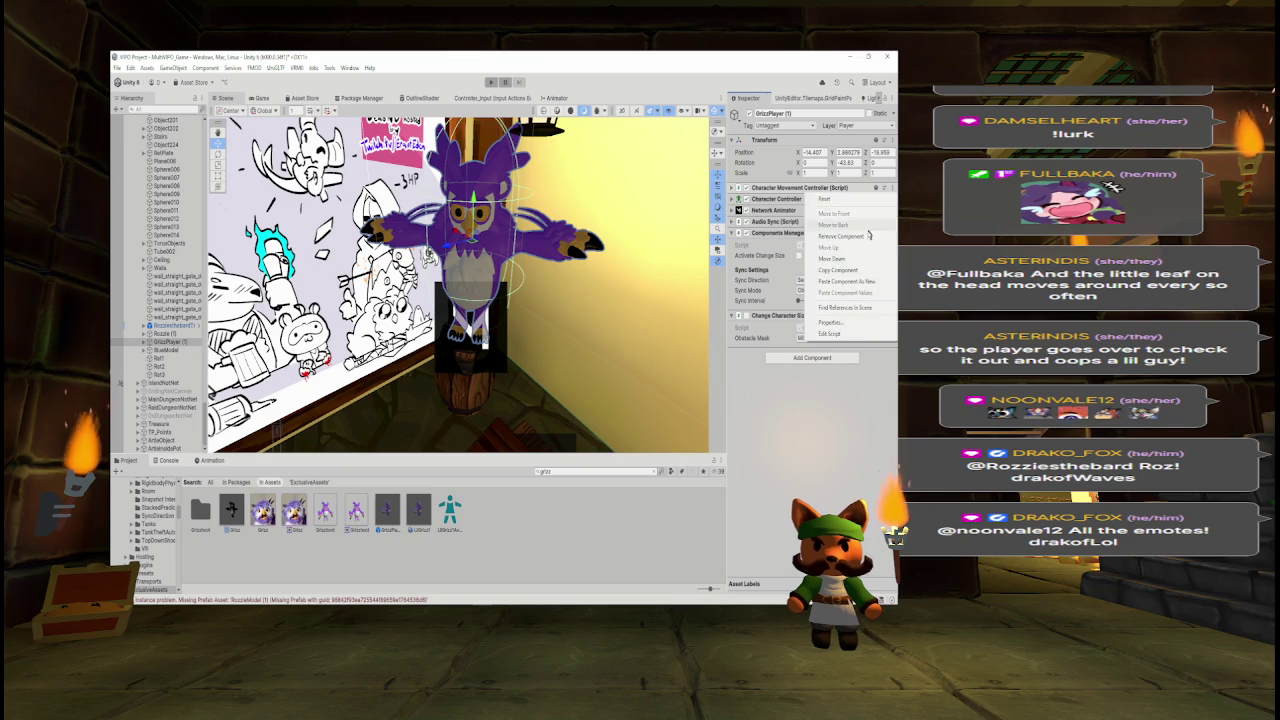
pyautogui.click(862, 236)
pyautogui.rightClick(812, 188)
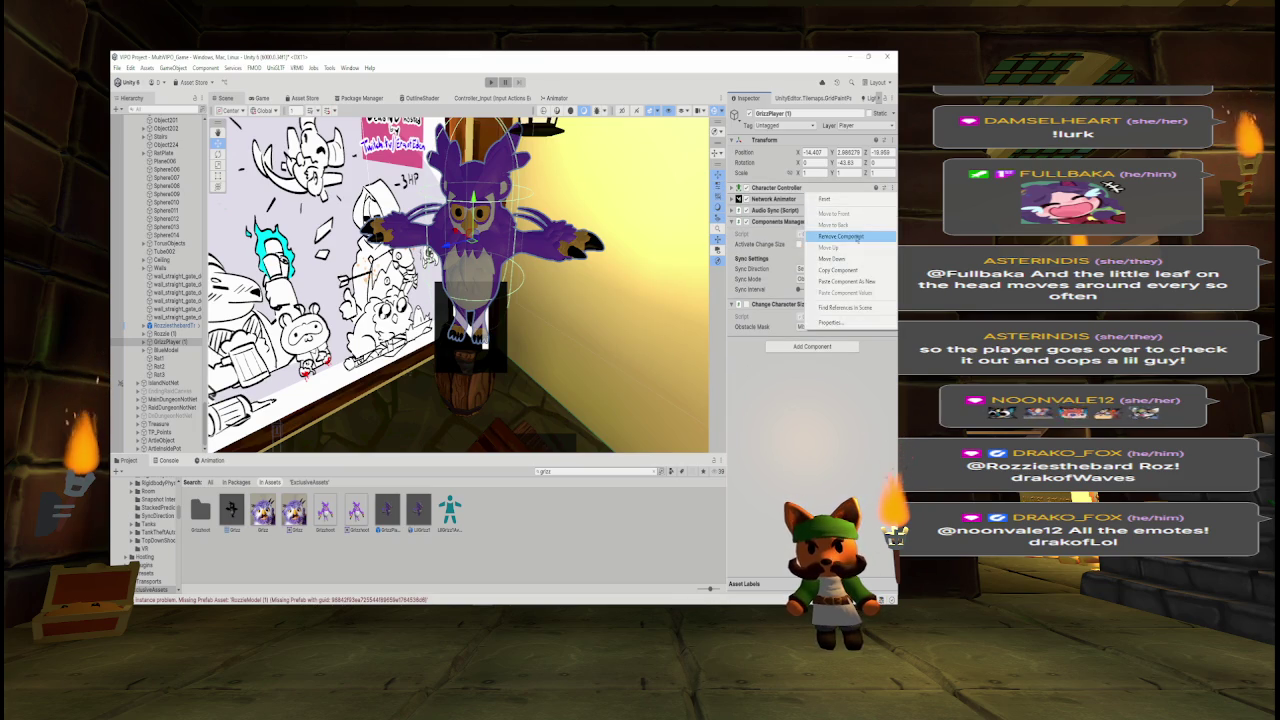
pyautogui.click(862, 236)
pyautogui.rightClick(812, 188)
pyautogui.click(862, 236)
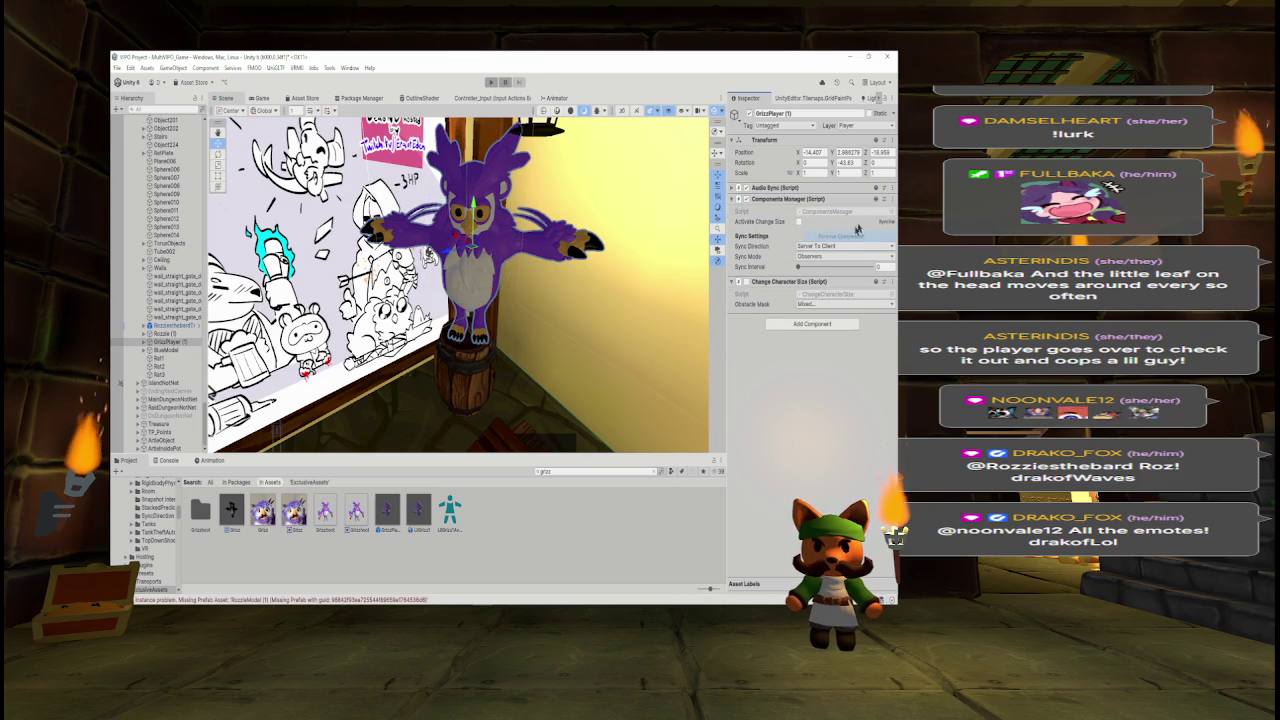
pyautogui.rightClick(812, 188)
pyautogui.click(859, 236)
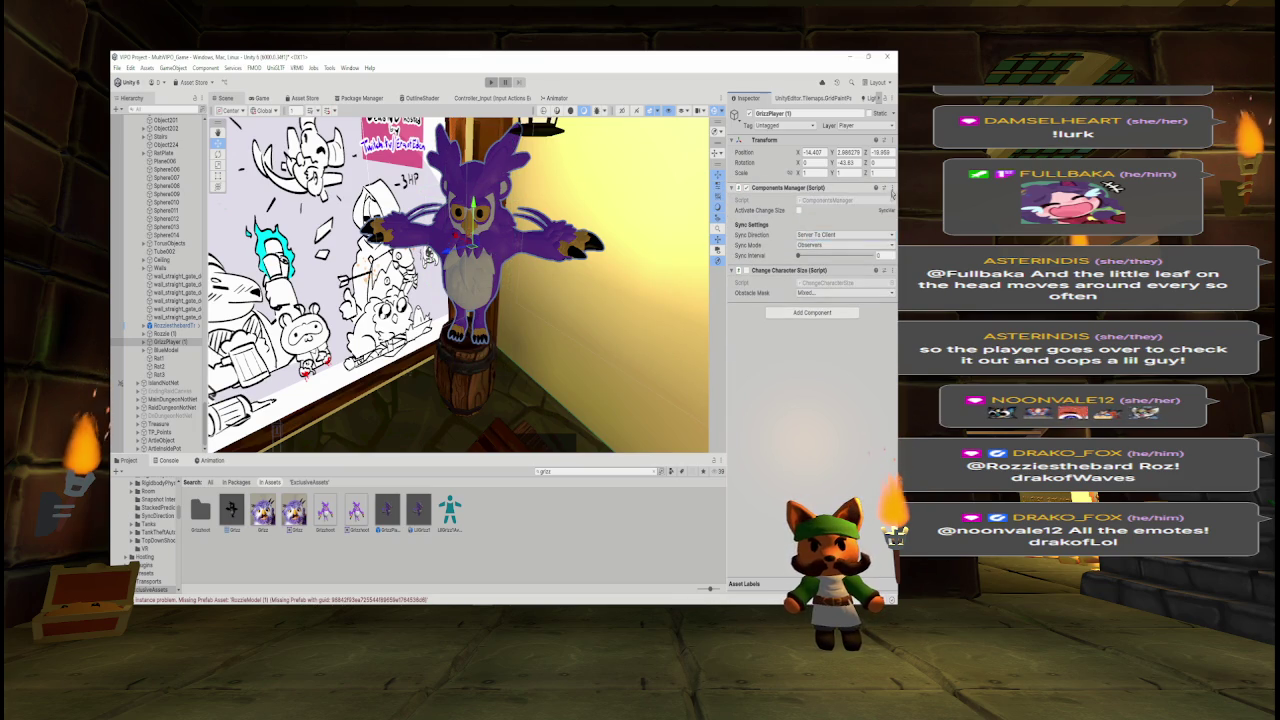
pyautogui.rightClick(812, 188)
pyautogui.click(862, 236)
pyautogui.click(891, 189)
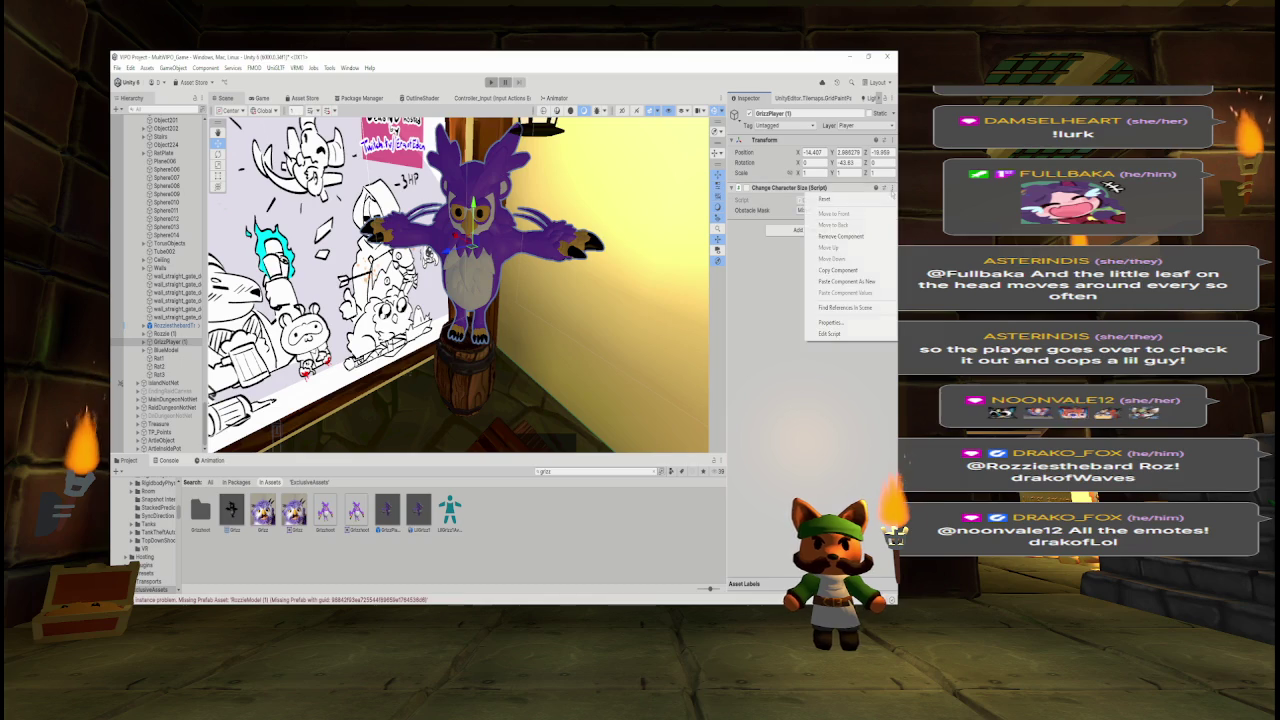
pyautogui.click(840, 237)
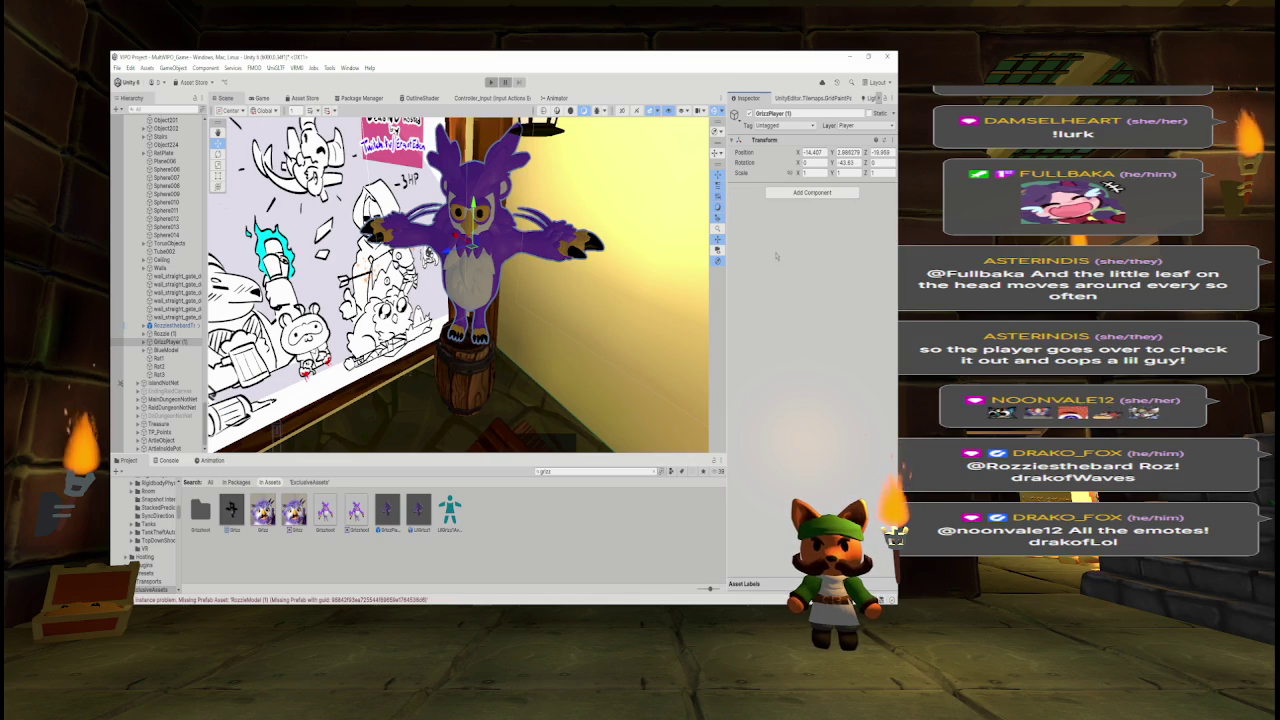
# - Undo two removals, then strip the restored scripts again until only Transform remains
pyautogui.hotkey('ctrl', 'z')
pyautogui.hotkey('ctrl', 'z')
pyautogui.hotkey('ctrl', 'z')
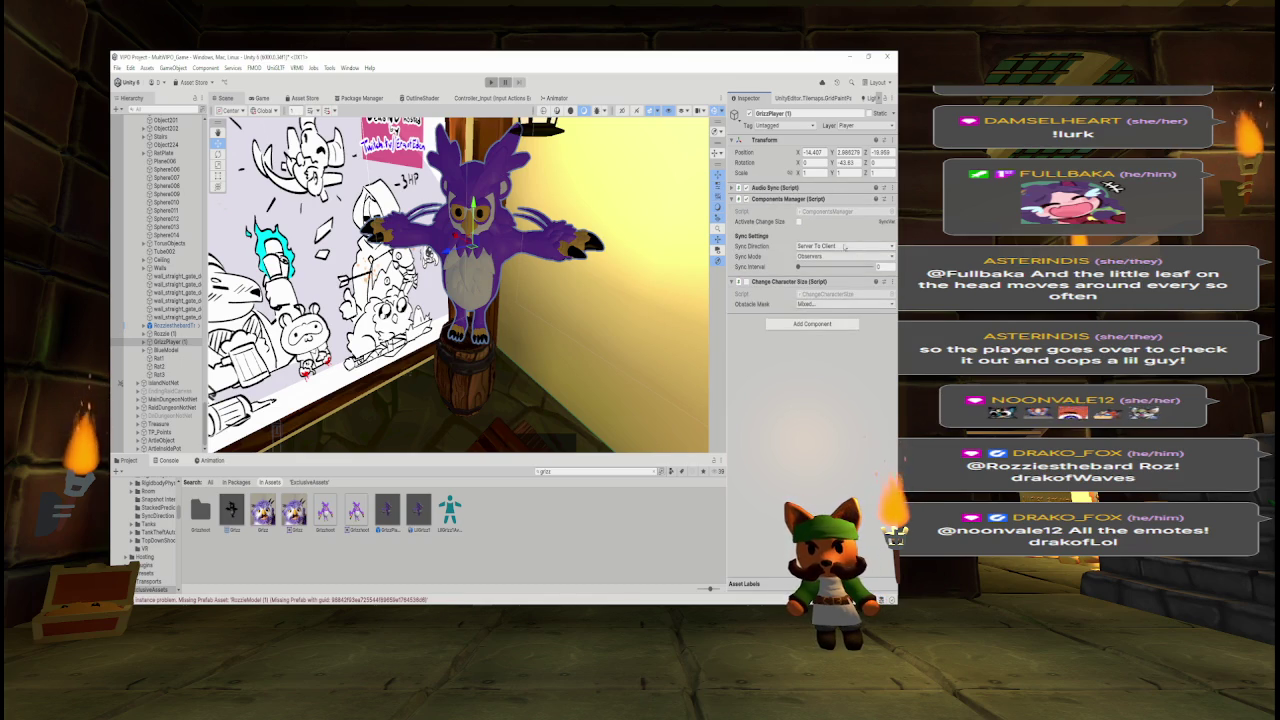
pyautogui.hotkey('ctrl', 'z')
pyautogui.hotkey('ctrl', 'z')
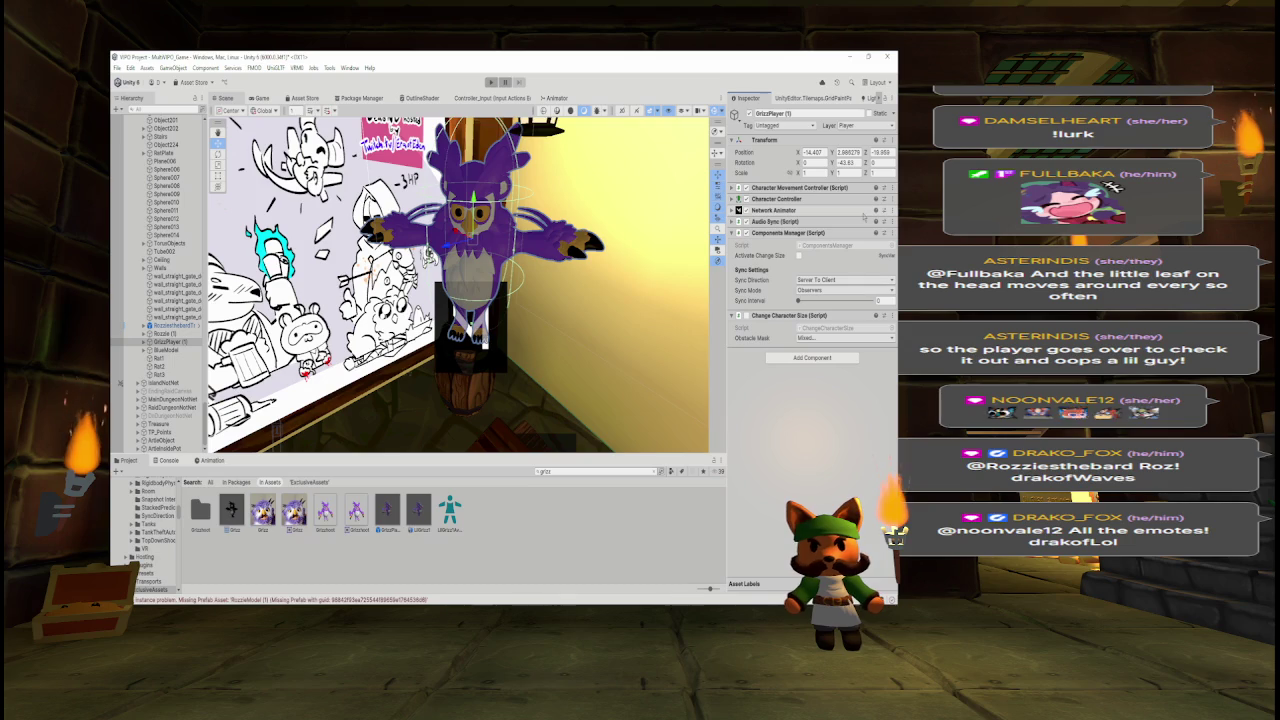
pyautogui.rightClick(806, 196)
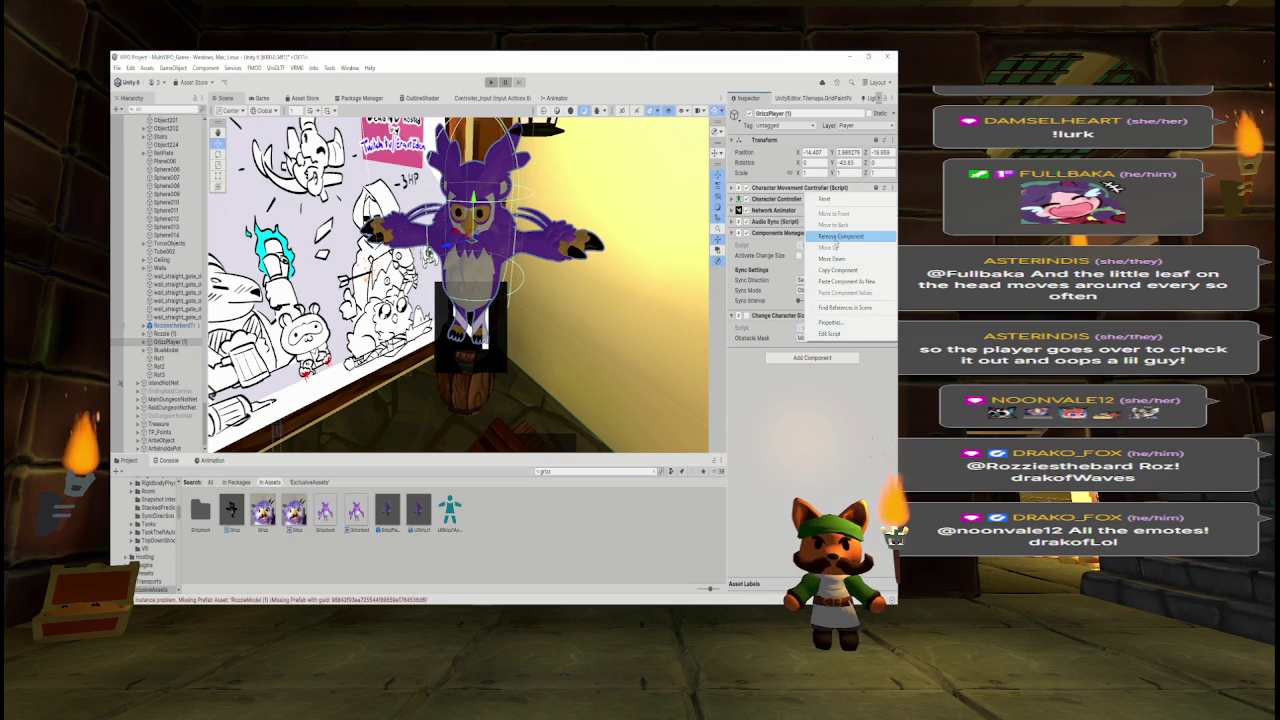
pyautogui.click(836, 237)
pyautogui.rightClick(812, 189)
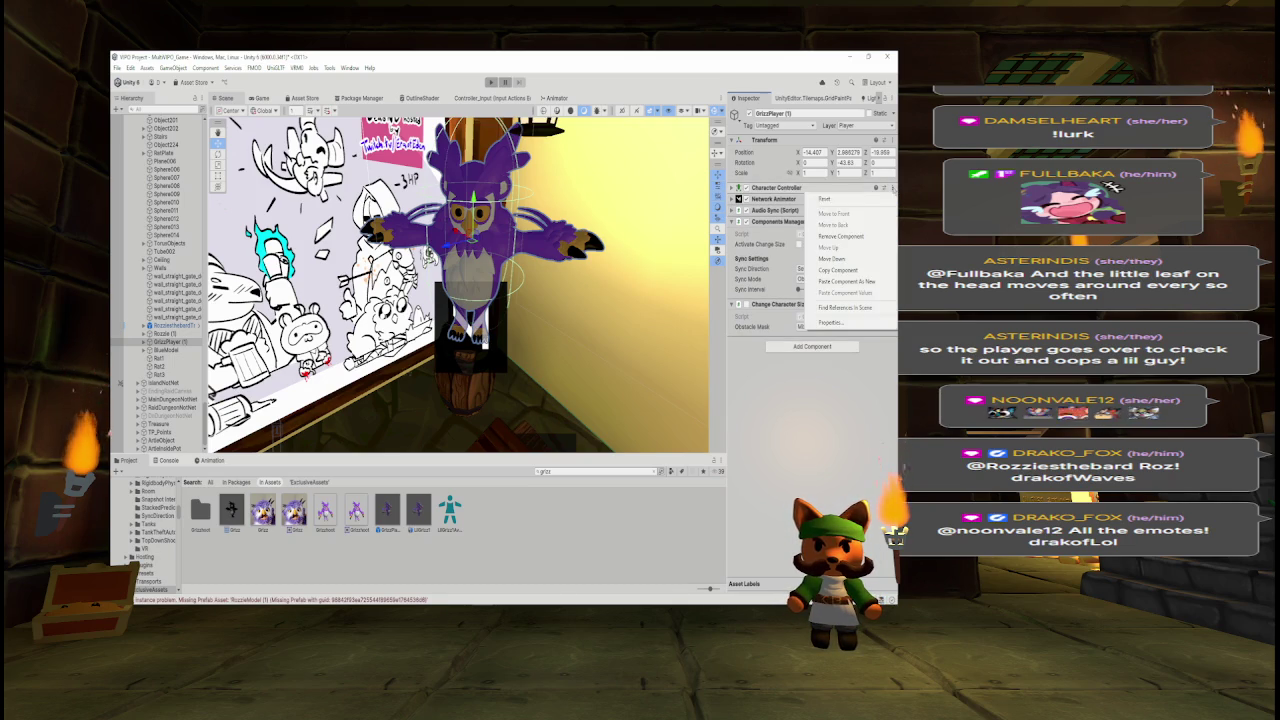
pyautogui.click(858, 236)
pyautogui.rightClick(806, 193)
pyautogui.click(846, 237)
pyautogui.rightClick(806, 188)
pyautogui.click(841, 237)
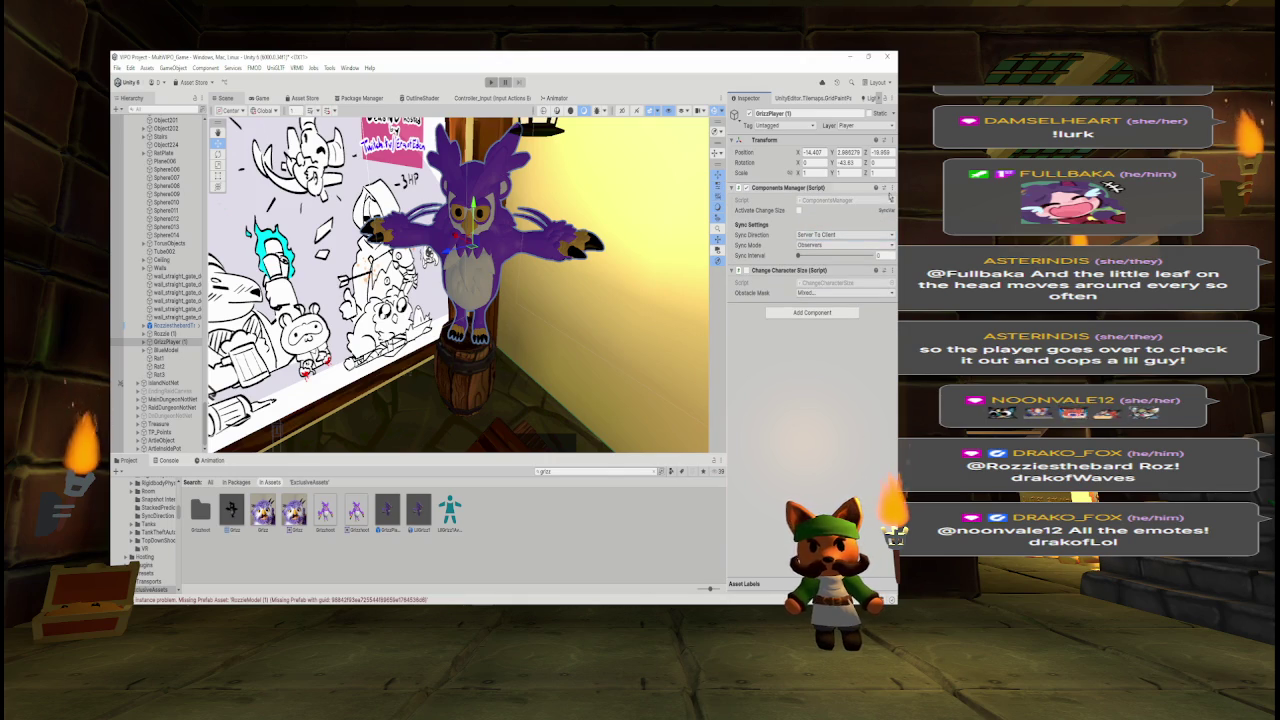
pyautogui.click(893, 188)
pyautogui.click(841, 237)
pyautogui.click(884, 188)
pyautogui.click(838, 236)
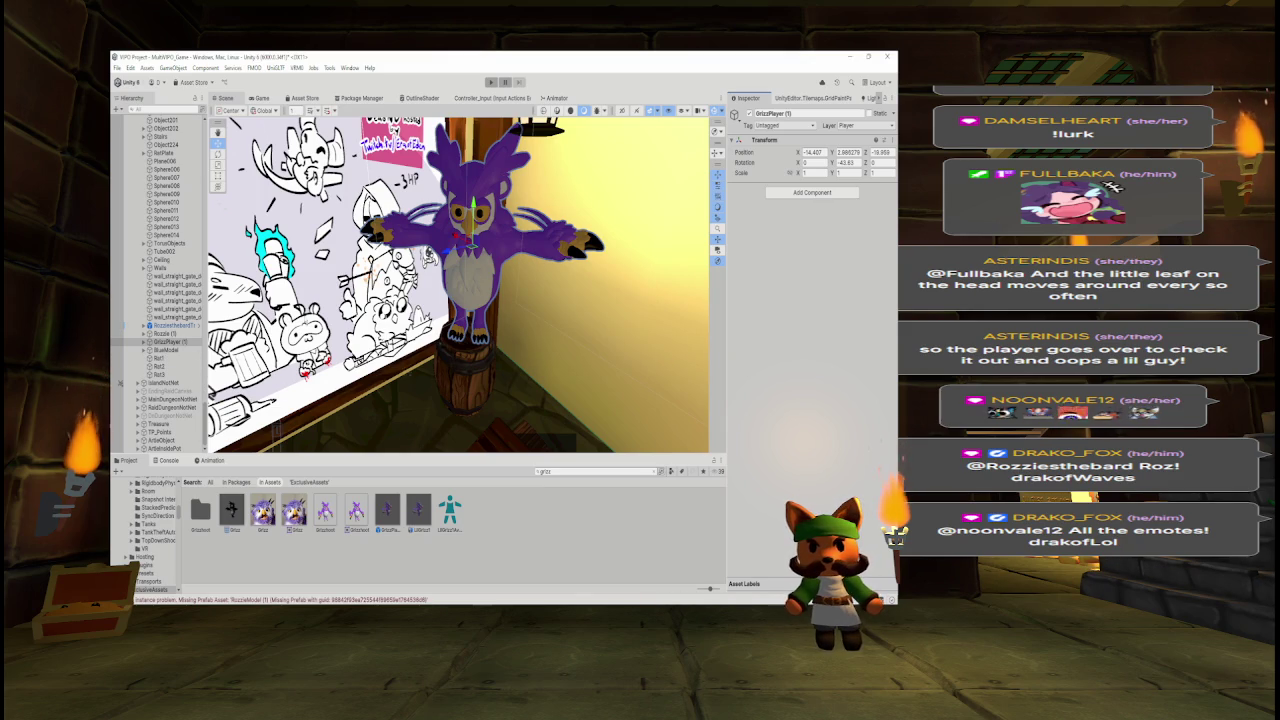
pyautogui.click(804, 193)
# - Add a Capsule Collider (radius 0.5, height 1) to GrizzPlayer (1) and frame the character
pyautogui.write('capsule')
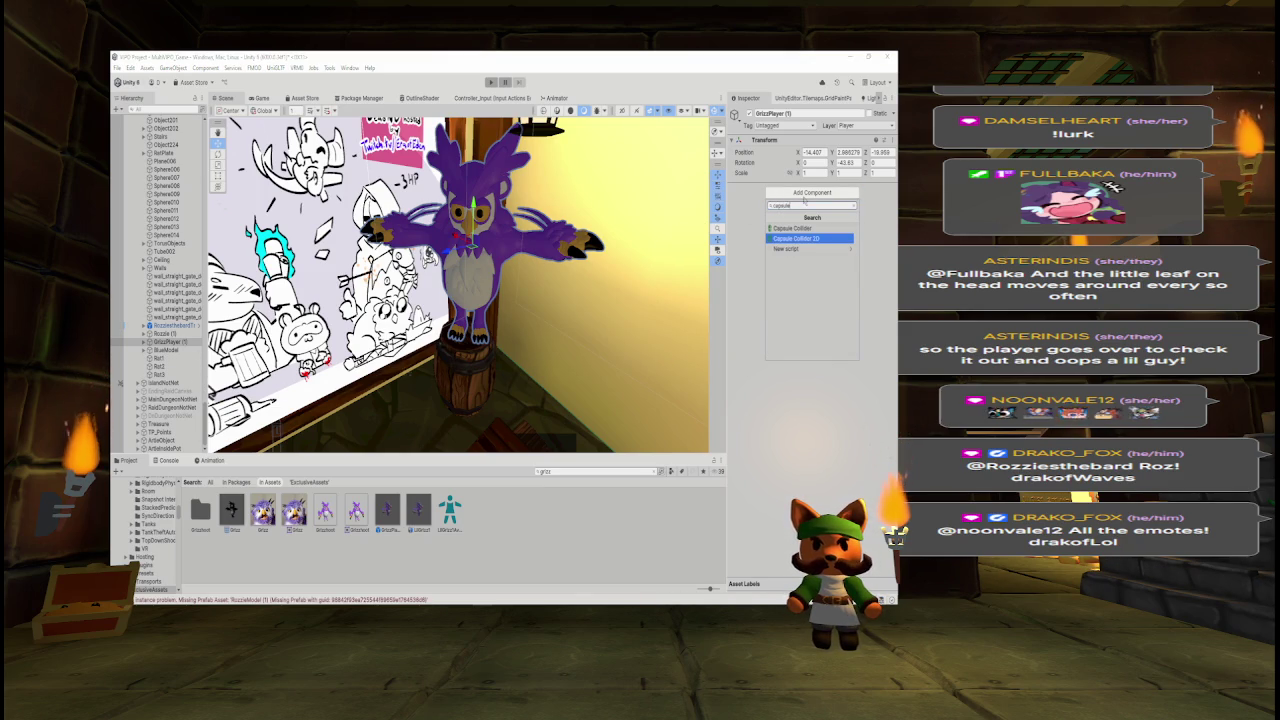
pyautogui.press('Up')
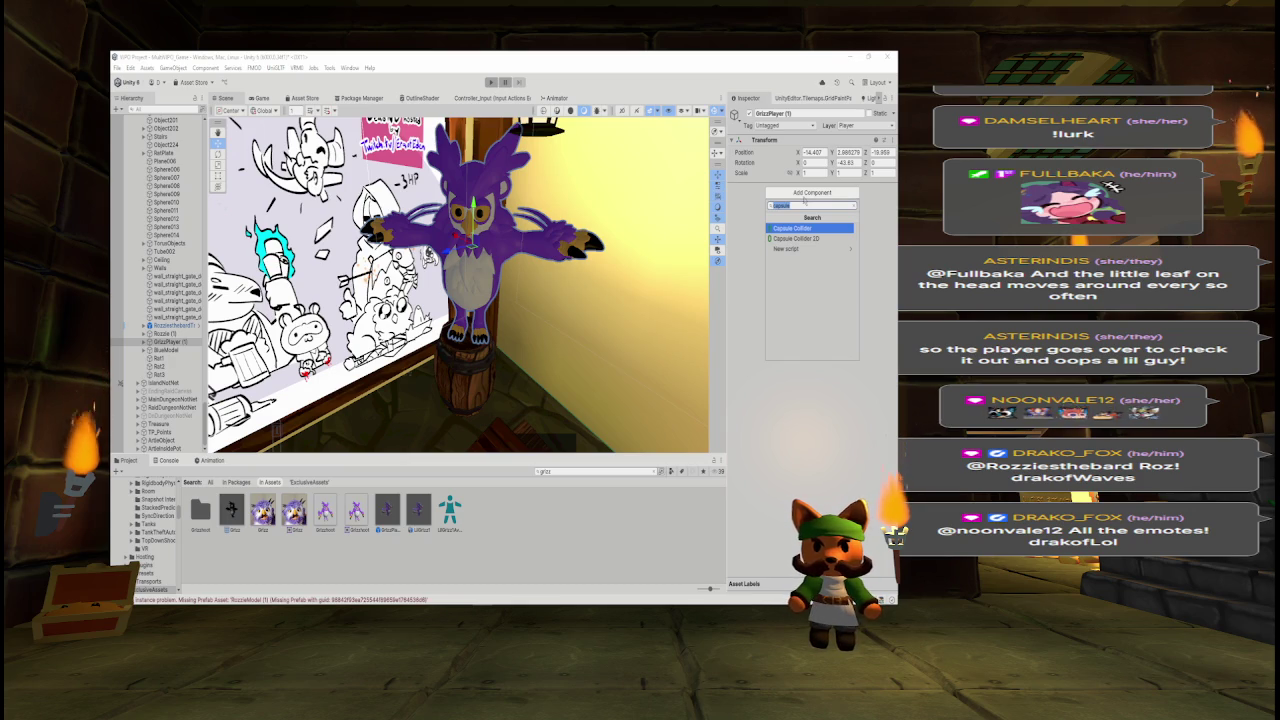
pyautogui.press('Return')
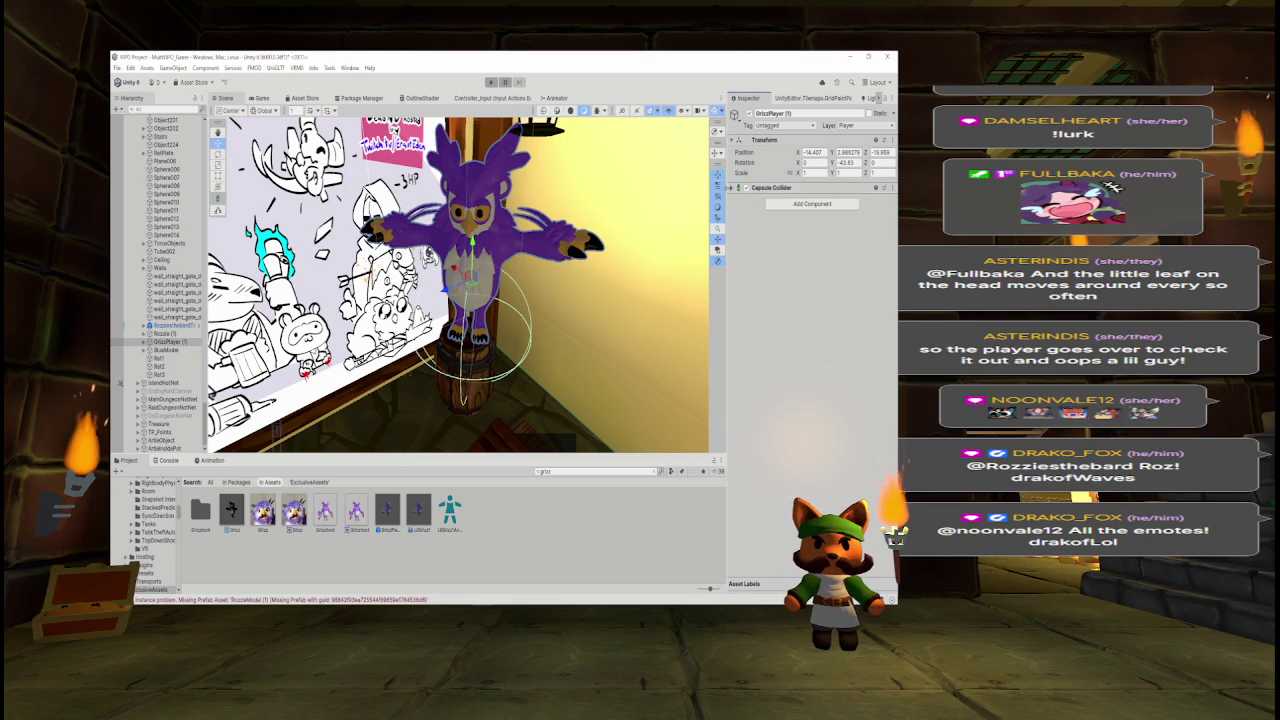
pyautogui.click(735, 188)
pyautogui.moveTo(560, 290)
pyautogui.mouseDown()
pyautogui.moveTo(563, 232)
pyautogui.moveTo(560, 250)
pyautogui.moveTo(555, 240)
pyautogui.mouseUp()
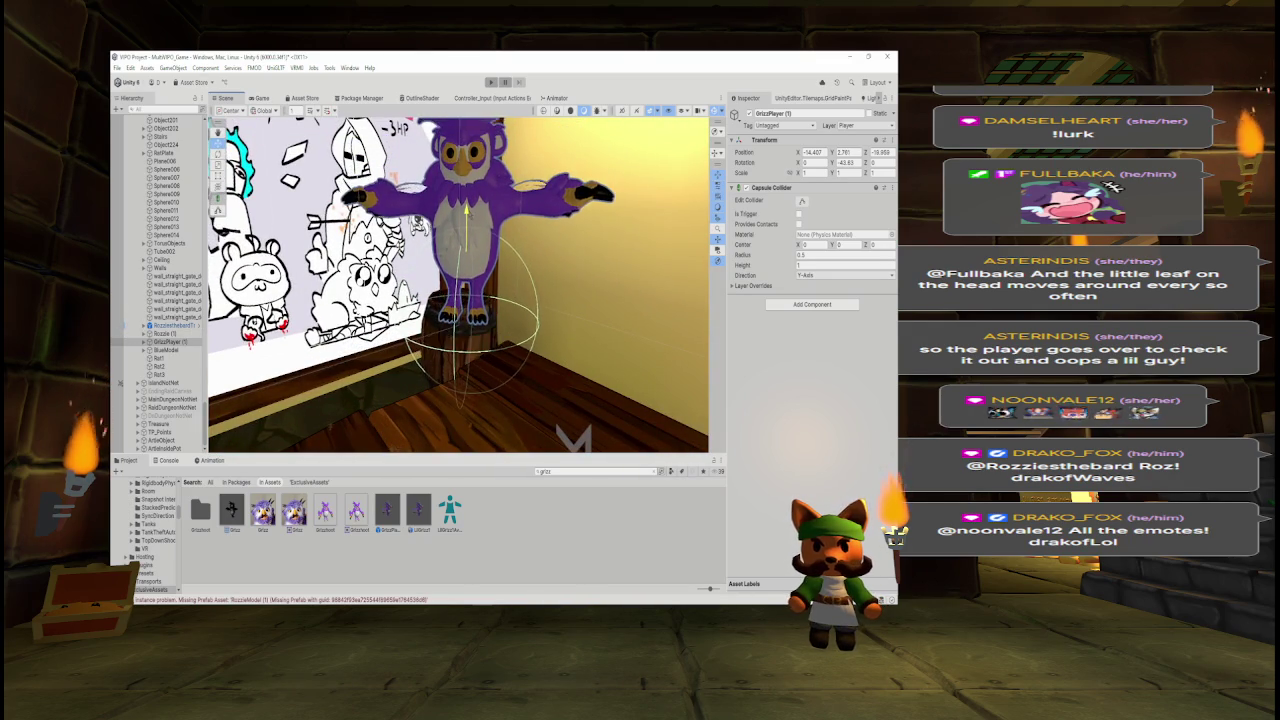
pyautogui.press('f')
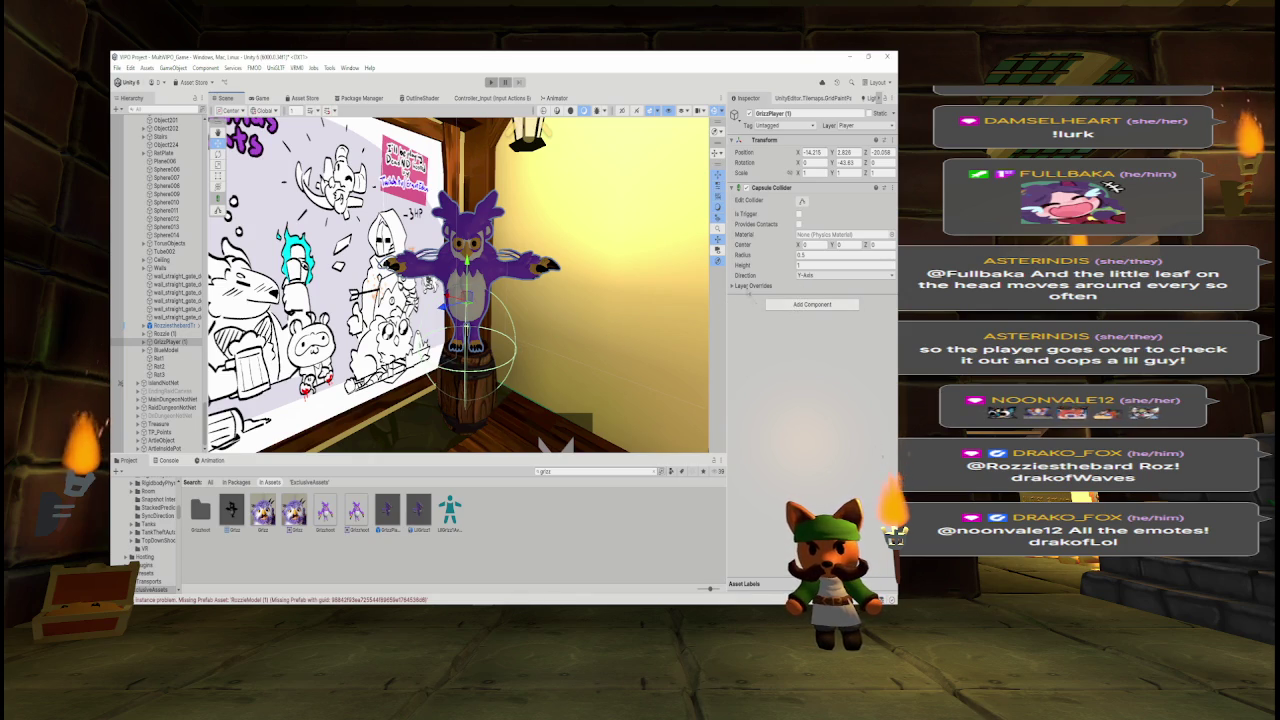
# - Give GrizzPlayer's Capsule Collider radius 0.4, height 1.5 and center Y 0.5
pyautogui.click(818, 266)
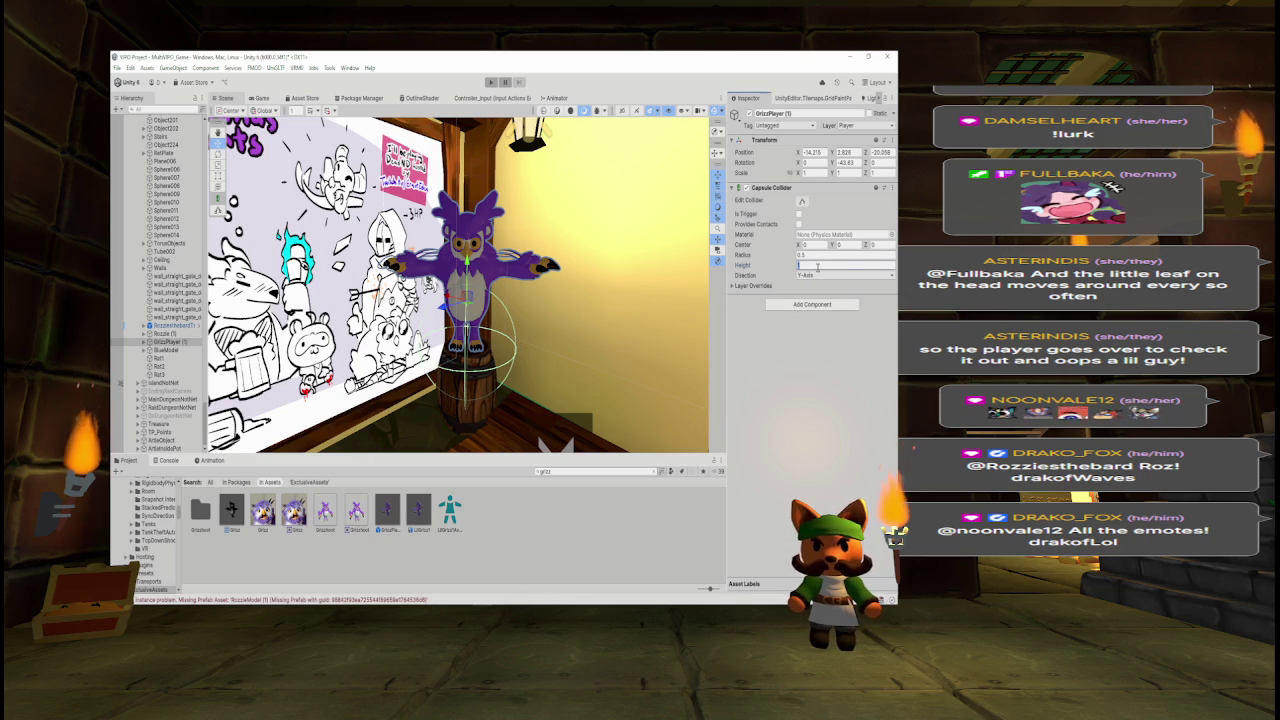
pyautogui.write('2')
pyautogui.click(826, 255)
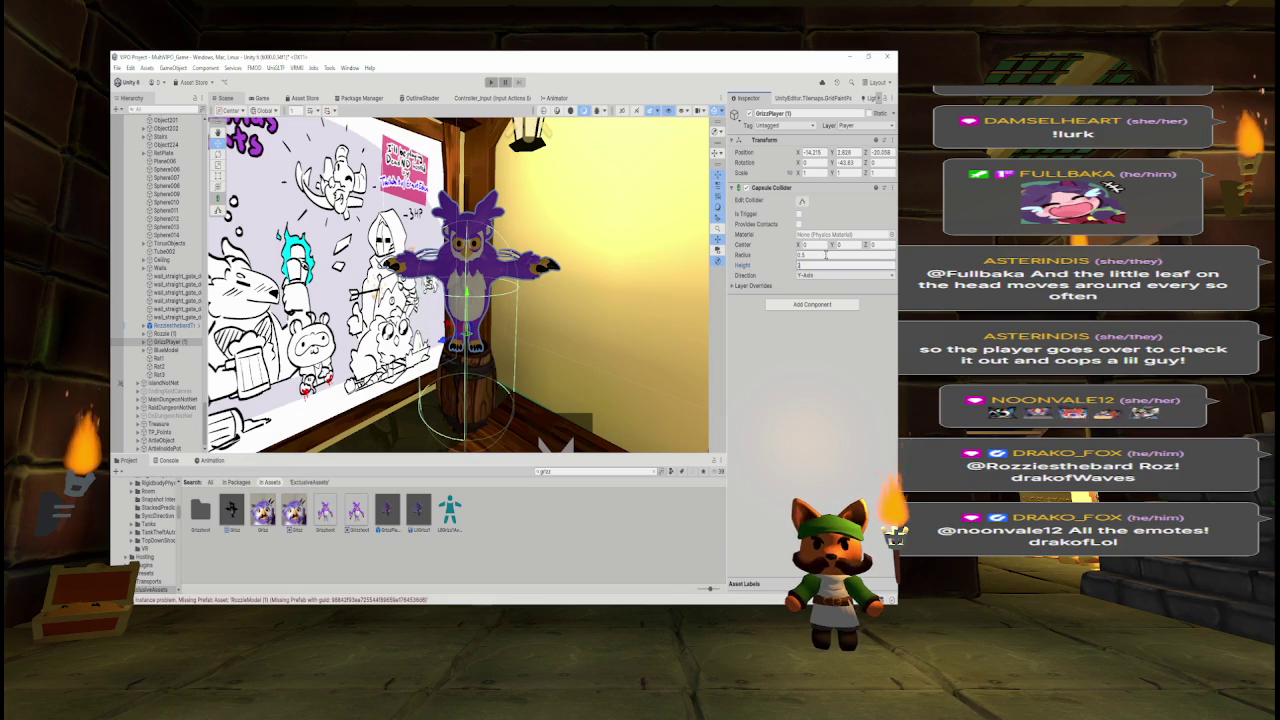
pyautogui.write('0.')
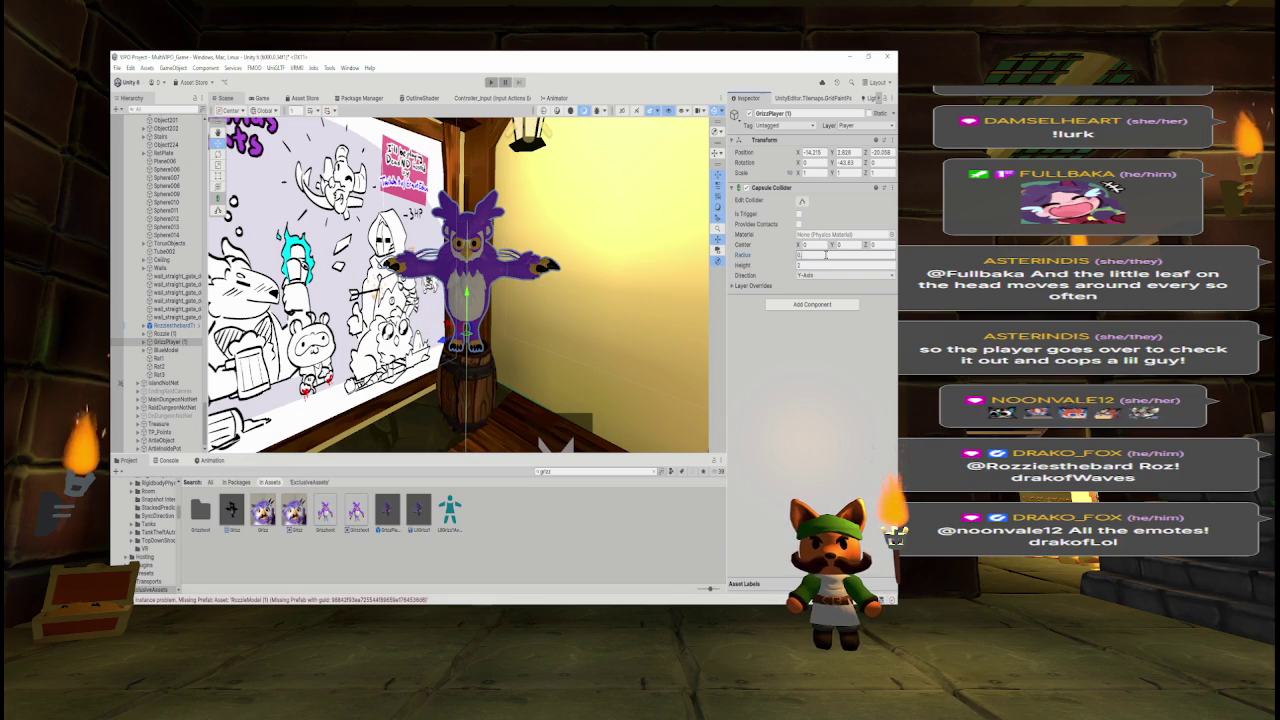
pyautogui.write('4')
pyautogui.click(820, 265)
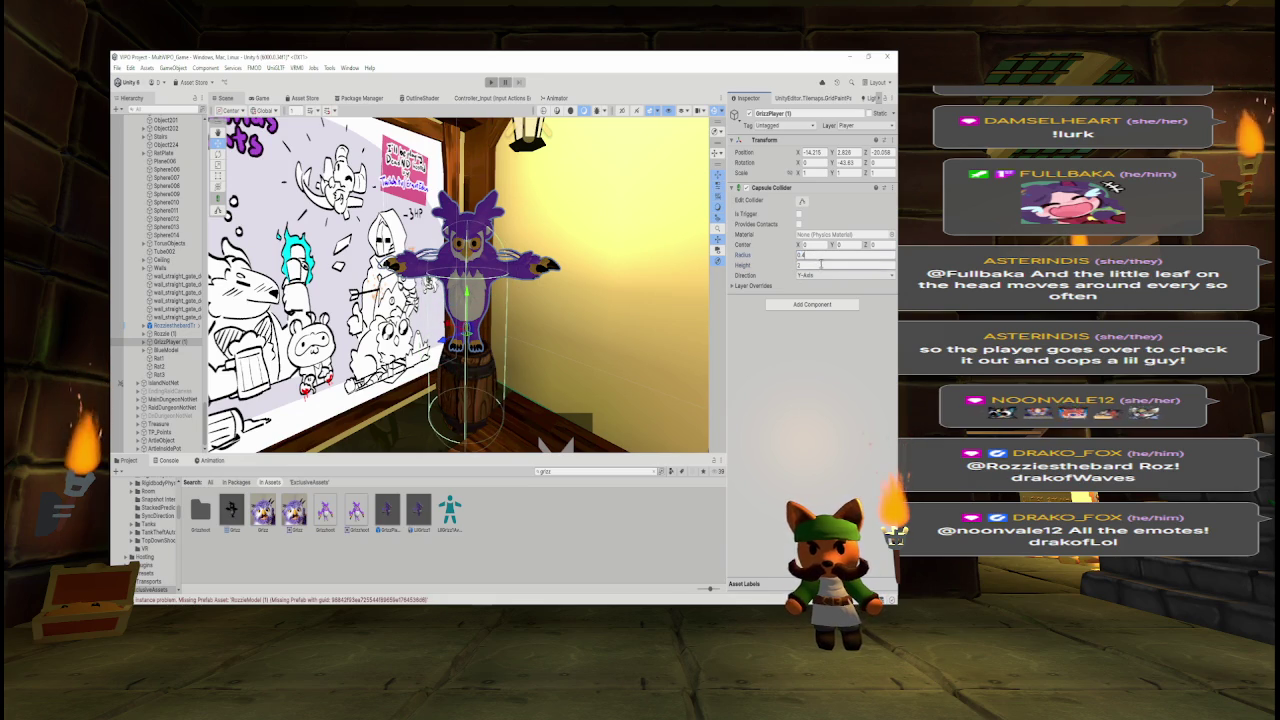
pyautogui.write('1.75')
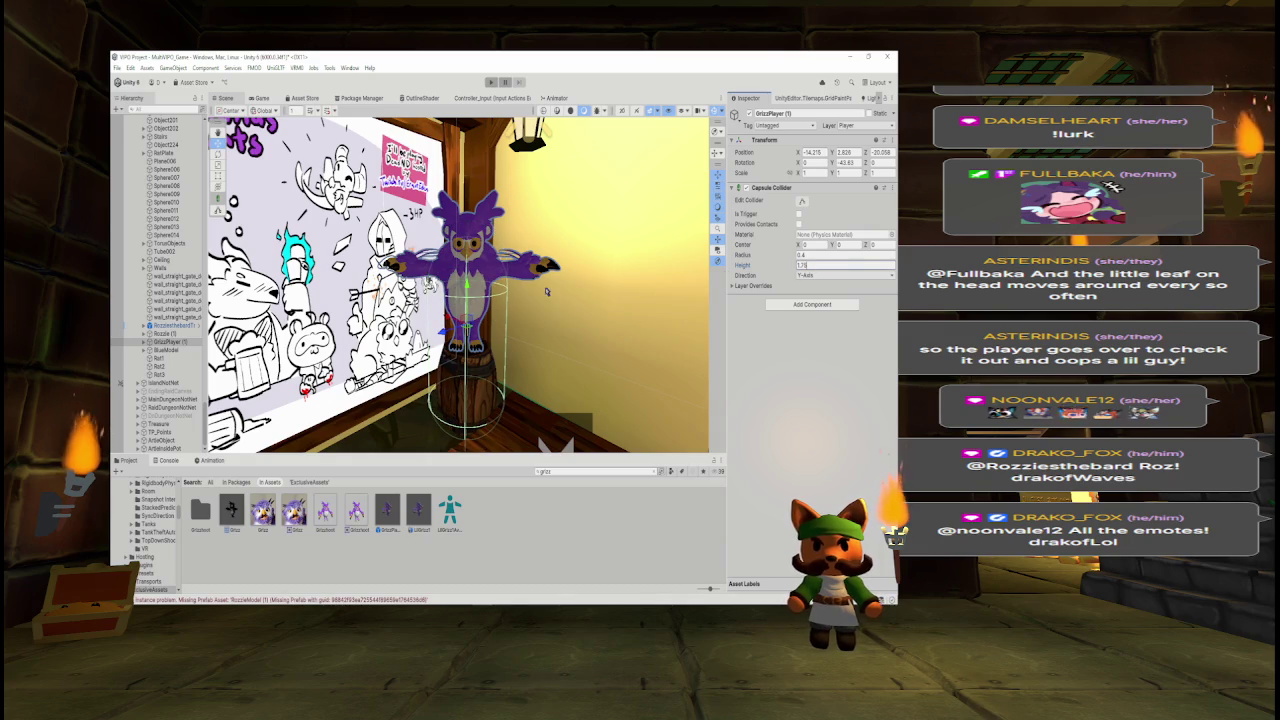
pyautogui.moveTo(832, 245); pyautogui.dragTo(843, 250)
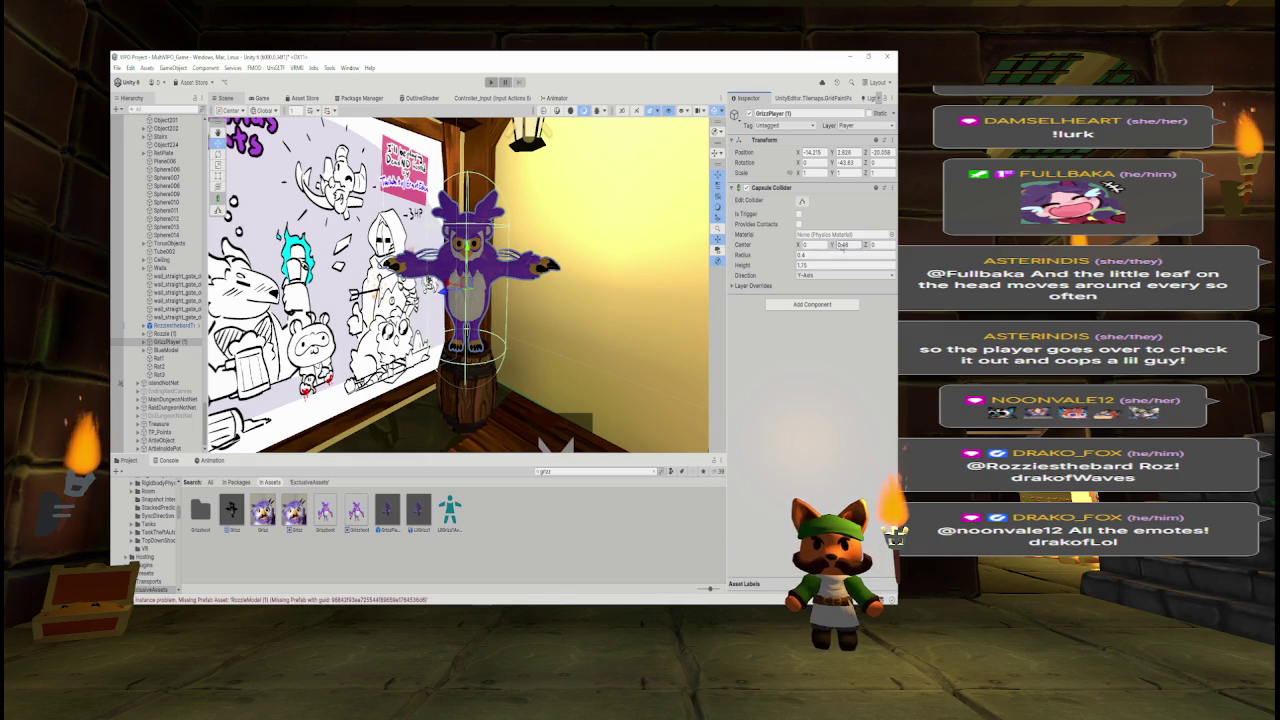
pyautogui.click(814, 265)
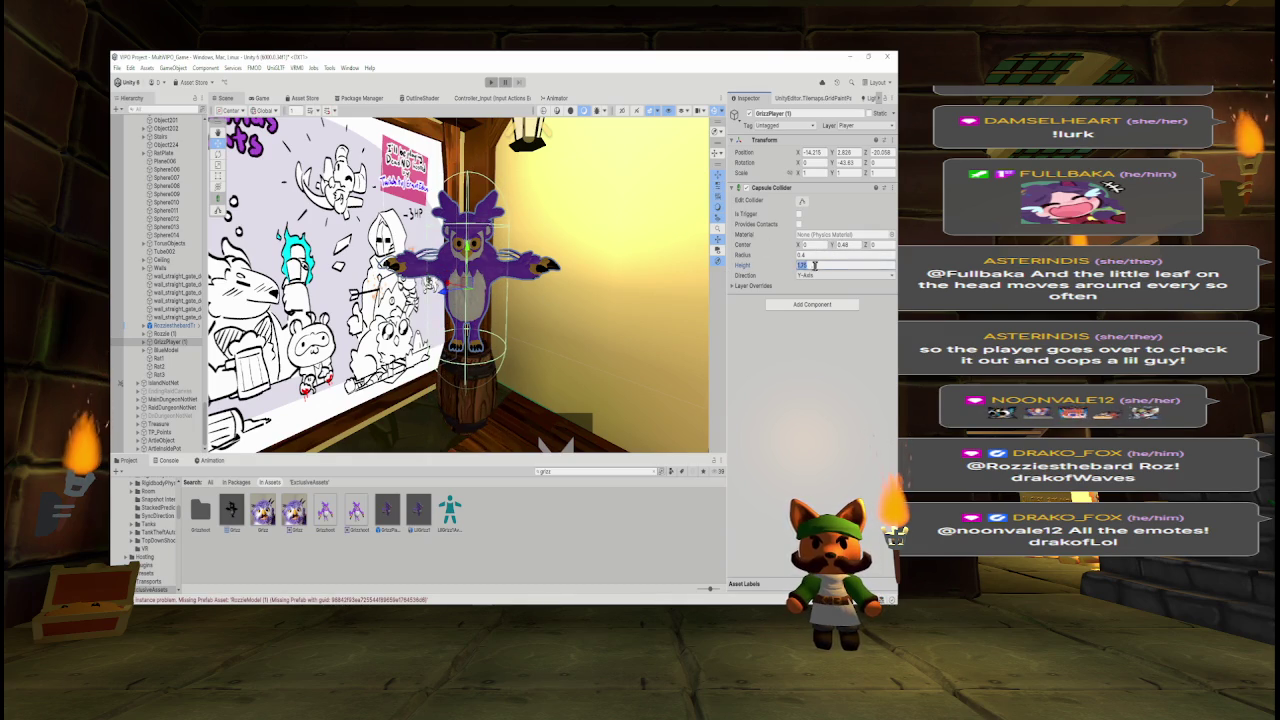
pyautogui.write('1.5')
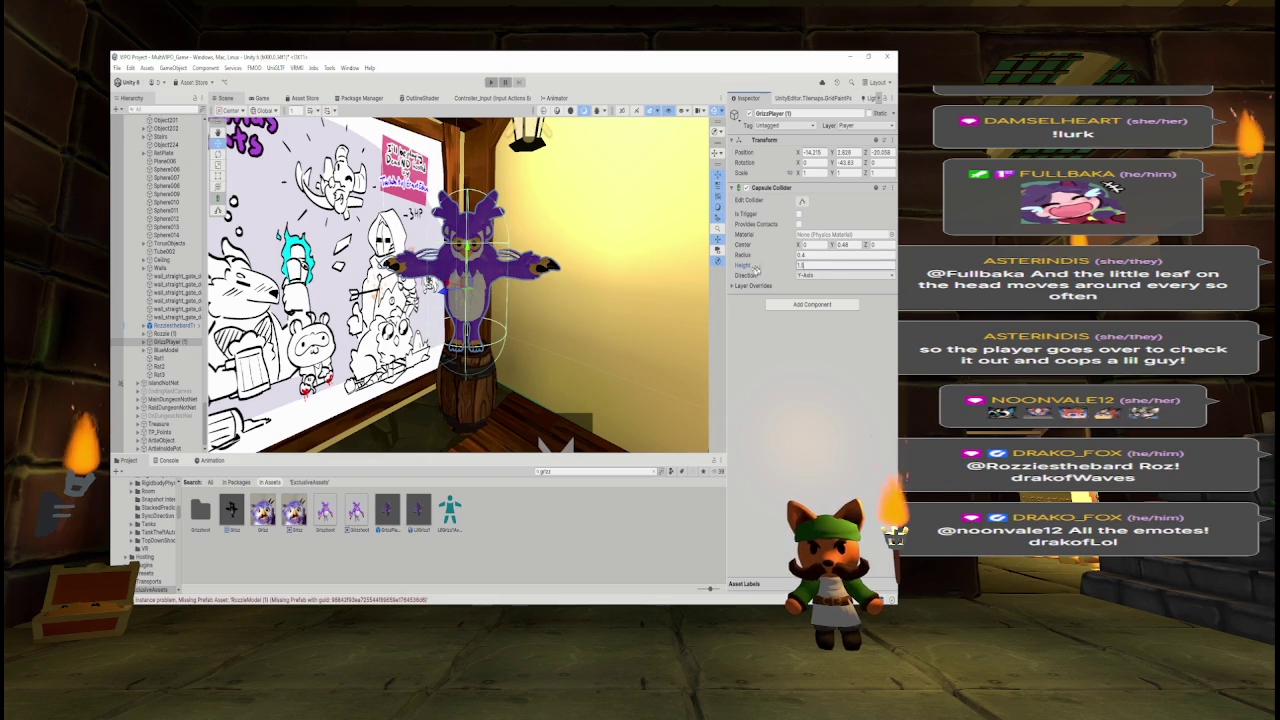
pyautogui.click(855, 242)
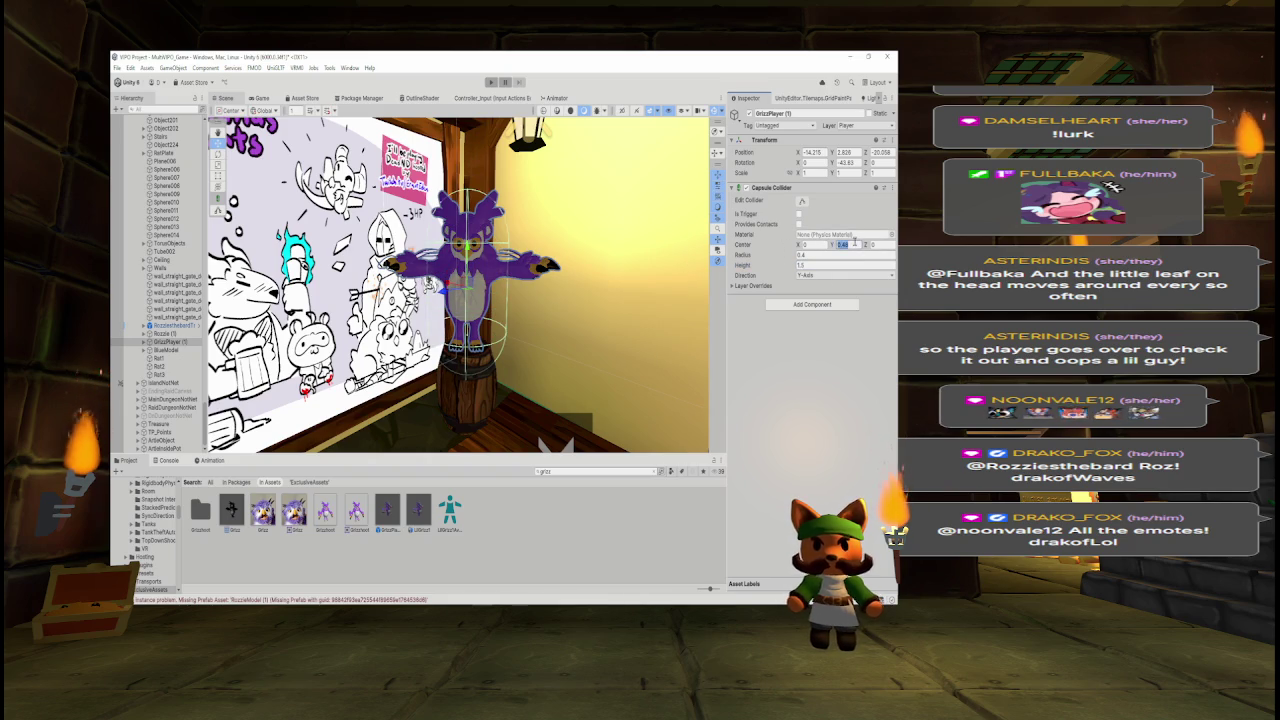
pyautogui.write('0.5')
pyautogui.moveTo(460, 320)
pyautogui.mouseDown()
pyautogui.moveTo(230, 332)
pyautogui.moveTo(310, 328)
pyautogui.mouseUp()
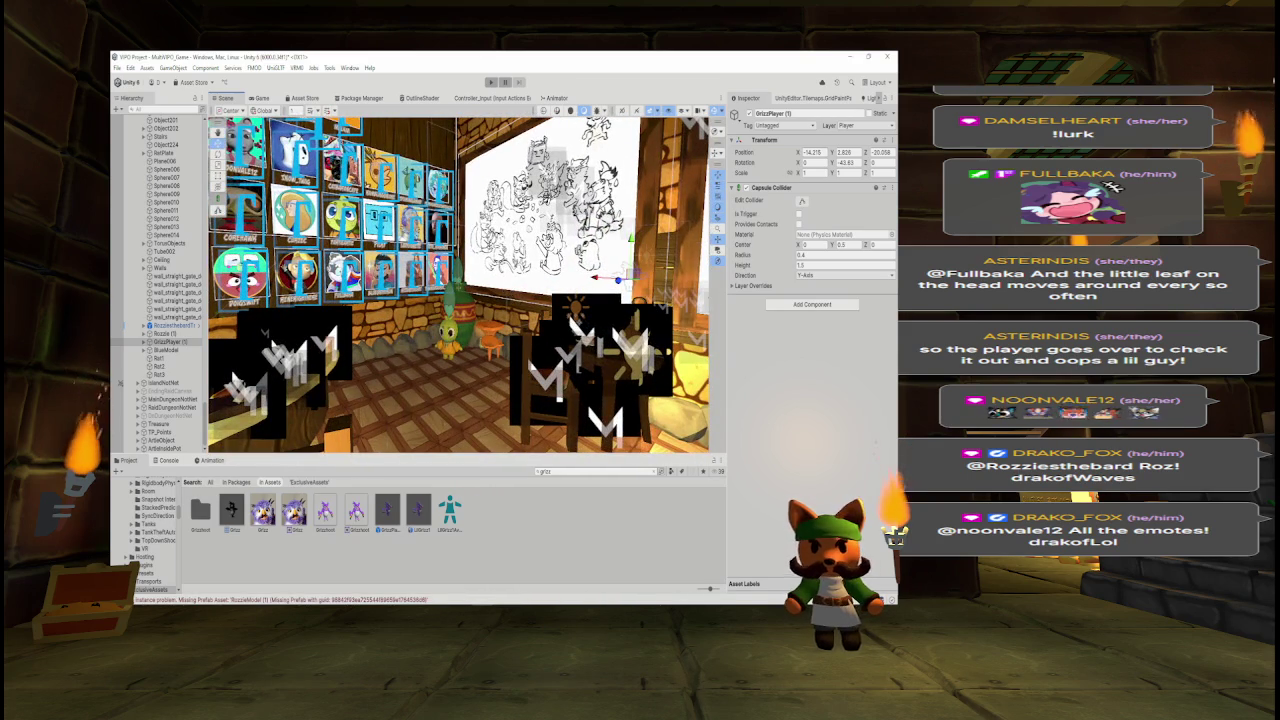
# - Swing the view to the room corner and select the wall piece Wall3_01 (42)
pyautogui.scroll(5, 465, 360)
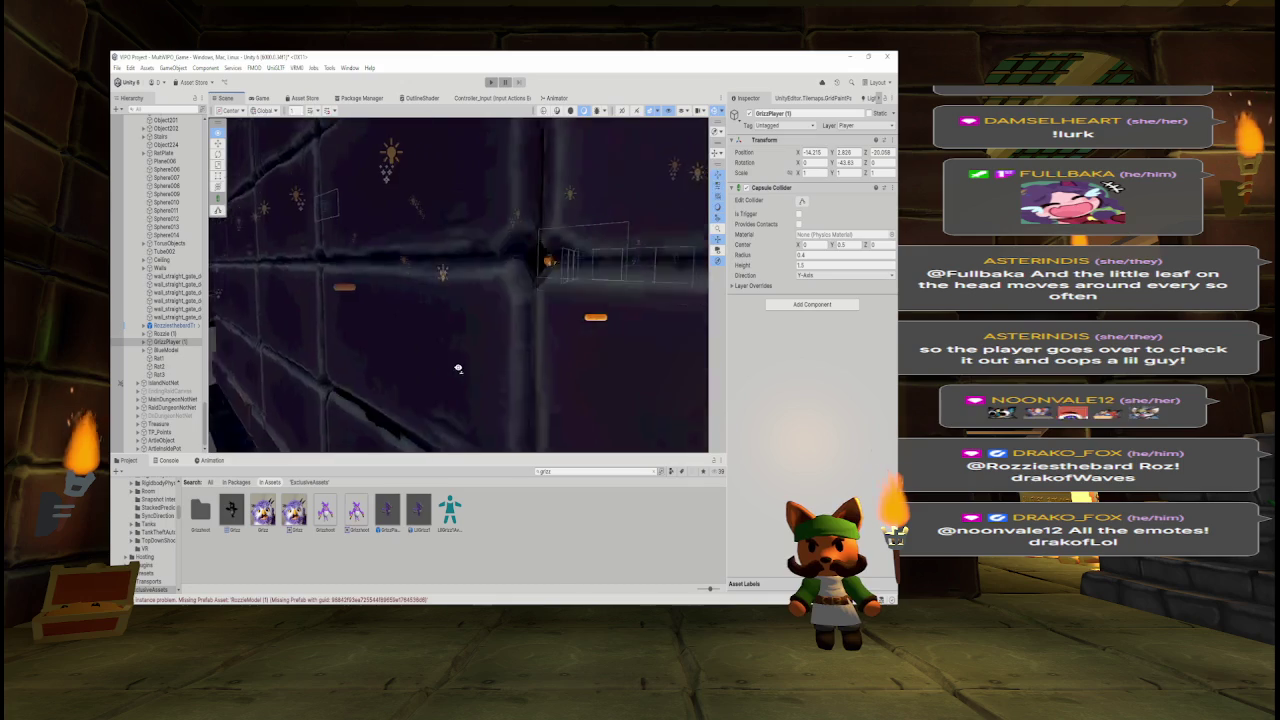
pyautogui.moveTo(608, 341)
pyautogui.mouseDown()
pyautogui.moveTo(796, 343)
pyautogui.moveTo(620, 200)
pyautogui.moveTo(569, 152)
pyautogui.moveTo(578, 145)
pyautogui.mouseUp()
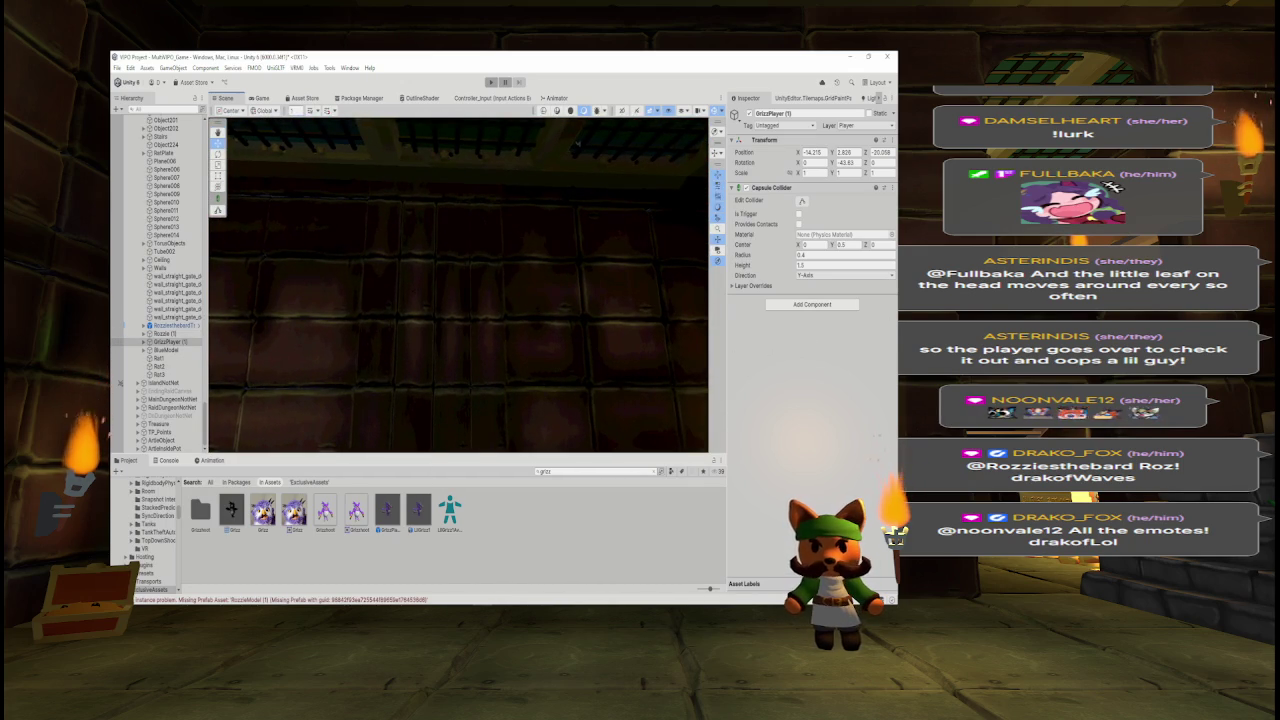
pyautogui.click(414, 289)
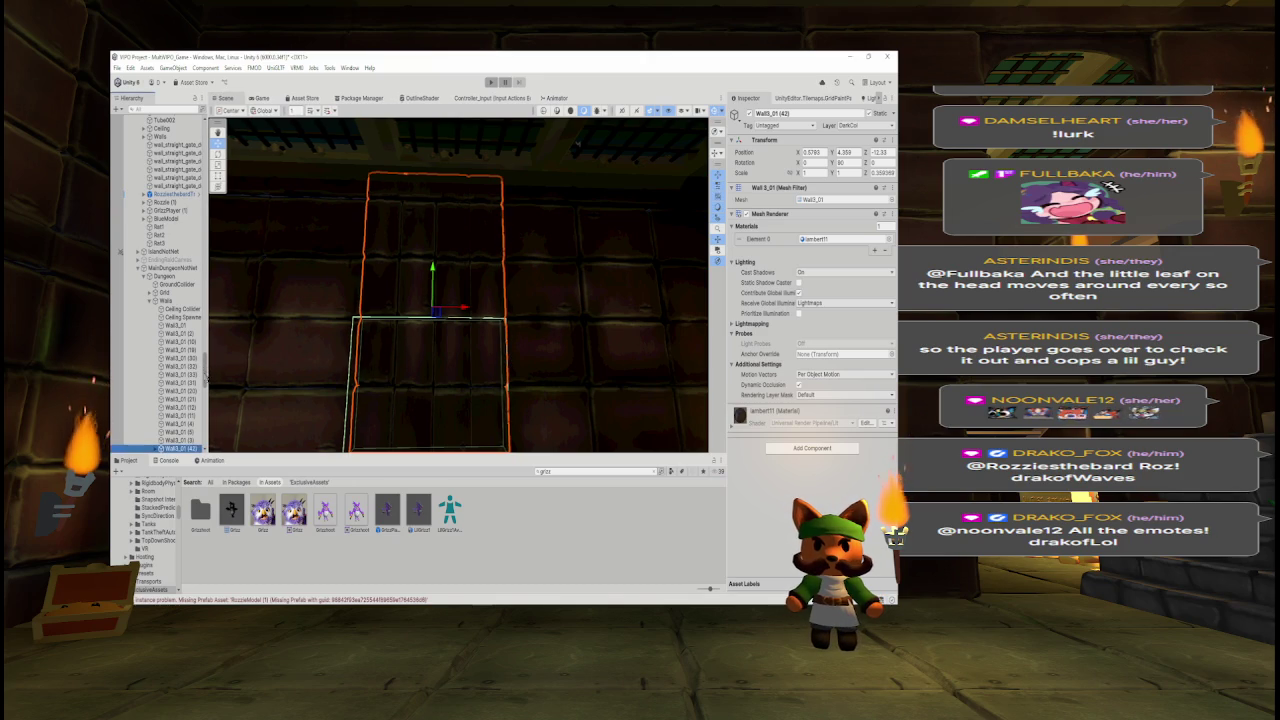
# - Remove the Mesh Renderer from the Collider child of Wall3_01 (42)
pyautogui.scroll(-4, 165, 373)
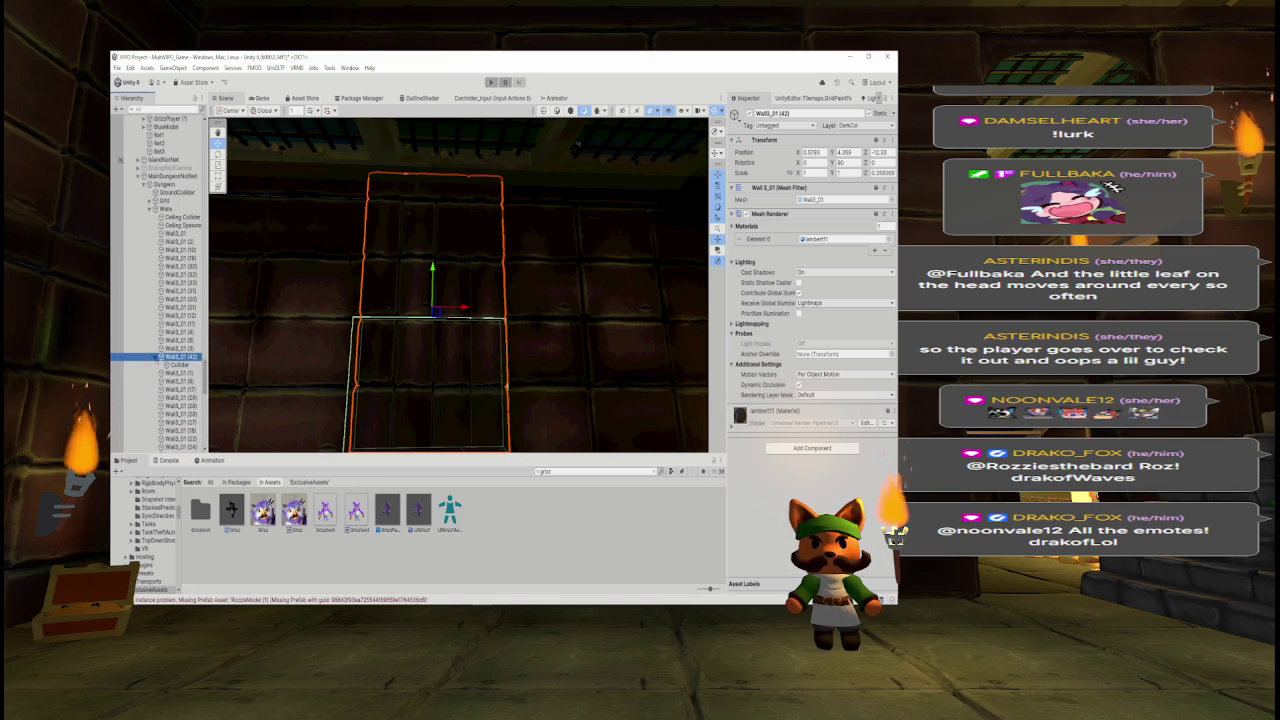
pyautogui.click(155, 356)
pyautogui.click(178, 364)
pyautogui.click(884, 213)
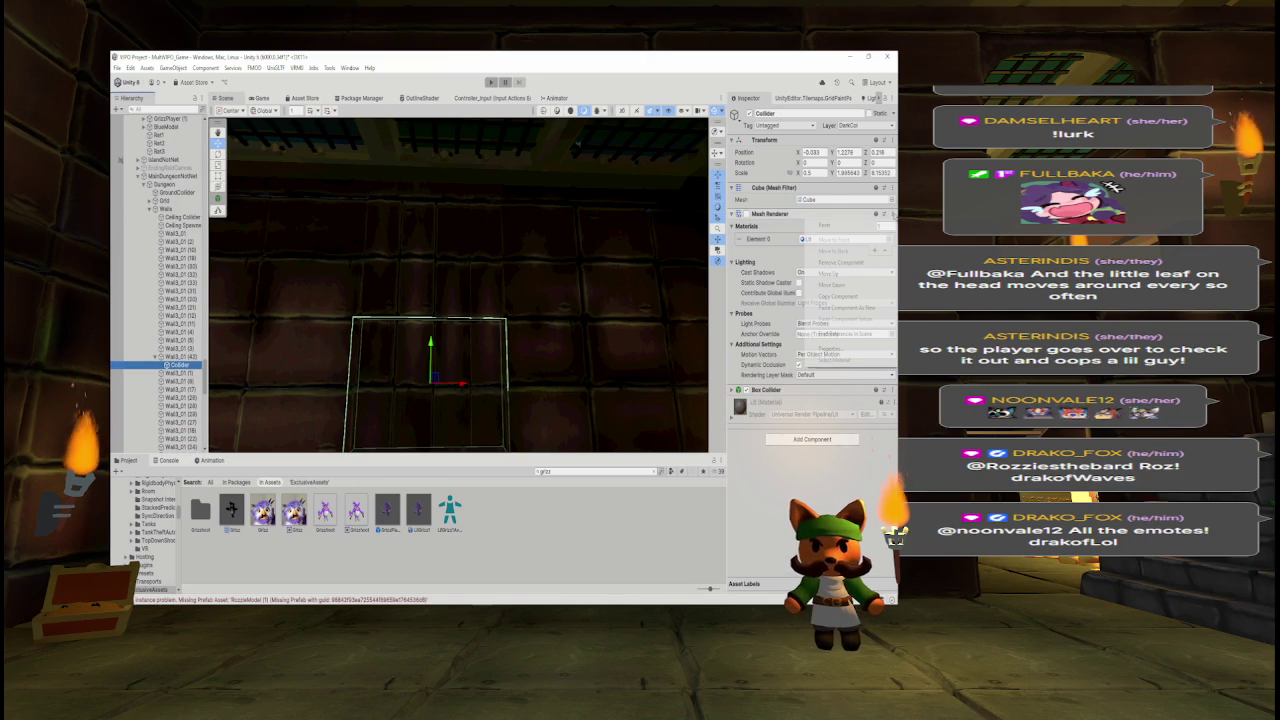
pyautogui.click(845, 263)
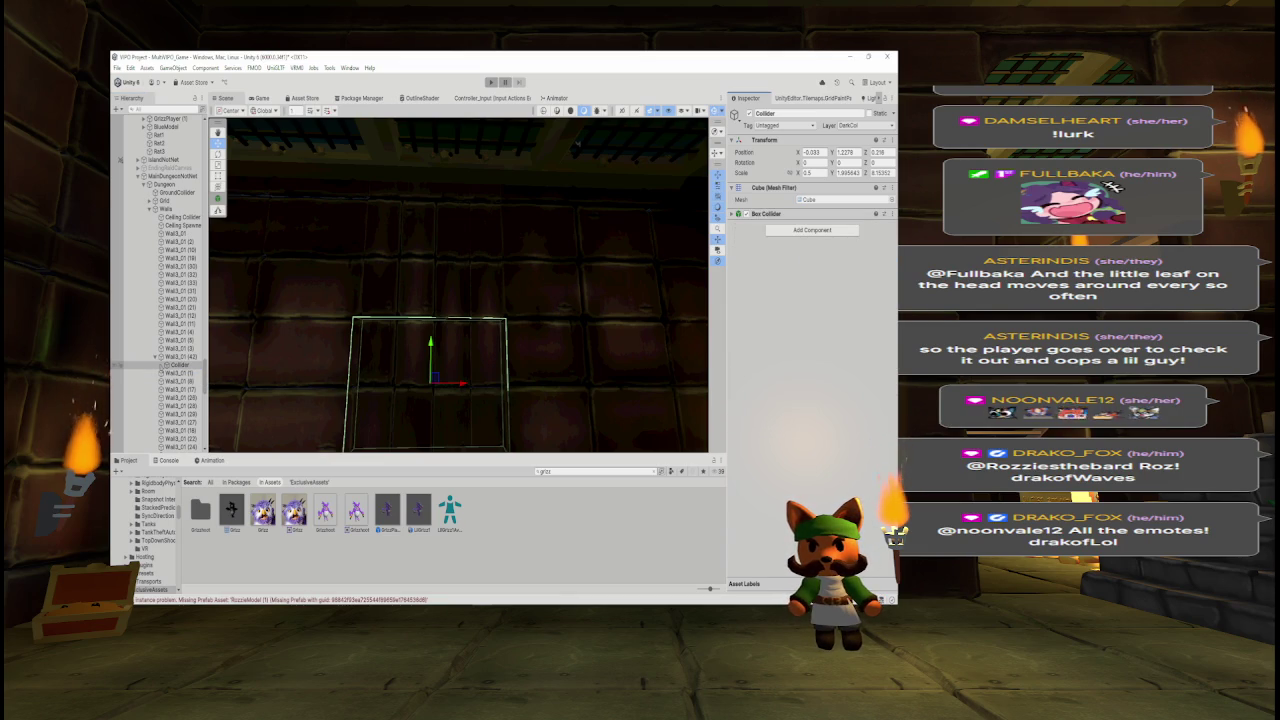
pyautogui.click(155, 356)
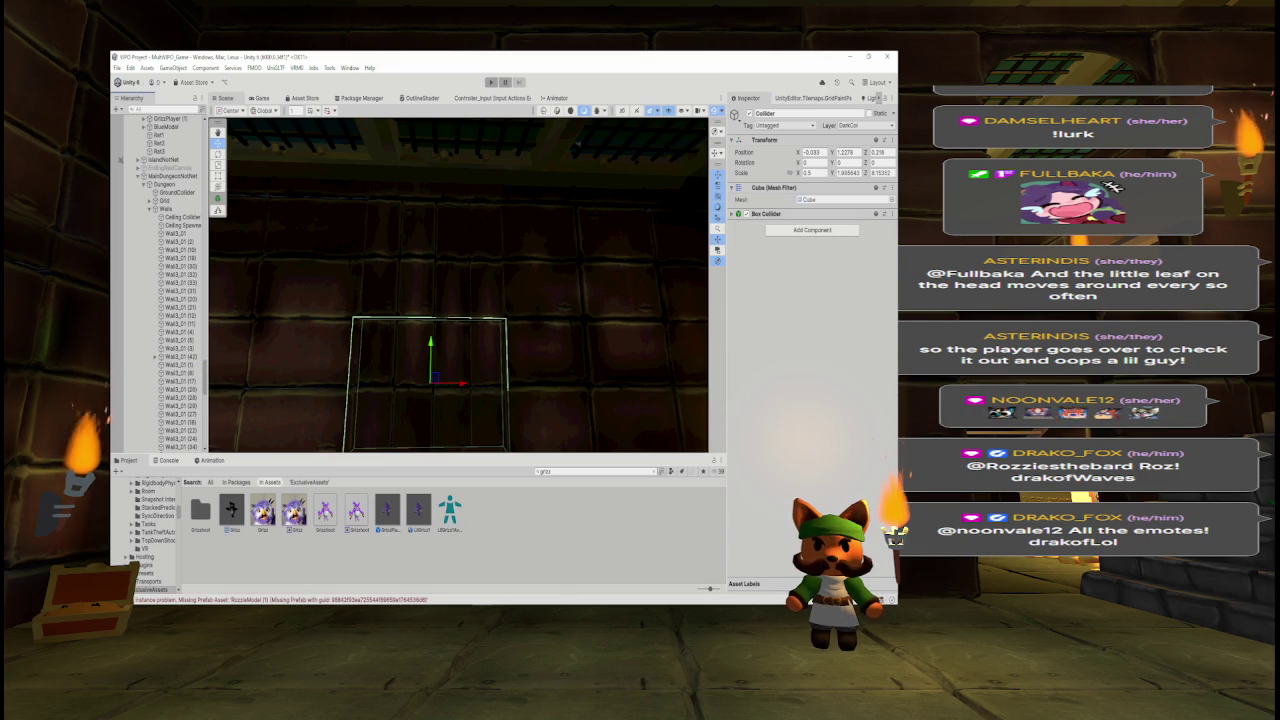
pyautogui.click(178, 356)
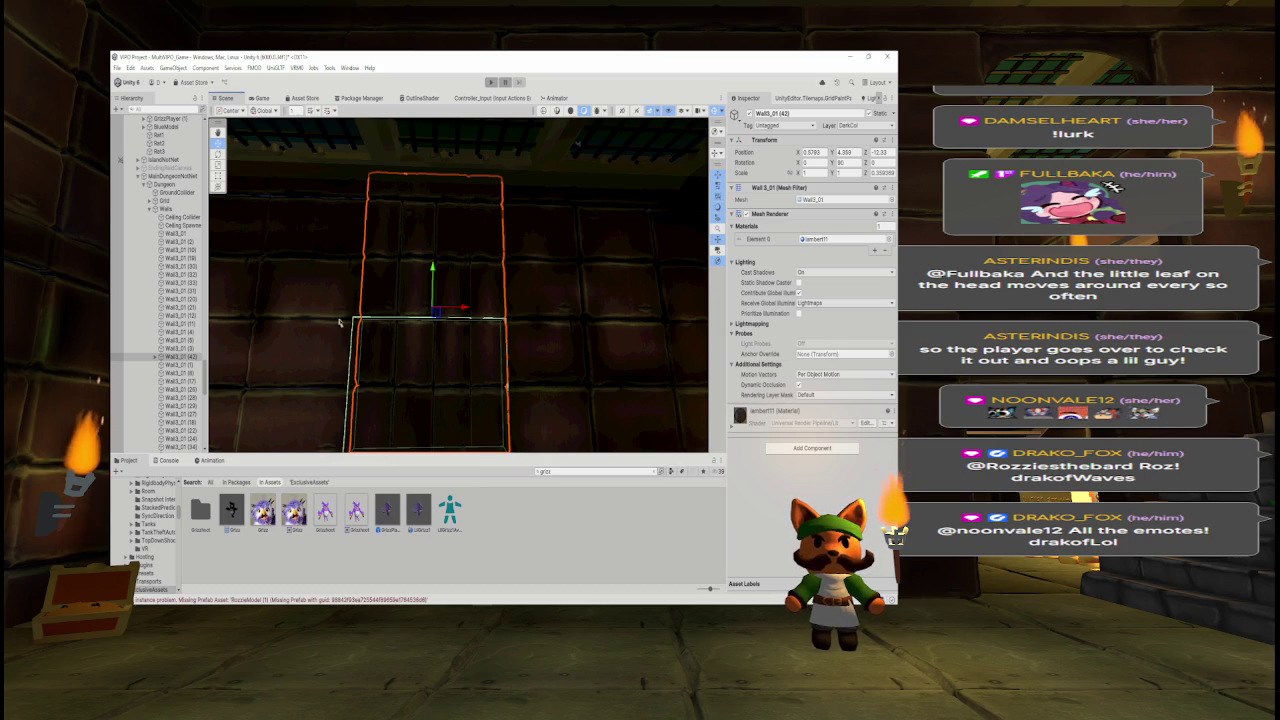
# - Select the Ceiling object, then search project assets for 'multi' and open MultiVPO_Menu
pyautogui.moveTo(460, 380); pyautogui.dragTo(460, 240)
pyautogui.click(149, 208)
pyautogui.click(166, 217)
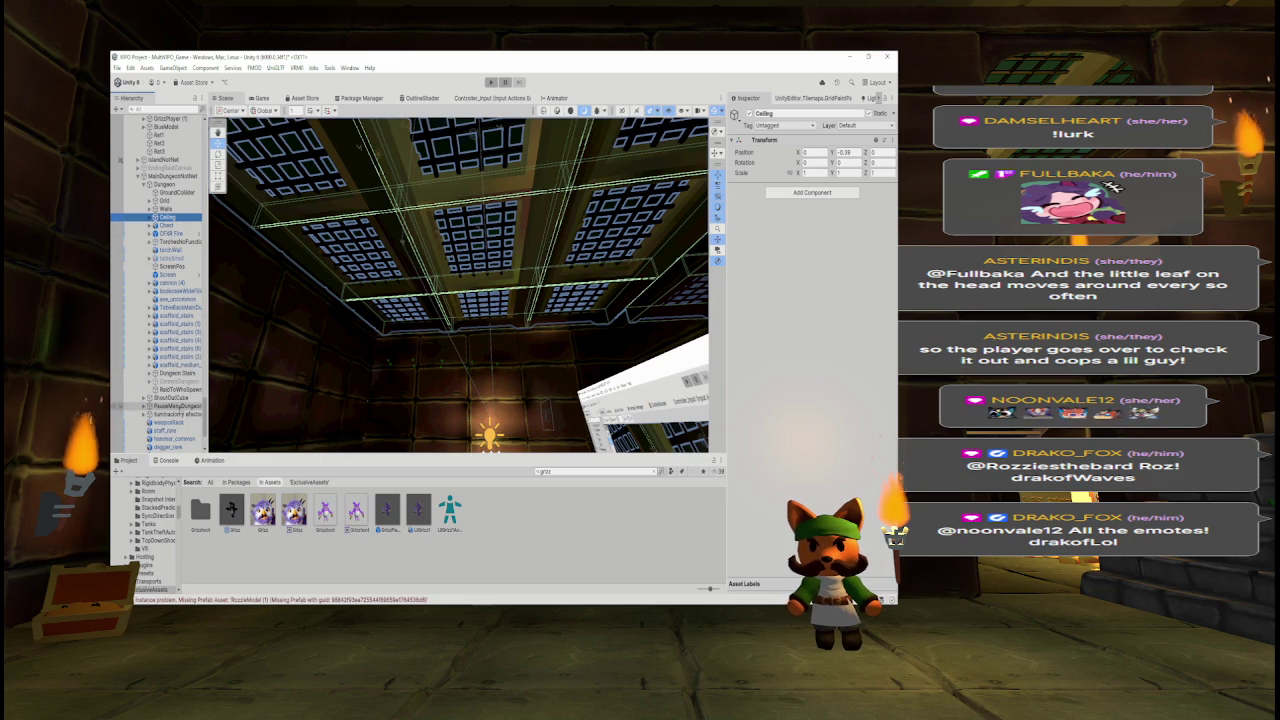
pyautogui.scroll(-4, 160, 280)
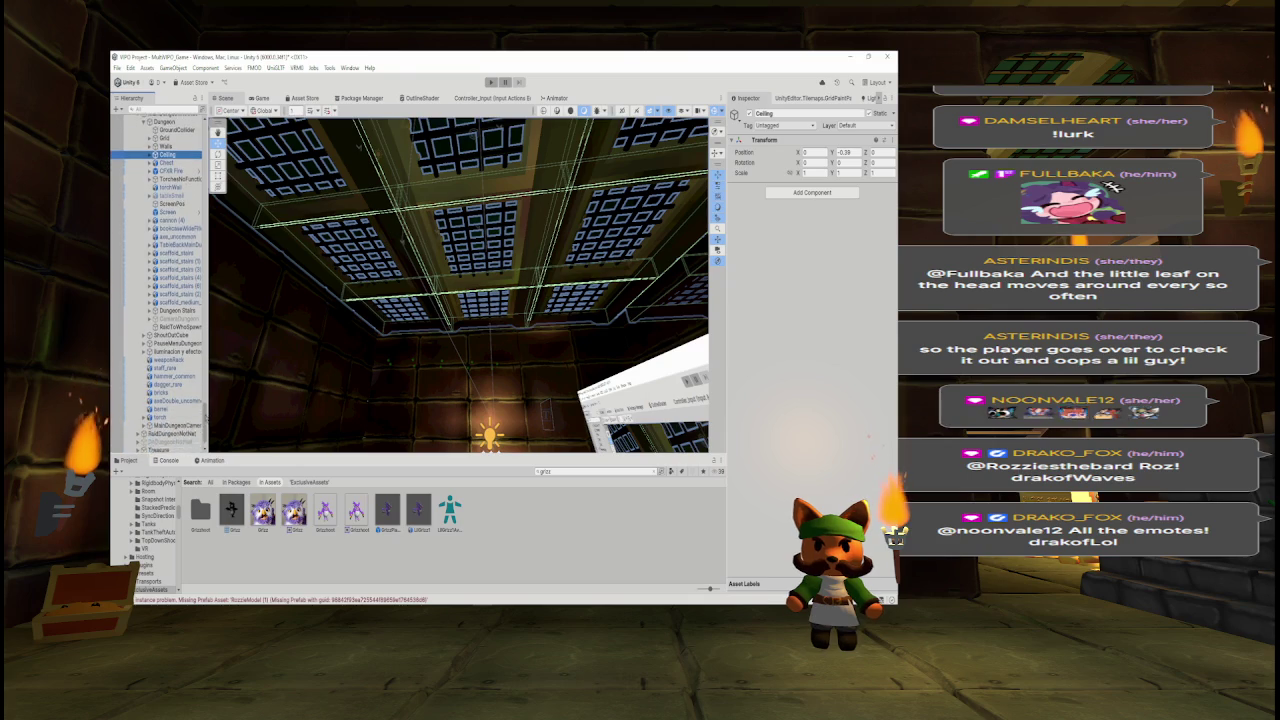
pyautogui.click(597, 470)
pyautogui.write('multi')
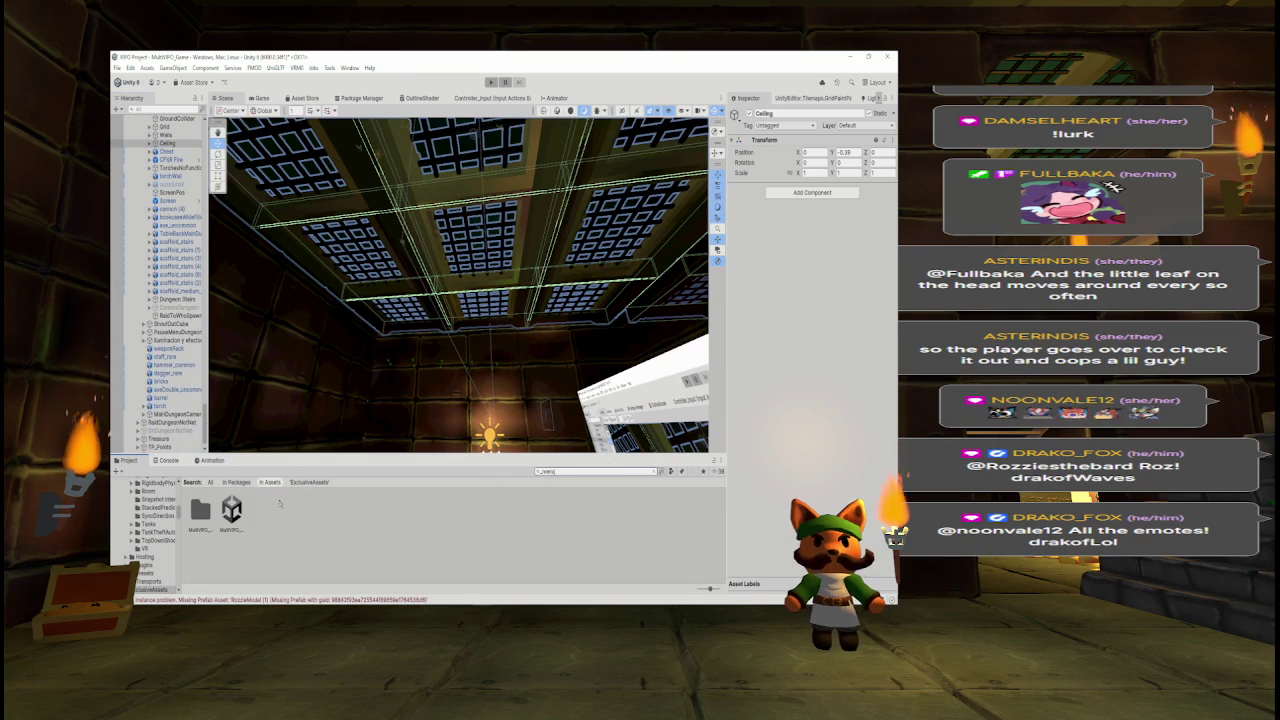
pyautogui.doubleClick(232, 510)
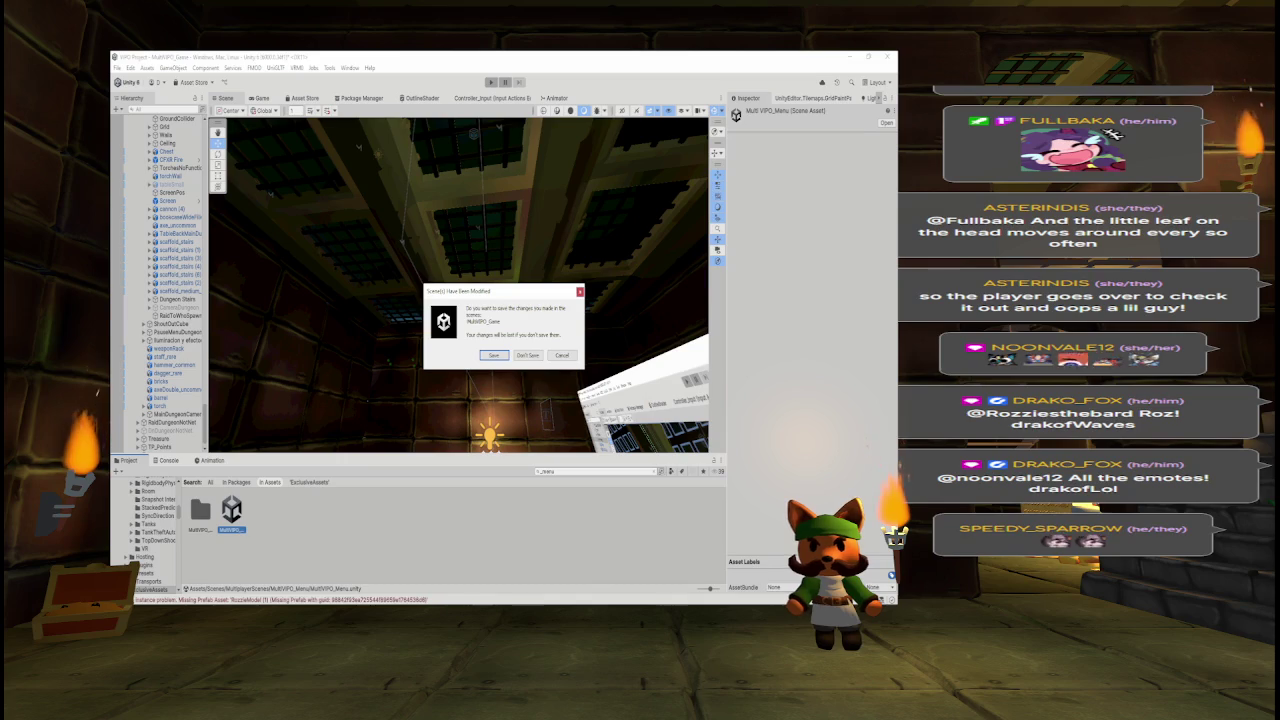
# - Answer the save prompt and start playtesting MultiVPO_Menu in the Game view
pyautogui.click(494, 356)
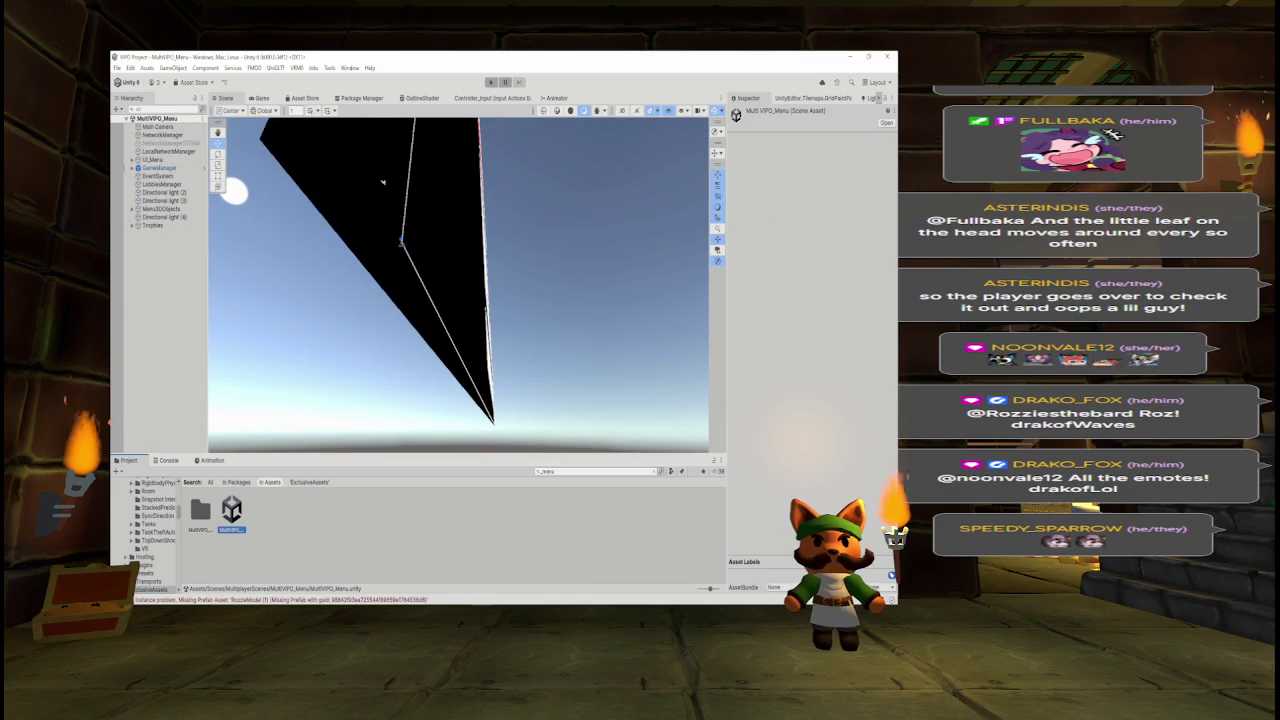
pyautogui.click(264, 98)
pyautogui.click(491, 82)
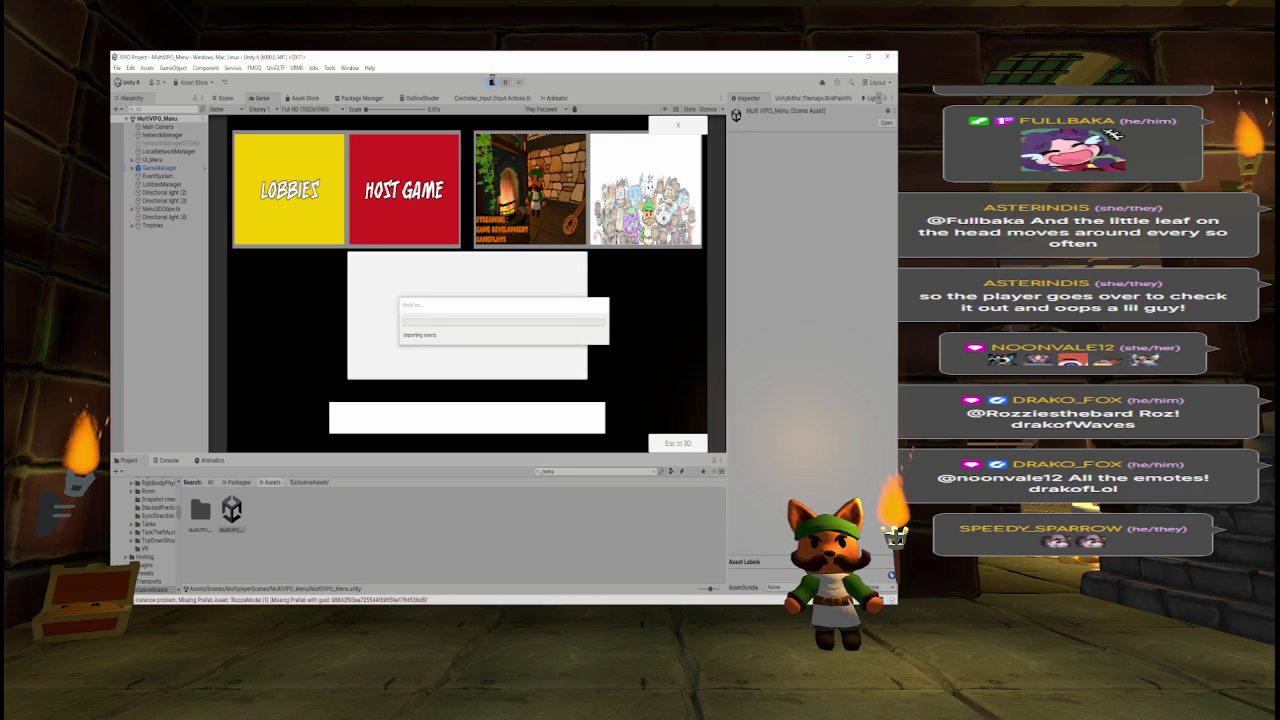
pyautogui.hotkey('alt', 'Tab')
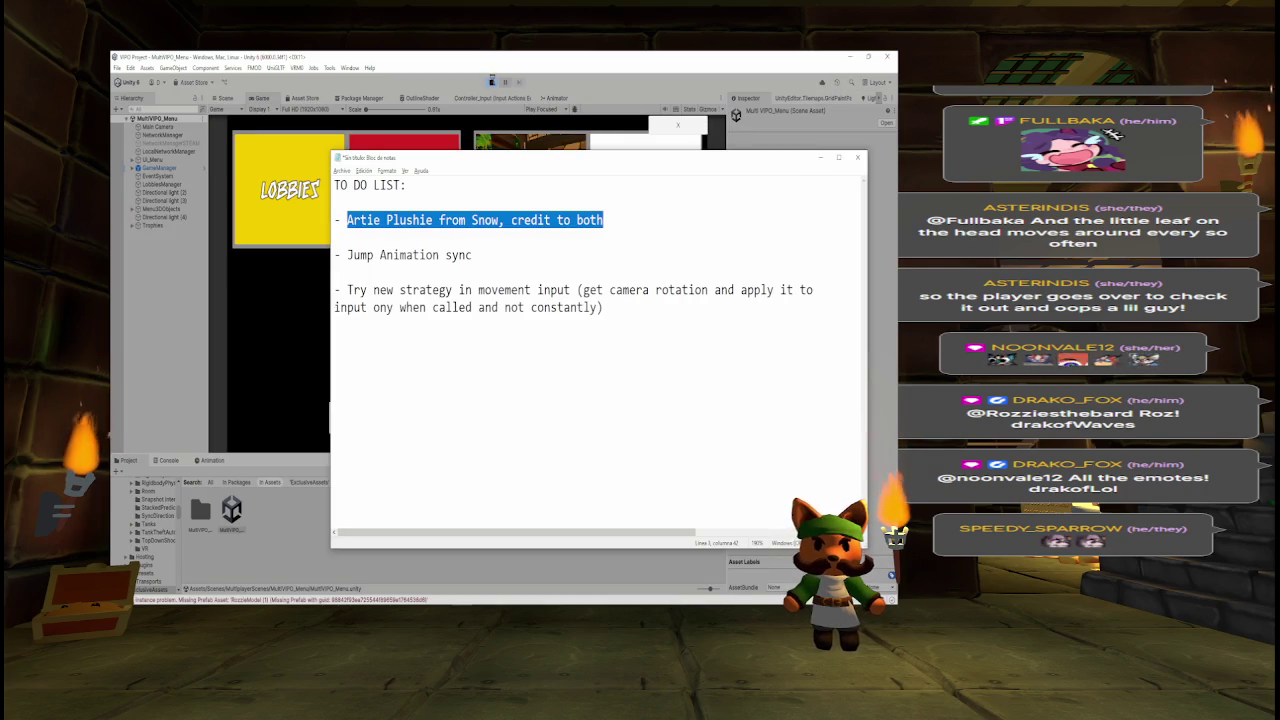
pyautogui.hotkey('alt', 'Tab')
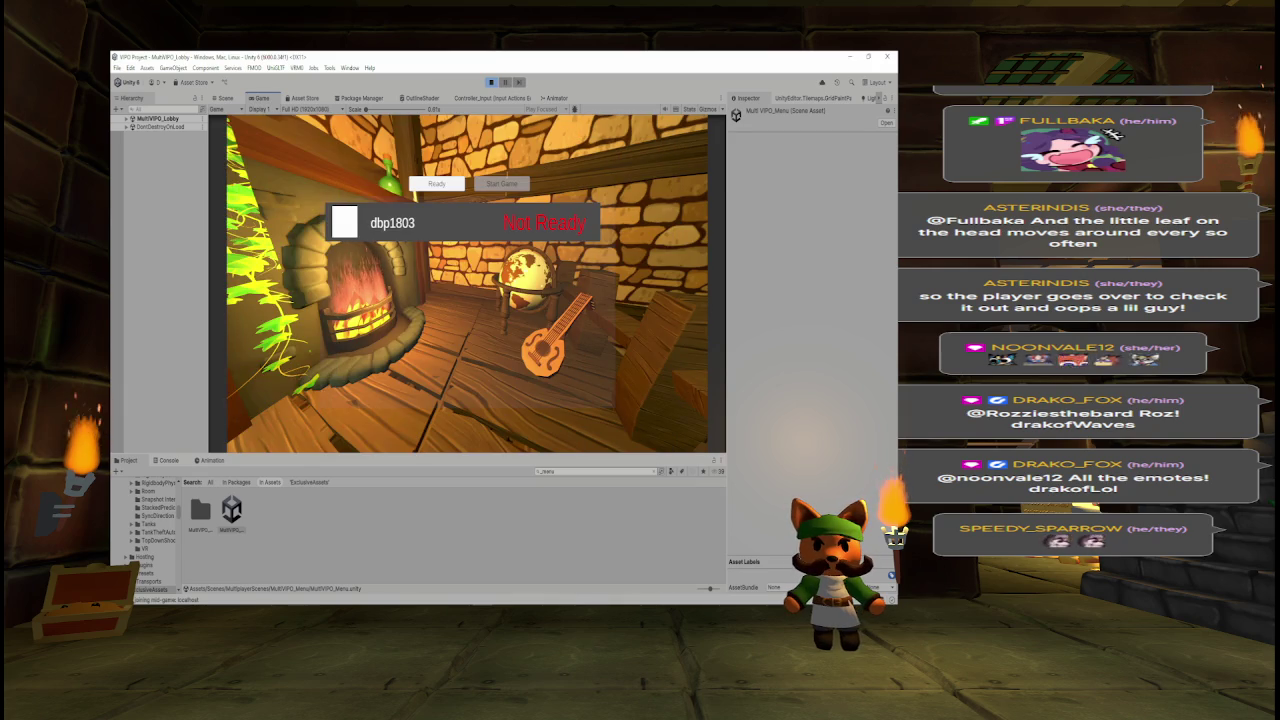
# - Mark the player Ready in the lobby and start the game, then return to Scene view
pyautogui.click(436, 183)
pyautogui.click(501, 183)
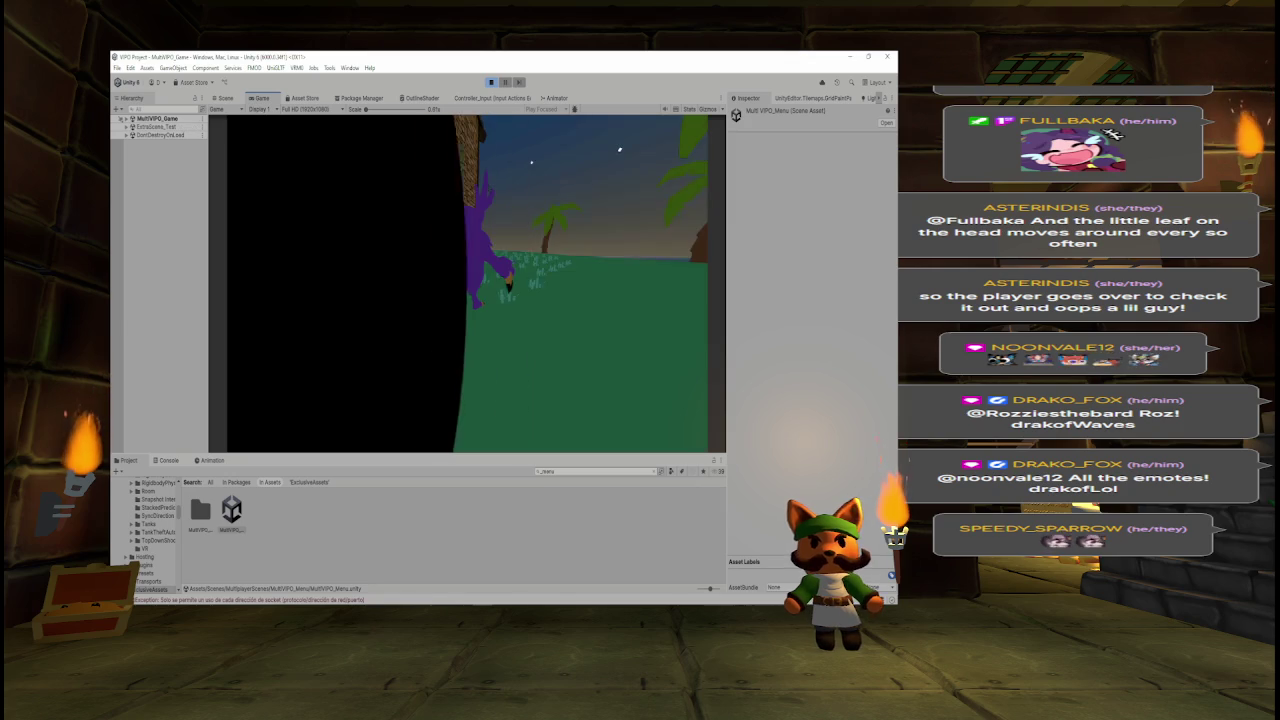
pyautogui.hotkey('ctrl', '1')
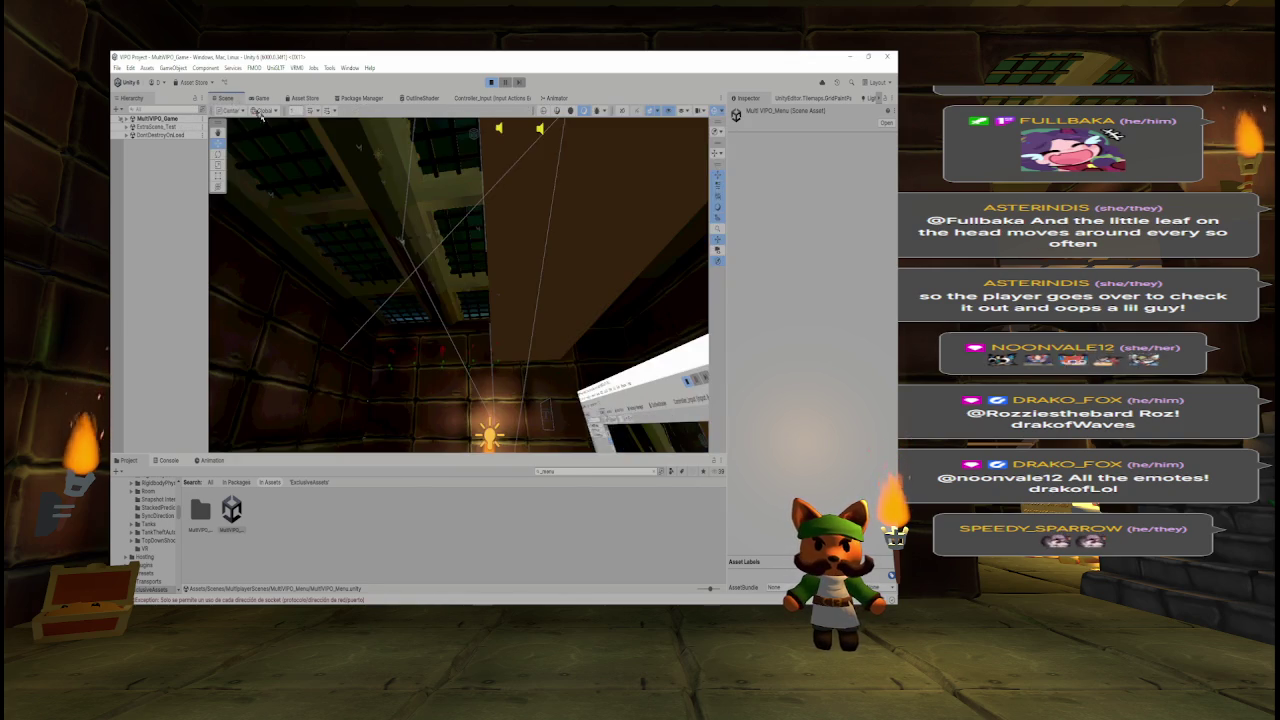
# - Select and frame the Ceiling Spawner during play, then stop the playtest and clear the project search
pyautogui.moveTo(452, 242); pyautogui.dragTo(473, 233)
pyautogui.click(470, 237)
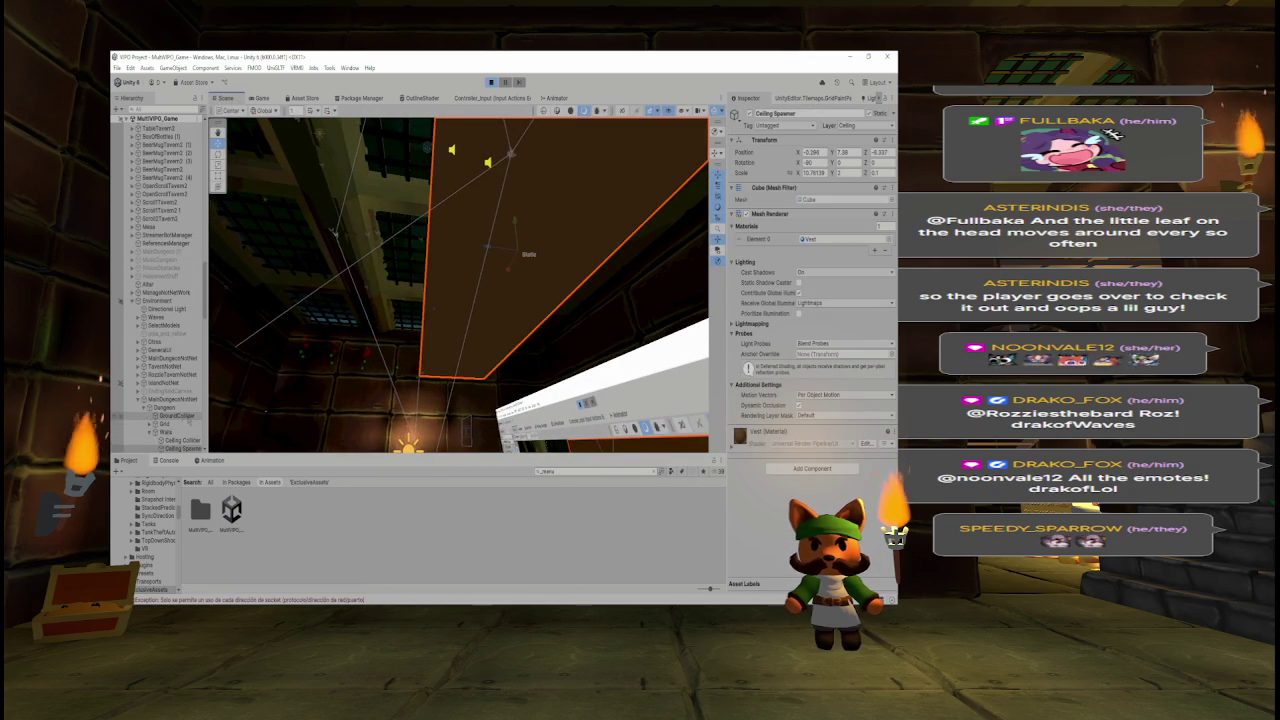
pyautogui.click(810, 113)
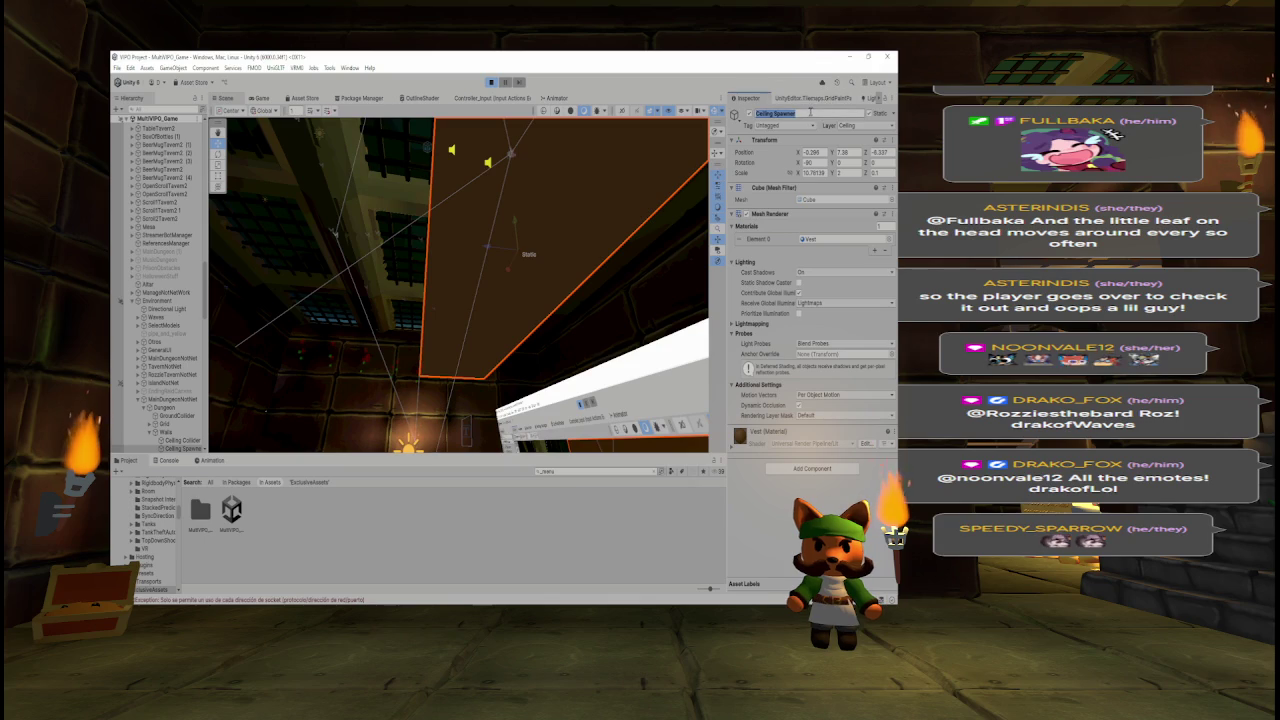
pyautogui.moveTo(428, 250); pyautogui.dragTo(446, 305)
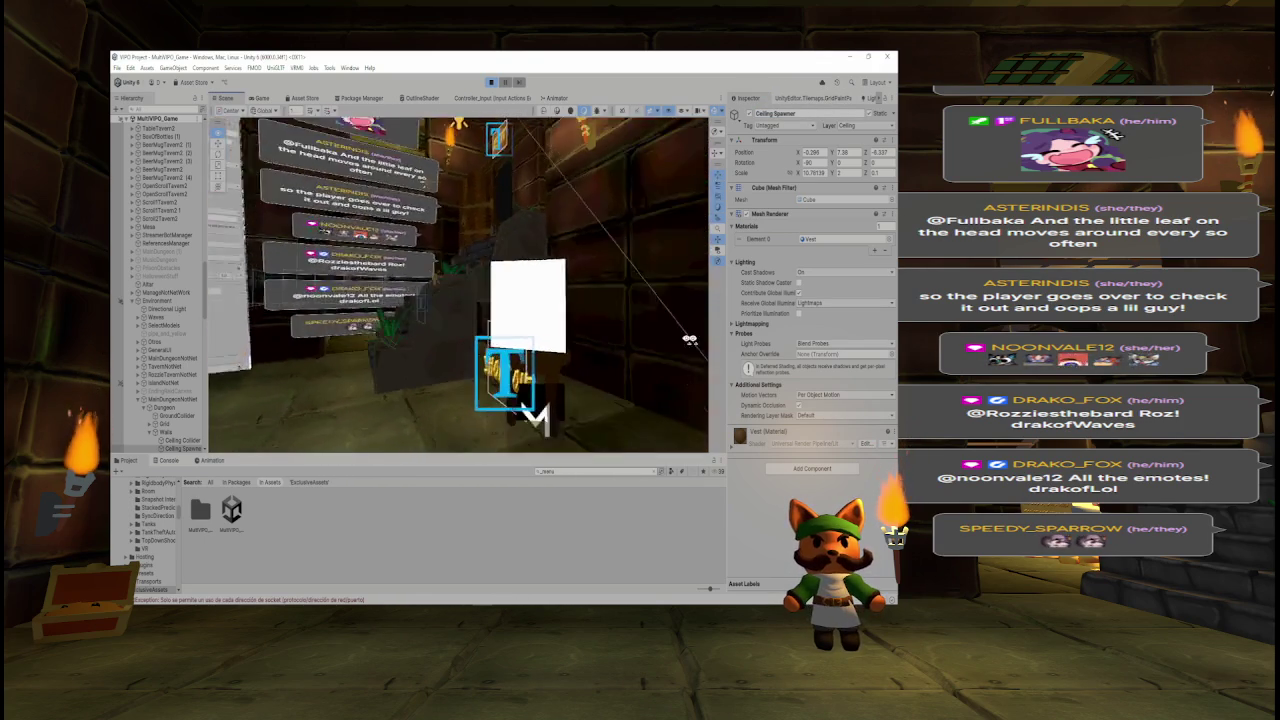
pyautogui.moveTo(500, 300)
pyautogui.mouseDown()
pyautogui.moveTo(586, 323)
pyautogui.moveTo(372, 357)
pyautogui.mouseUp()
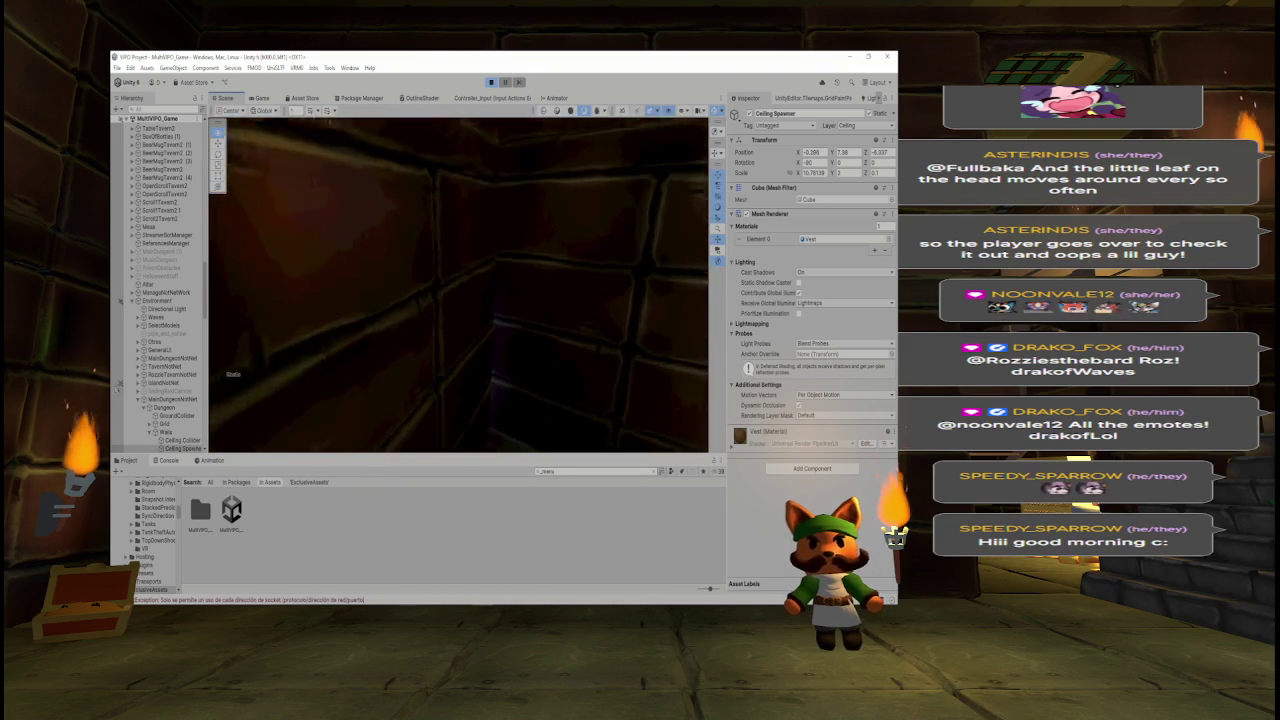
pyautogui.press('f')
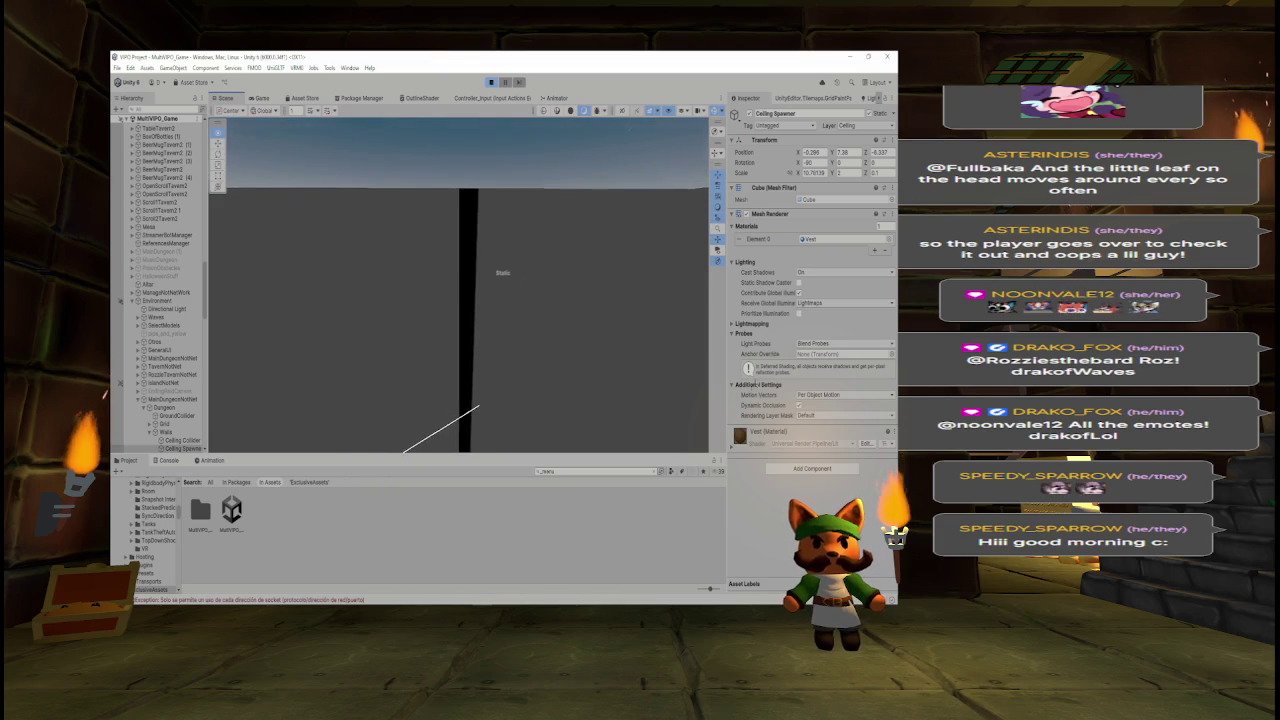
pyautogui.click(492, 83)
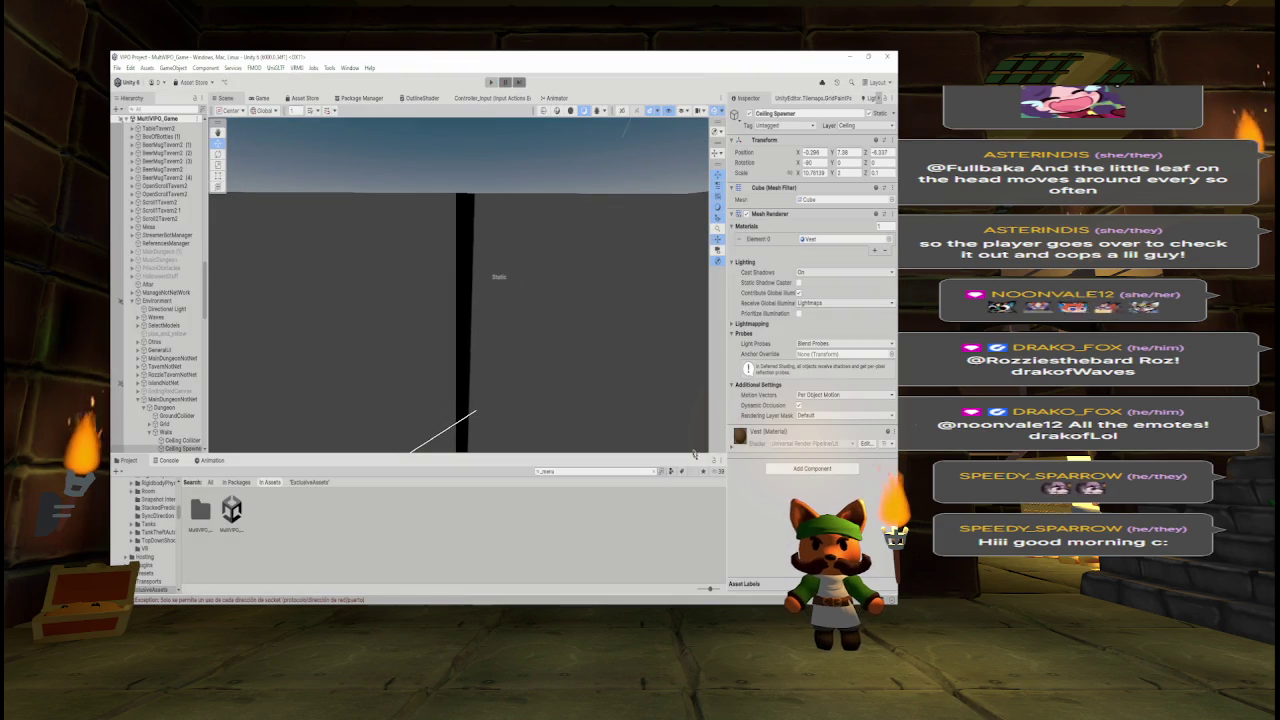
pyautogui.press('BackSpace')
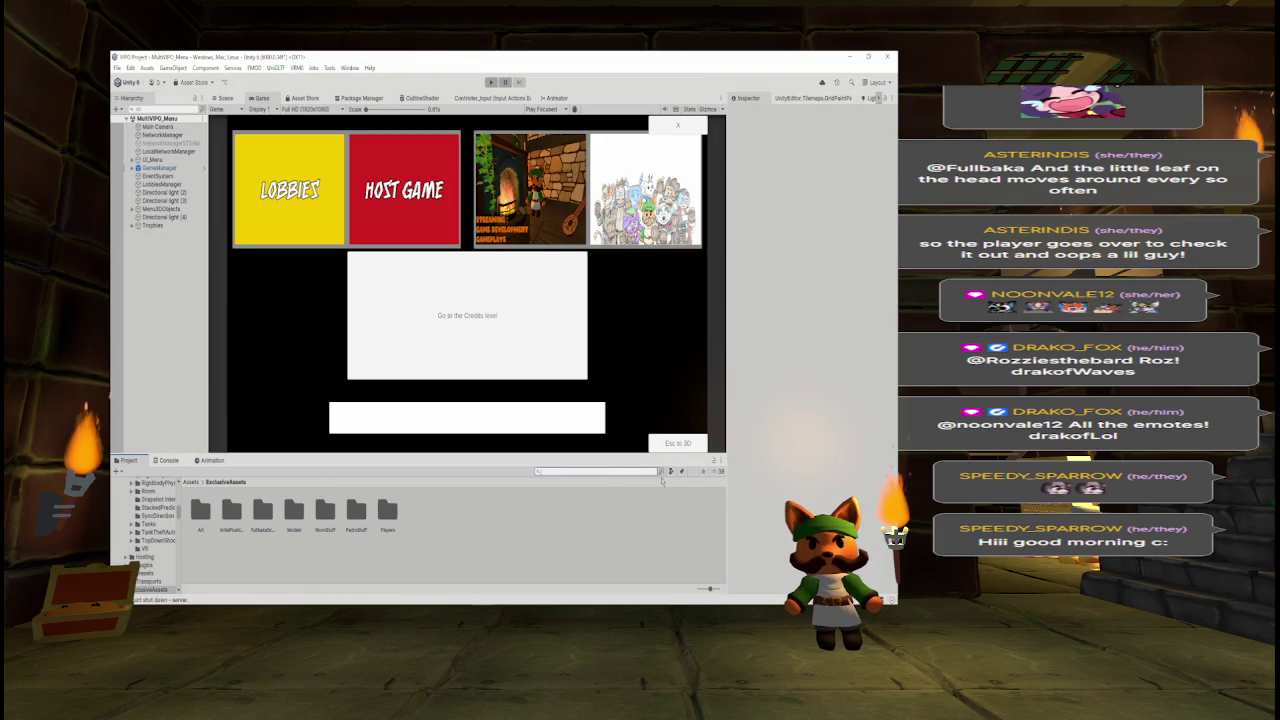
# - Search 'menu' in the Project panel, open the MultiVPO_Game scene, and show the Scene view
pyautogui.write('menu')
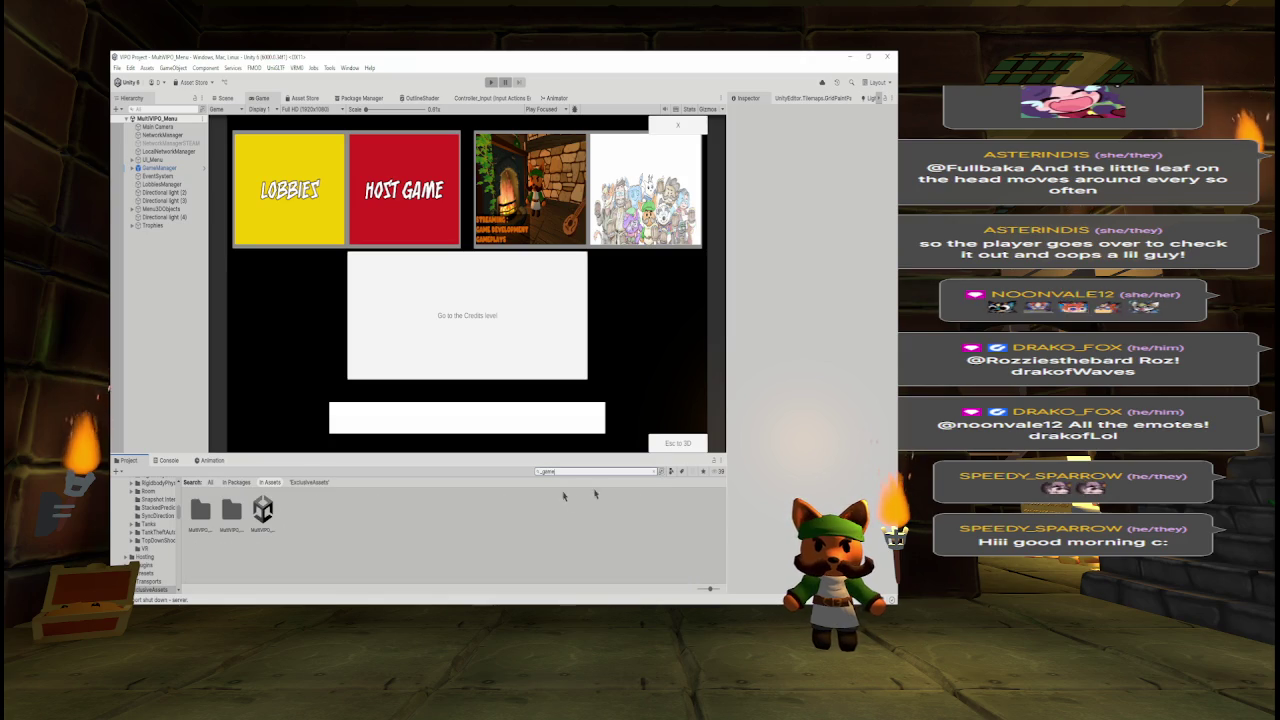
pyautogui.click(262, 512)
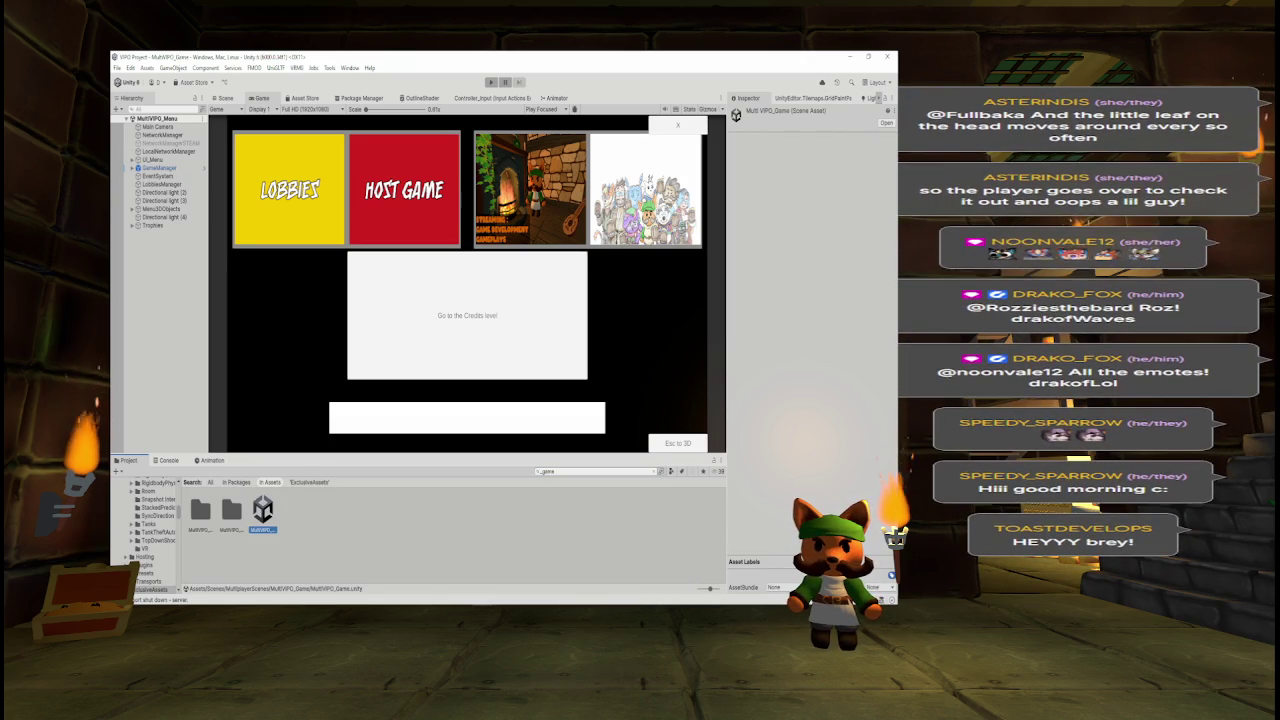
pyautogui.doubleClick(262, 512)
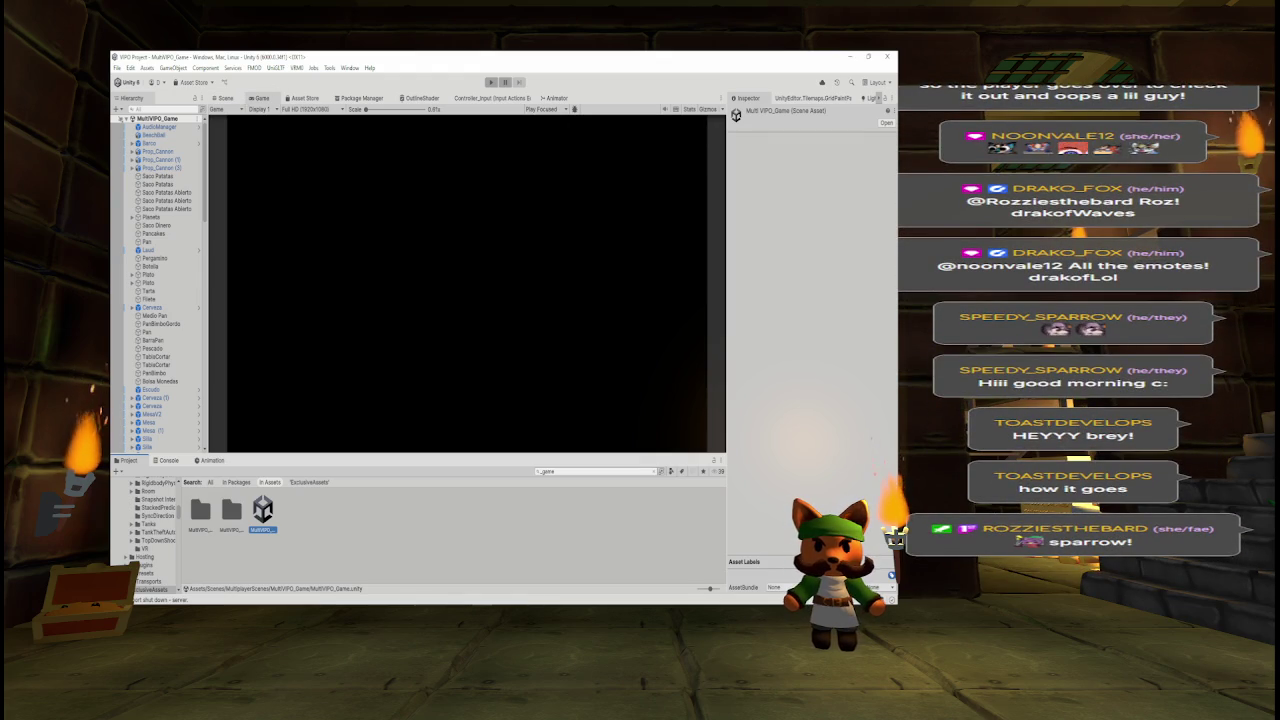
pyautogui.click(225, 98)
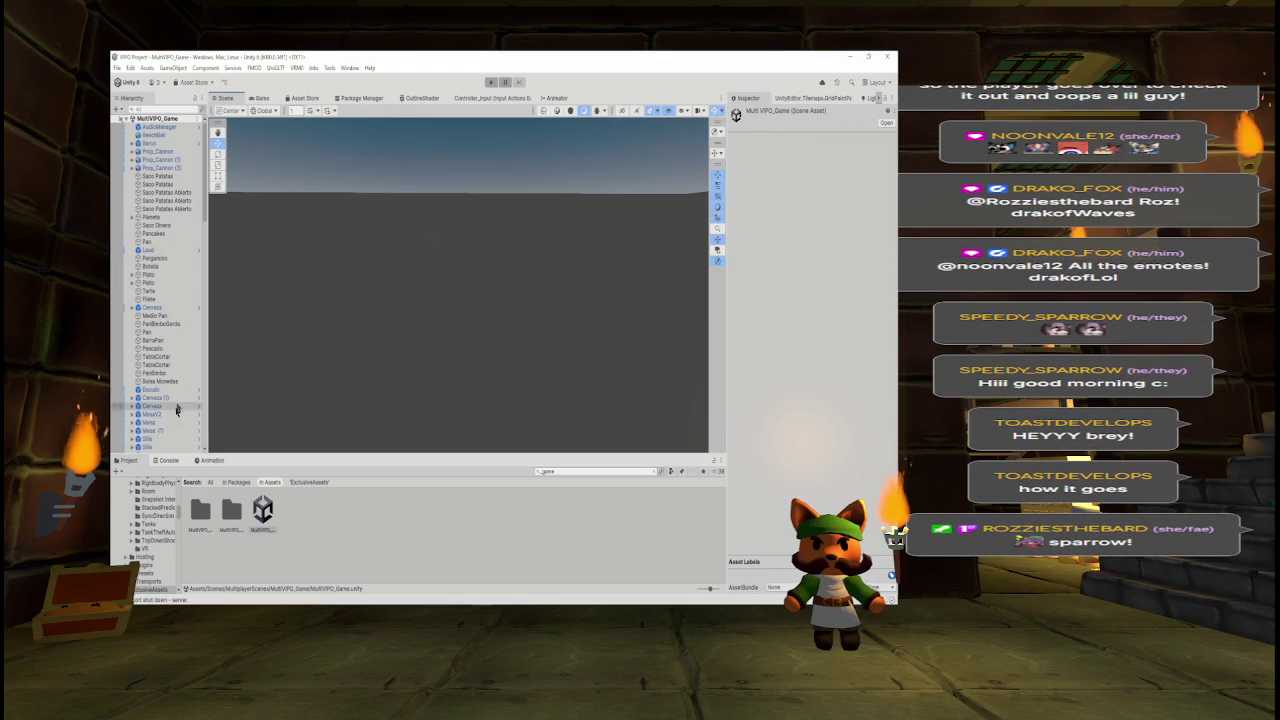
pyautogui.click(176, 110)
# - Filter the Hierarchy by 'Ceiling Spawner', remove Mesh Renderer from the selected spawners, and clear the search
pyautogui.write('Ceiling Spawner')
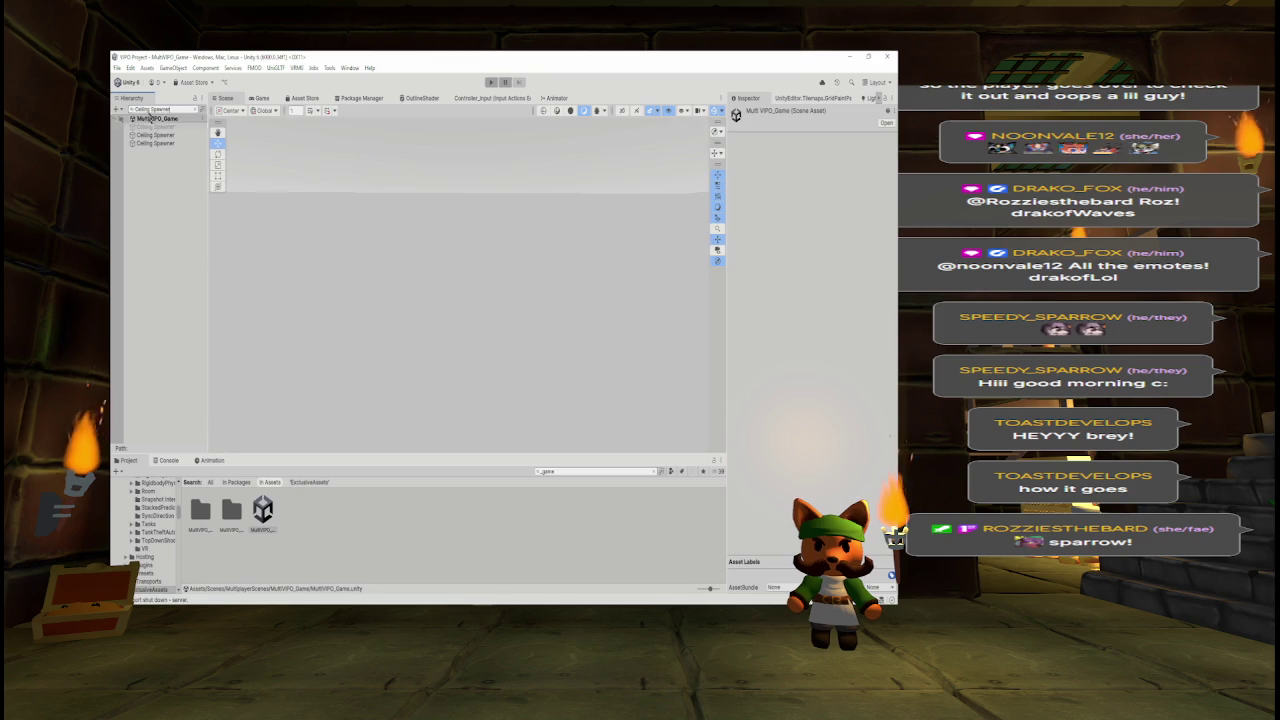
pyautogui.click(183, 127)
pyautogui.click(160, 135)
pyautogui.doubleClick(156, 135)
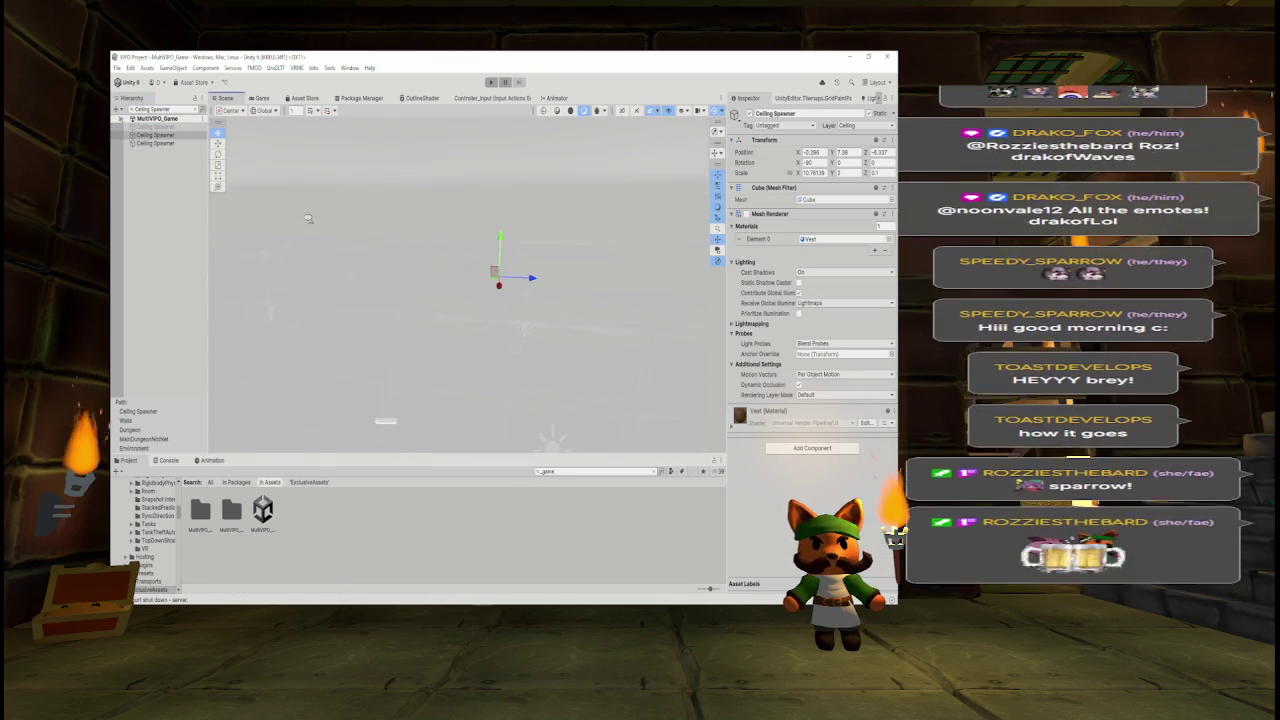
pyautogui.click(176, 144)
pyautogui.keyDown('ctrl'); pyautogui.click(176, 144); pyautogui.keyUp('ctrl')
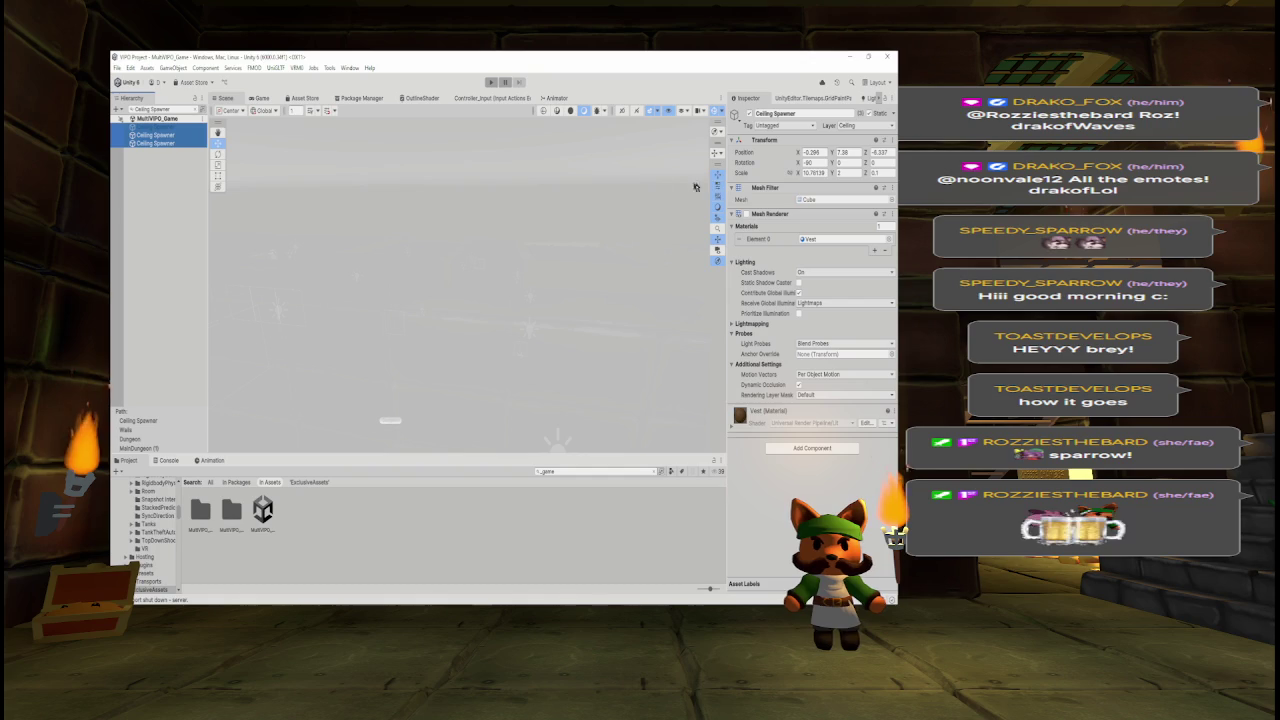
pyautogui.click(892, 213)
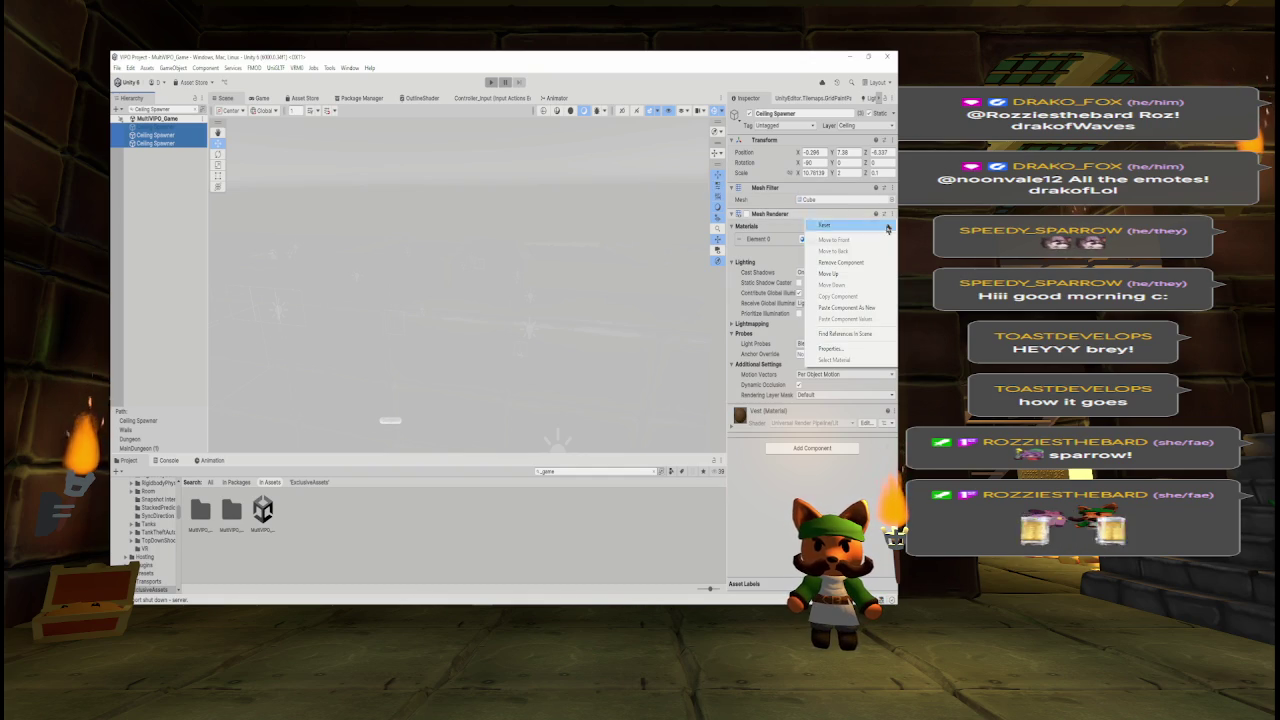
pyautogui.click(841, 261)
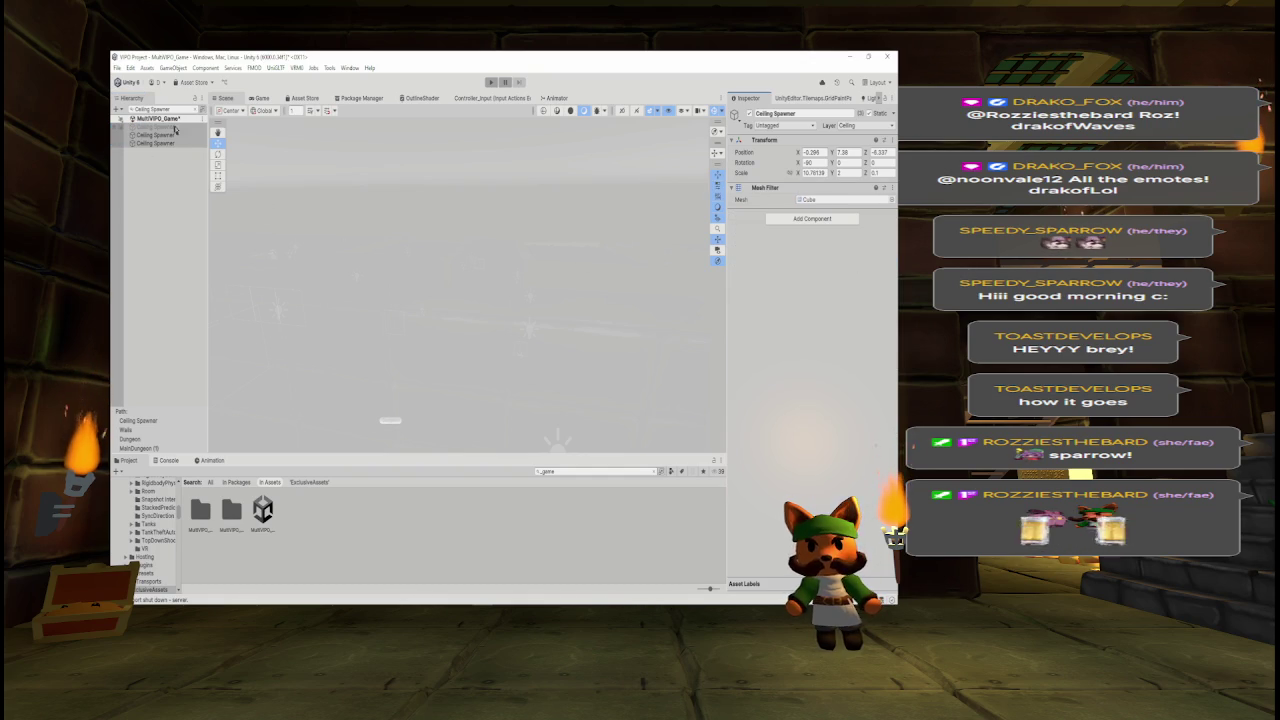
pyautogui.click(195, 110)
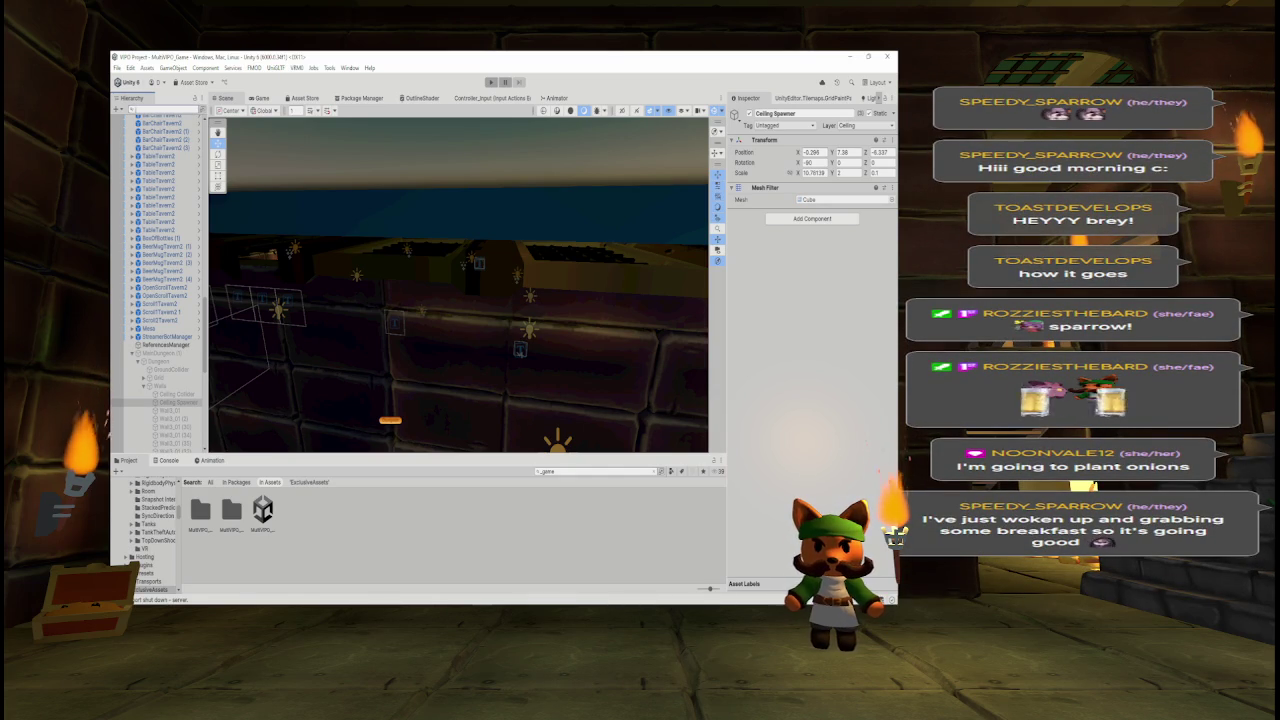
# - Select OnDungeonNotNet in the Hierarchy and frame it in the Scene view
pyautogui.moveTo(530, 305); pyautogui.dragTo(530, 333)
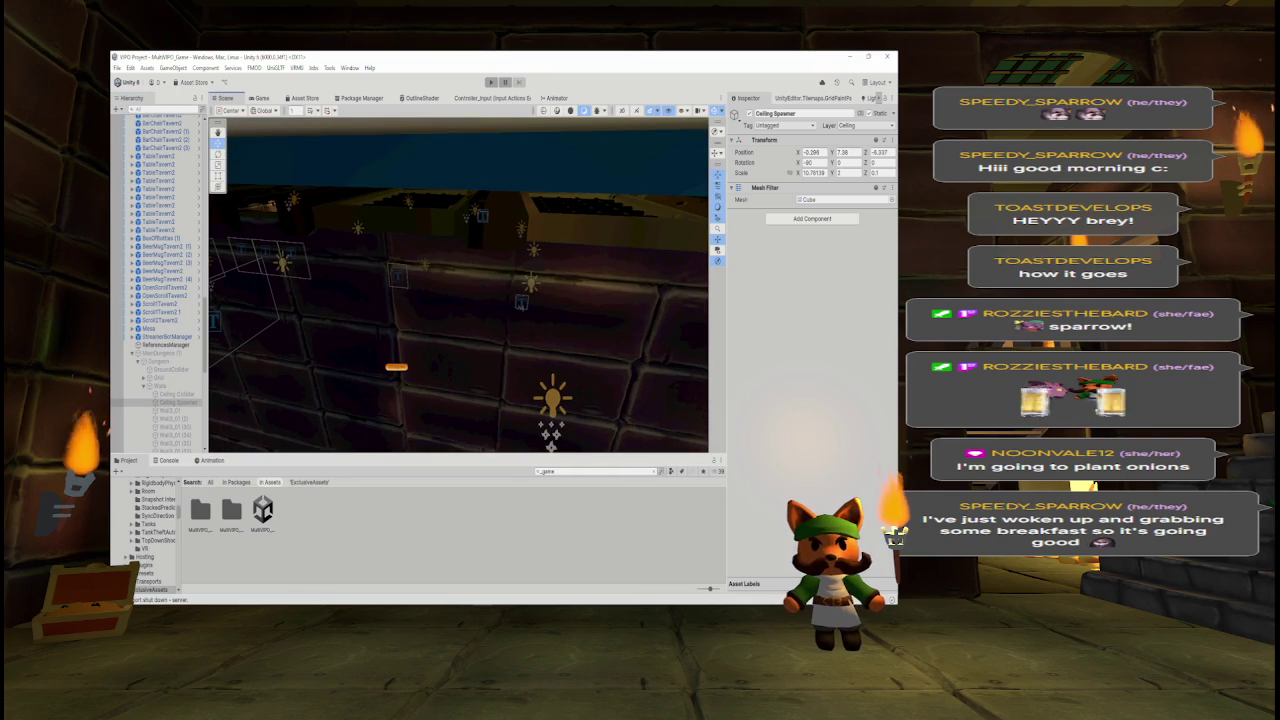
pyautogui.moveTo(482, 573)
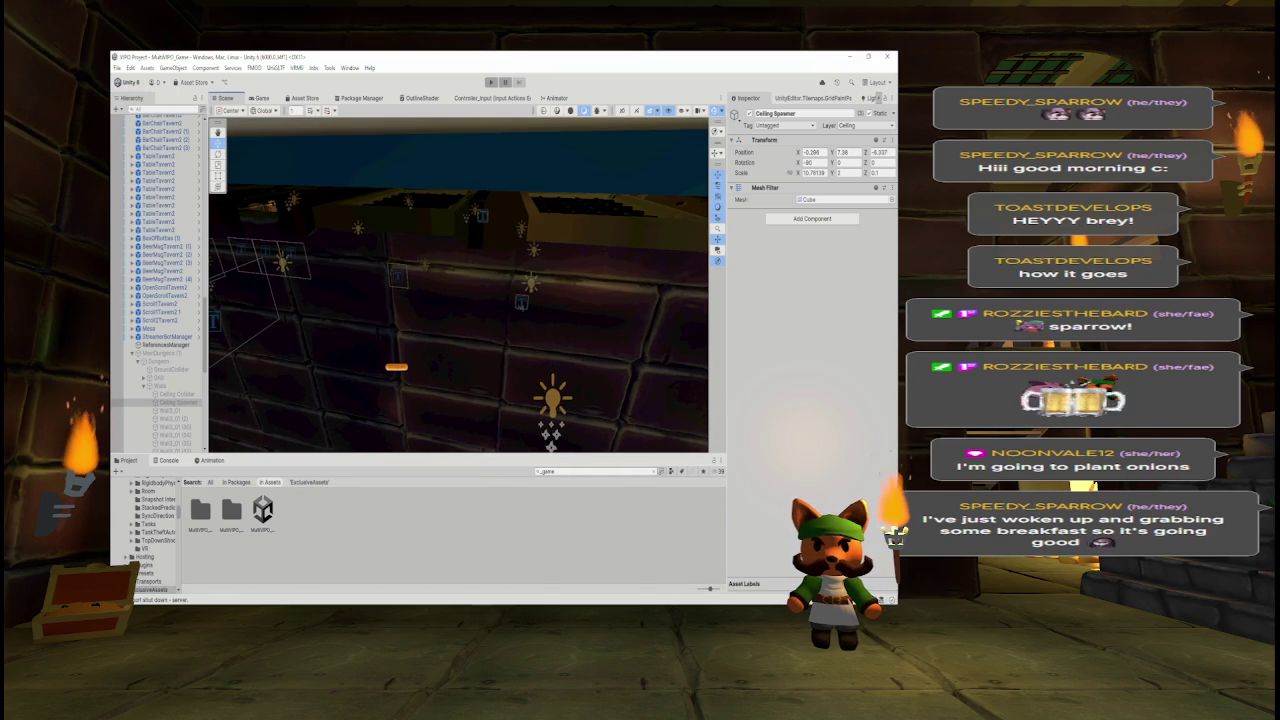
pyautogui.moveTo(518, 399)
pyautogui.mouseDown()
pyautogui.moveTo(518, 419)
pyautogui.moveTo(531, 417)
pyautogui.moveTo(560, 351)
pyautogui.moveTo(405, 365)
pyautogui.mouseUp()
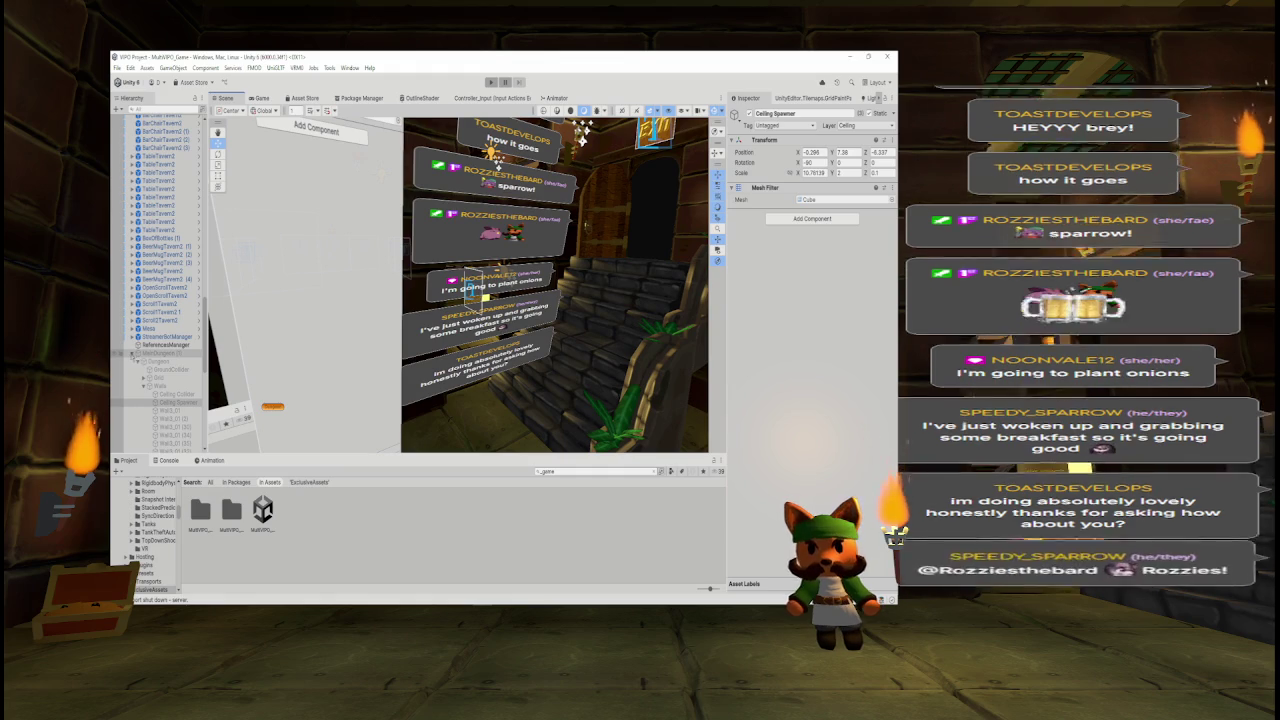
pyautogui.click(131, 353)
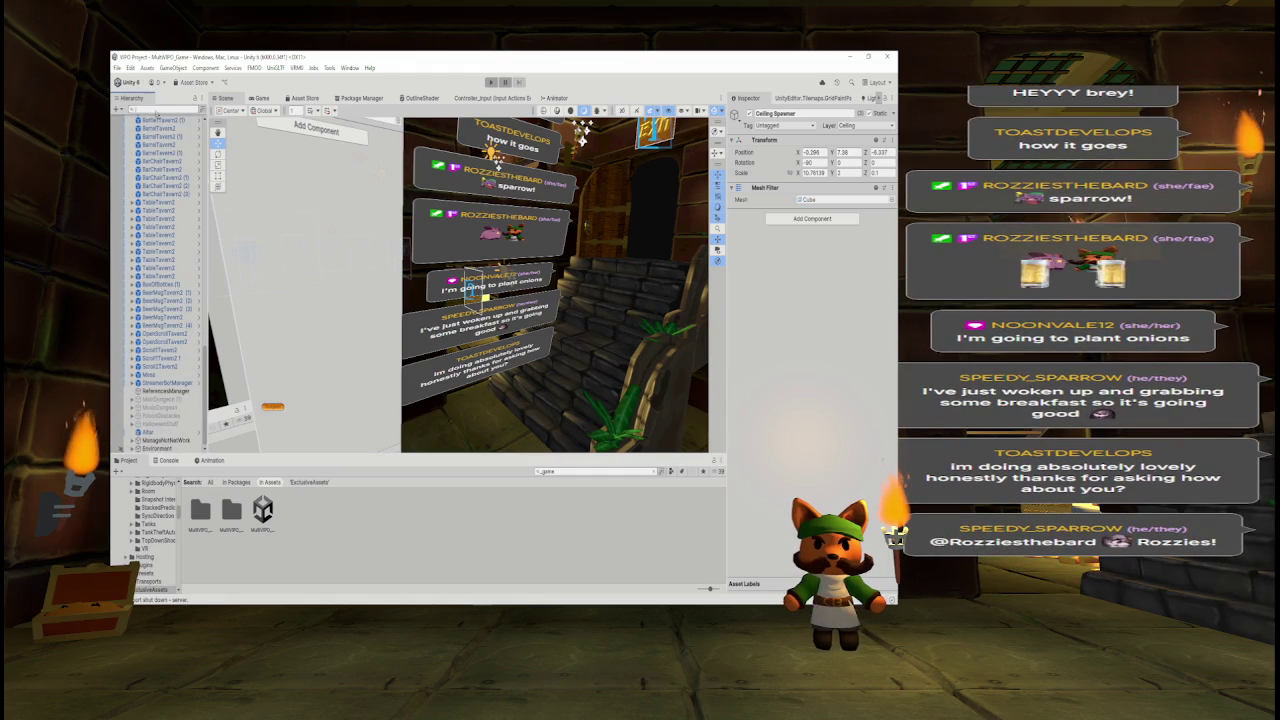
pyautogui.write('2nd')
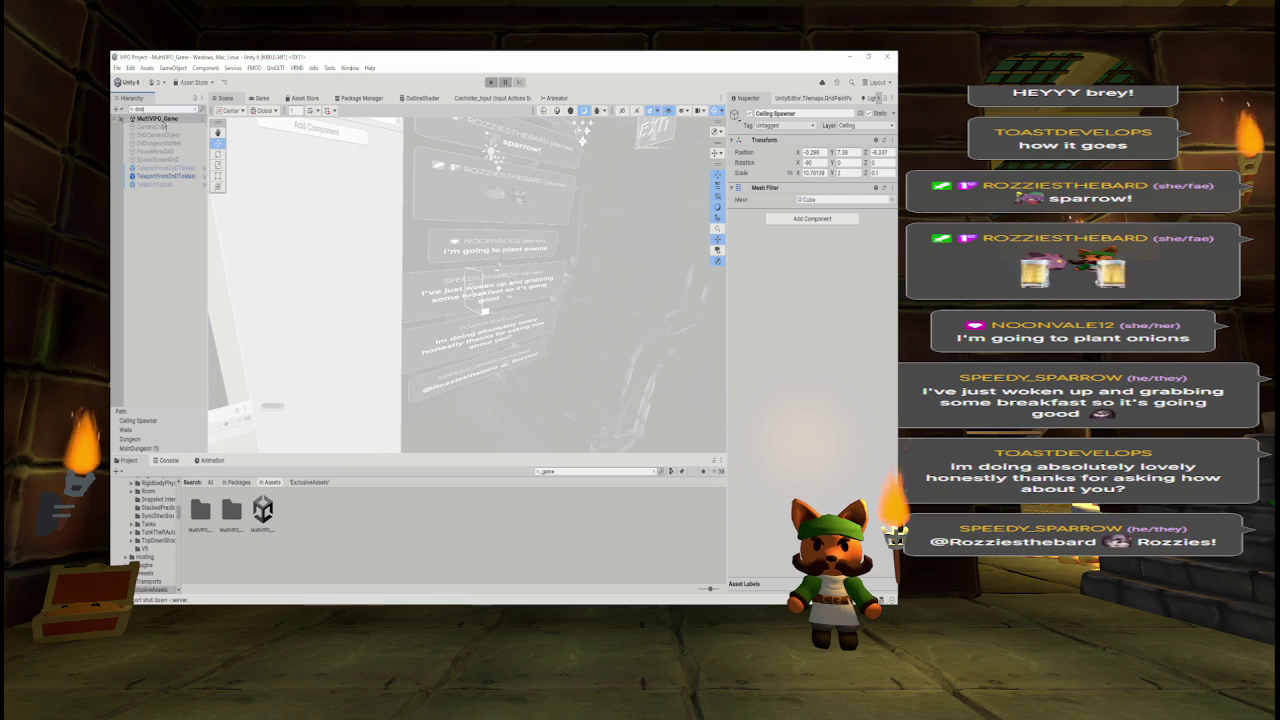
pyautogui.click(158, 143)
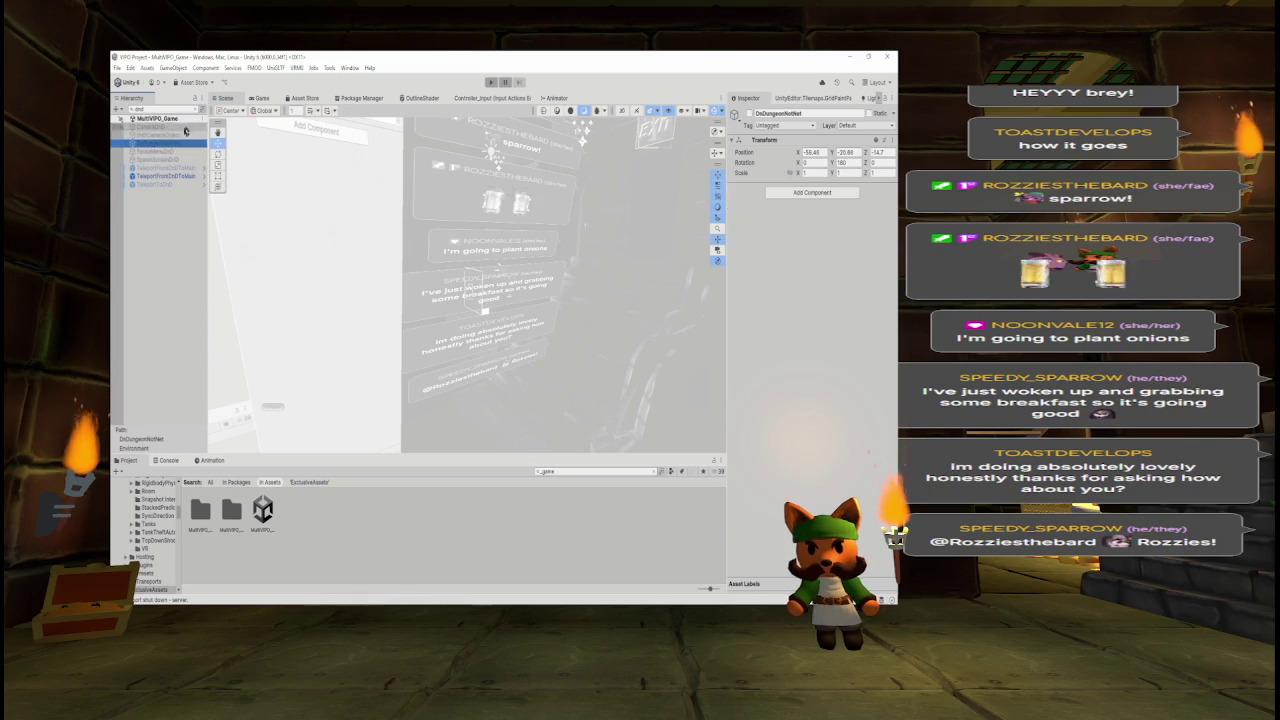
pyautogui.click(197, 111)
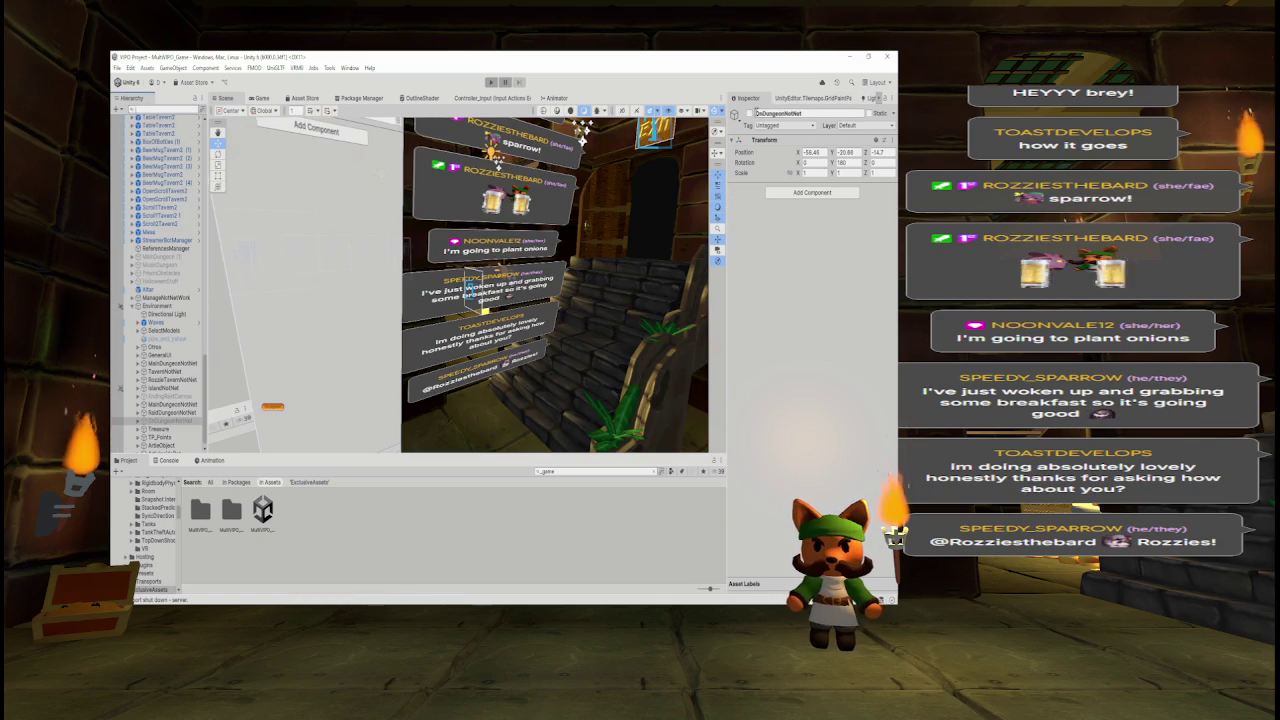
pyautogui.press('f')
pyautogui.moveTo(671, 168); pyautogui.dragTo(515, 192)
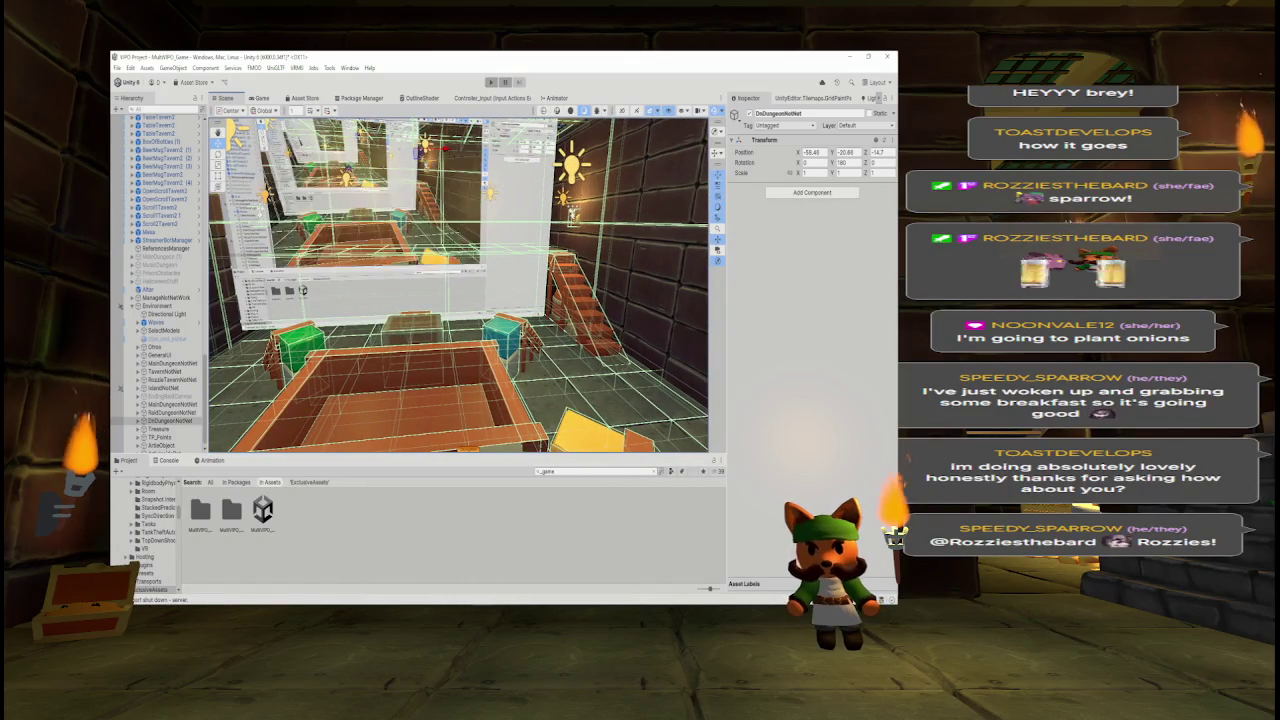
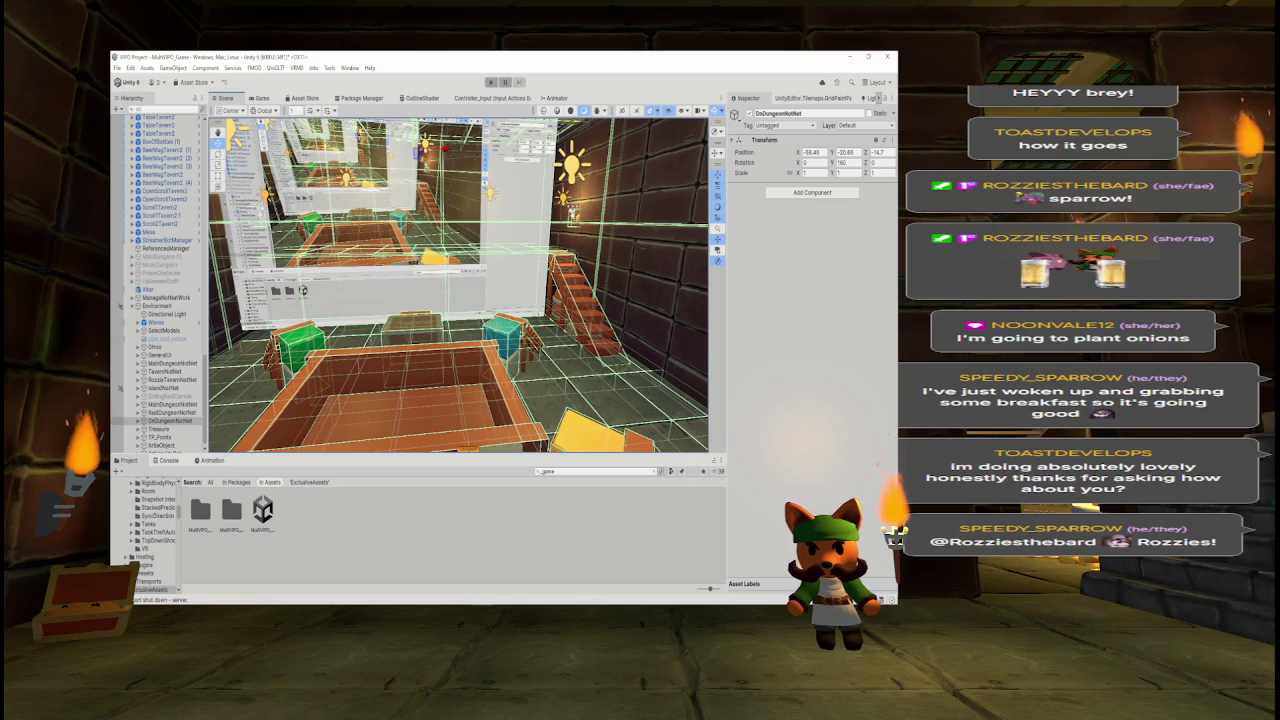
# - Turn the view so the stairs are on the right, then expand OnDungeonNetNet to list Dungeon
pyautogui.scroll(-5, 576, 266)
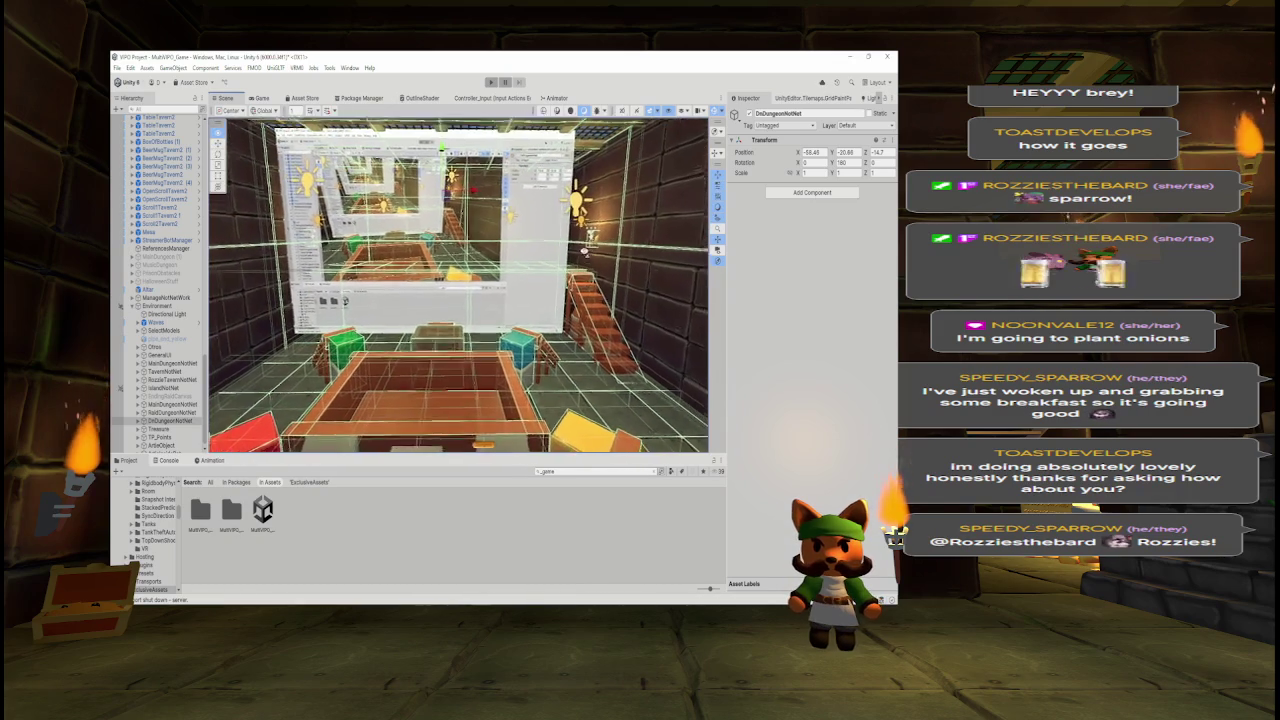
pyautogui.scroll(5, 584, 241)
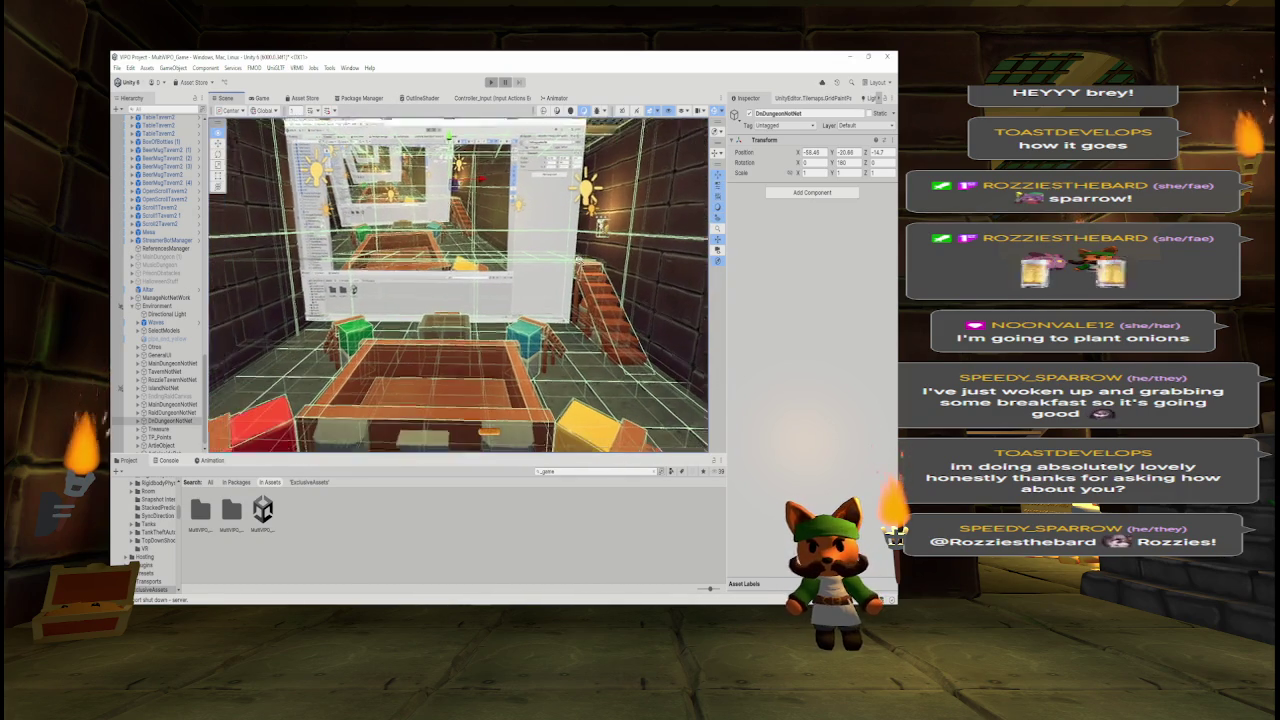
pyautogui.scroll(3, 580, 275)
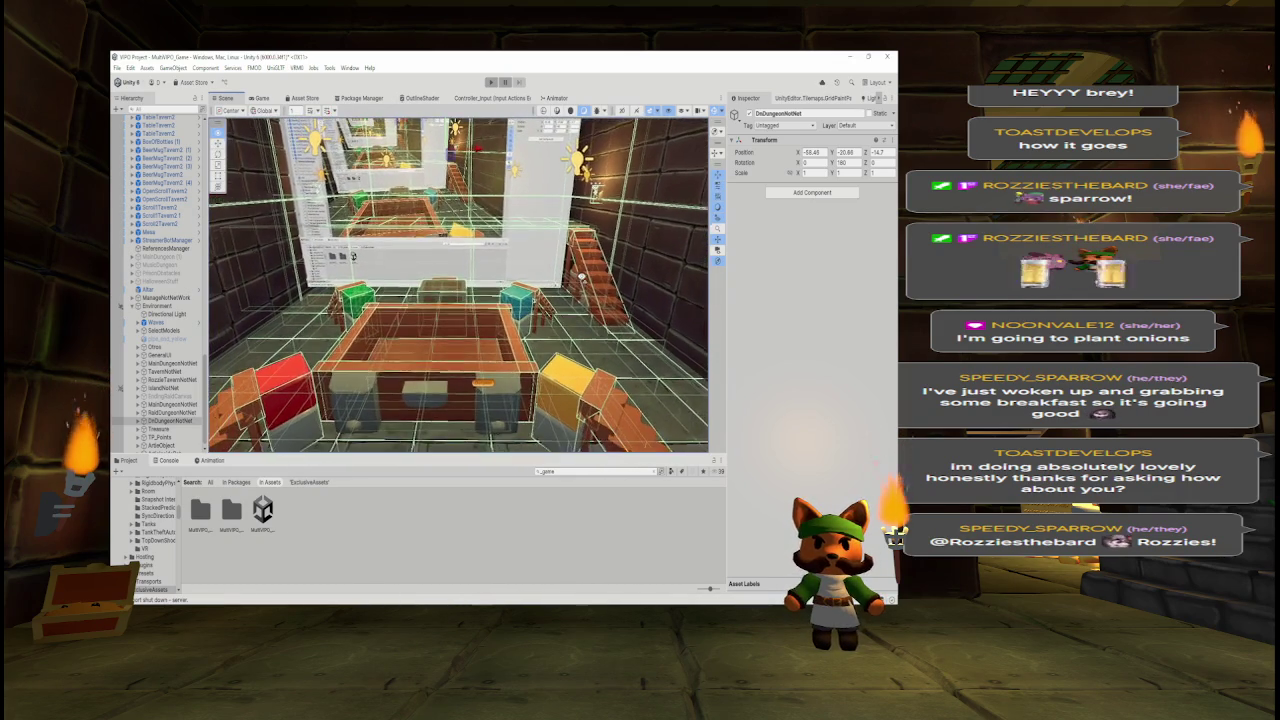
pyautogui.scroll(-3, 532, 258)
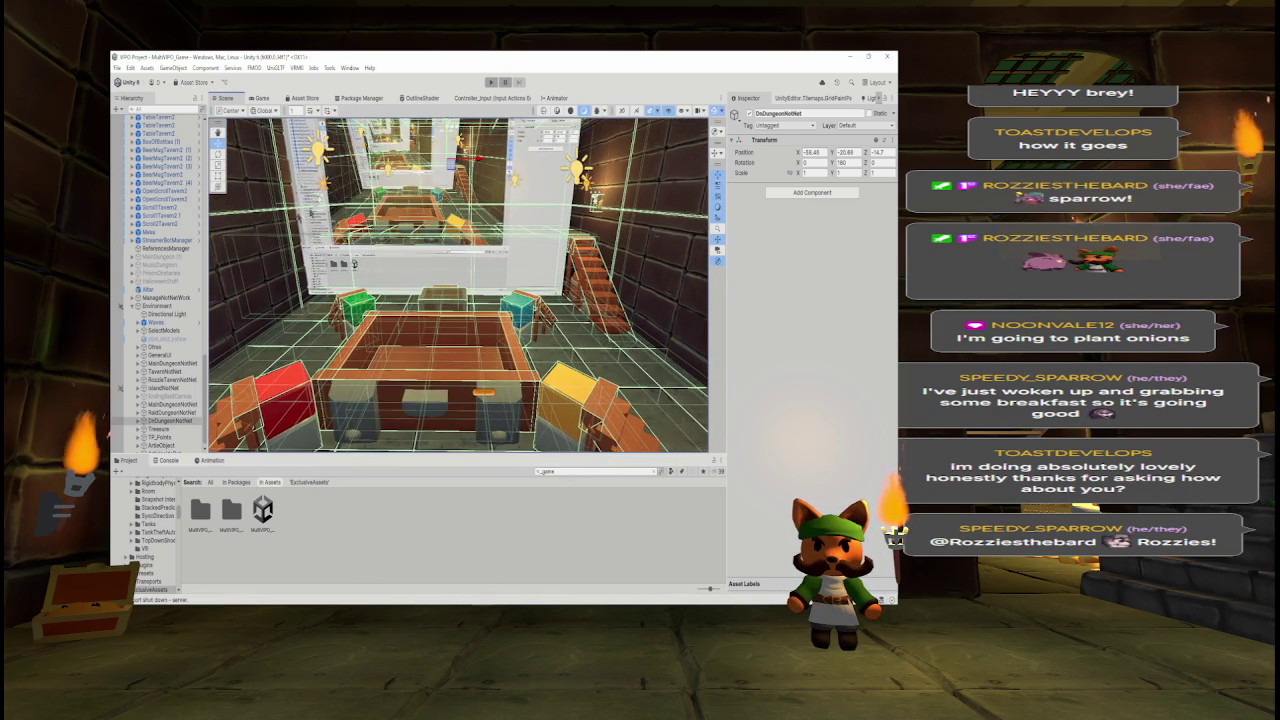
pyautogui.scroll(5, 592, 287)
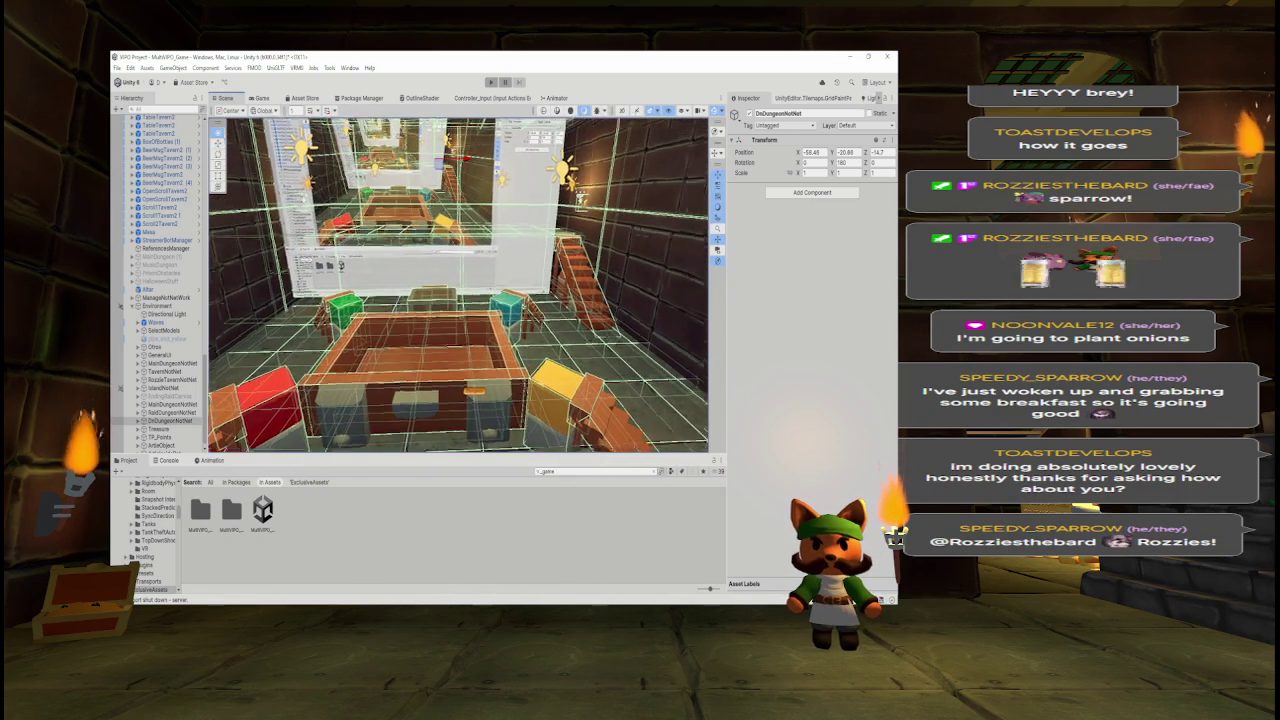
pyautogui.scroll(3, 592, 287)
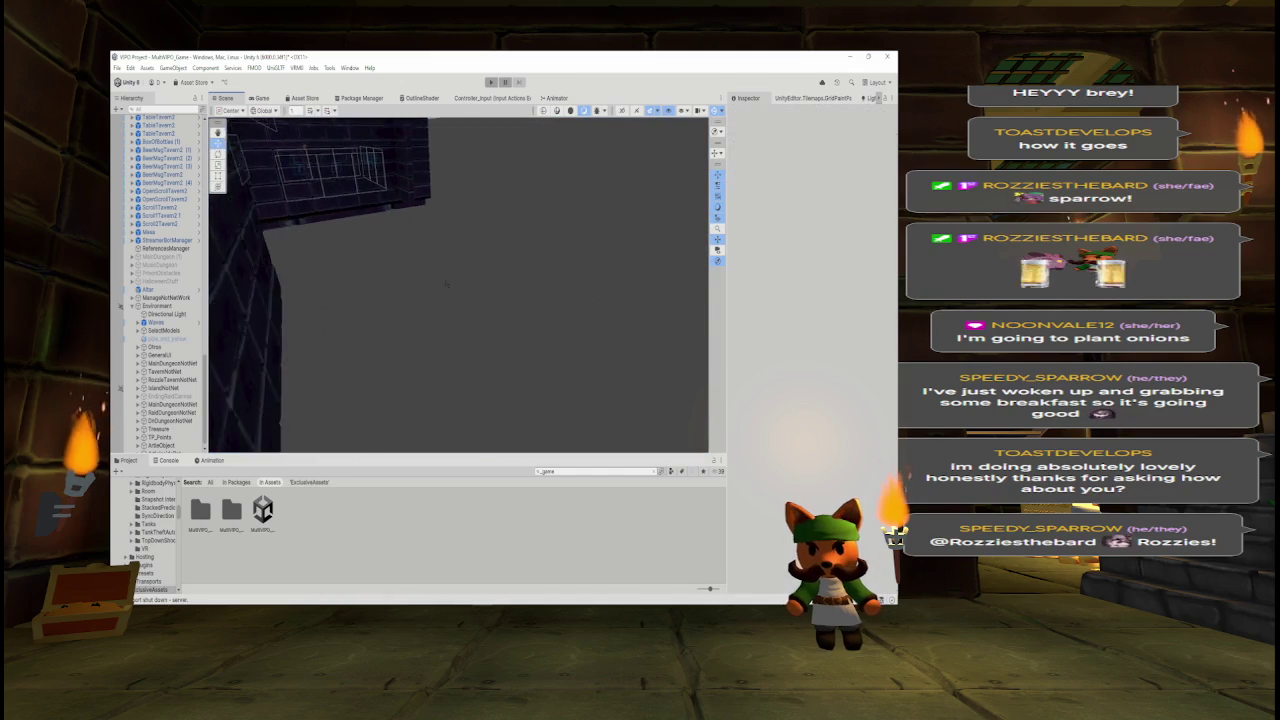
pyautogui.scroll(-10, 586, 289)
pyautogui.moveTo(450, 300); pyautogui.dragTo(580, 300)
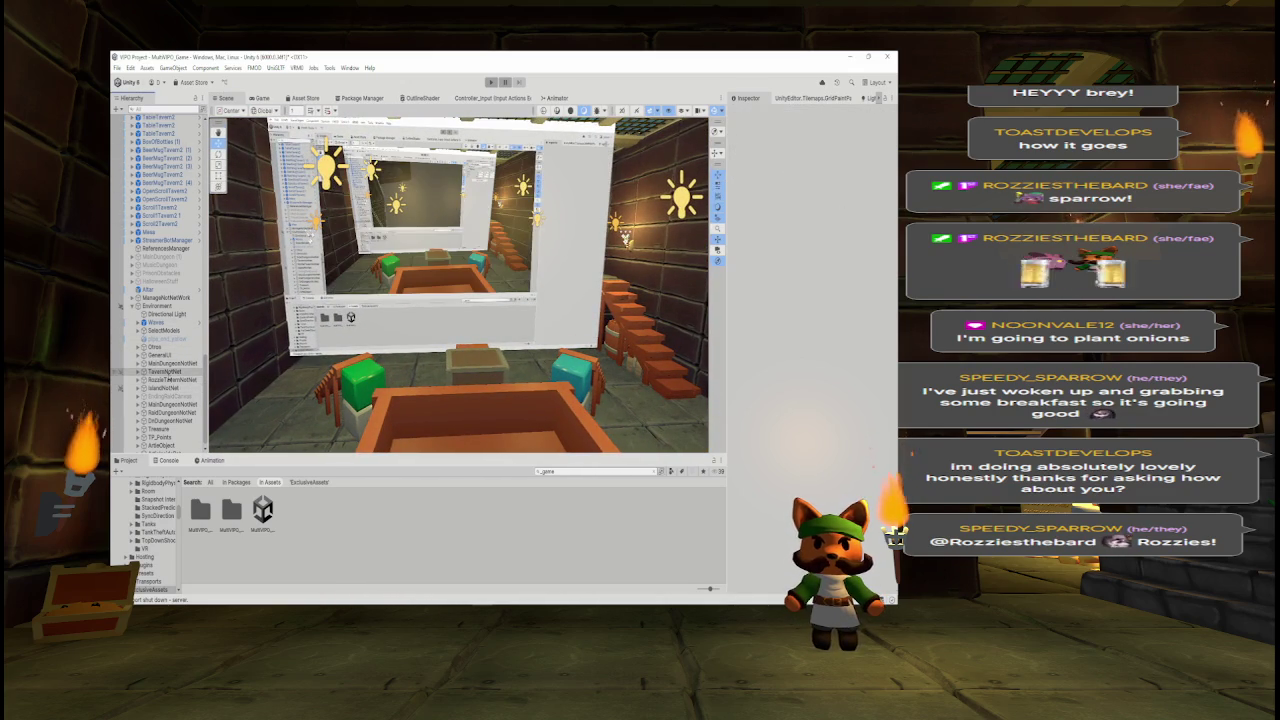
pyautogui.click(175, 420)
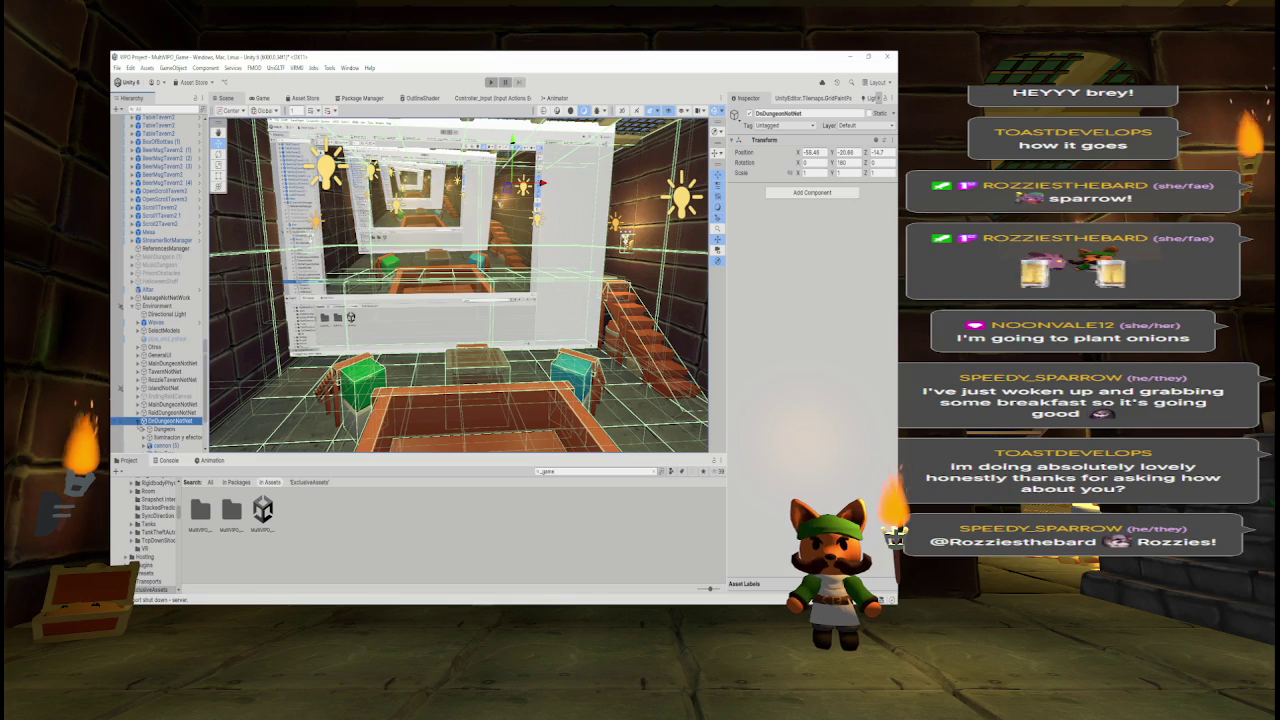
pyautogui.press('Right')
pyautogui.scroll(-2, 172, 400)
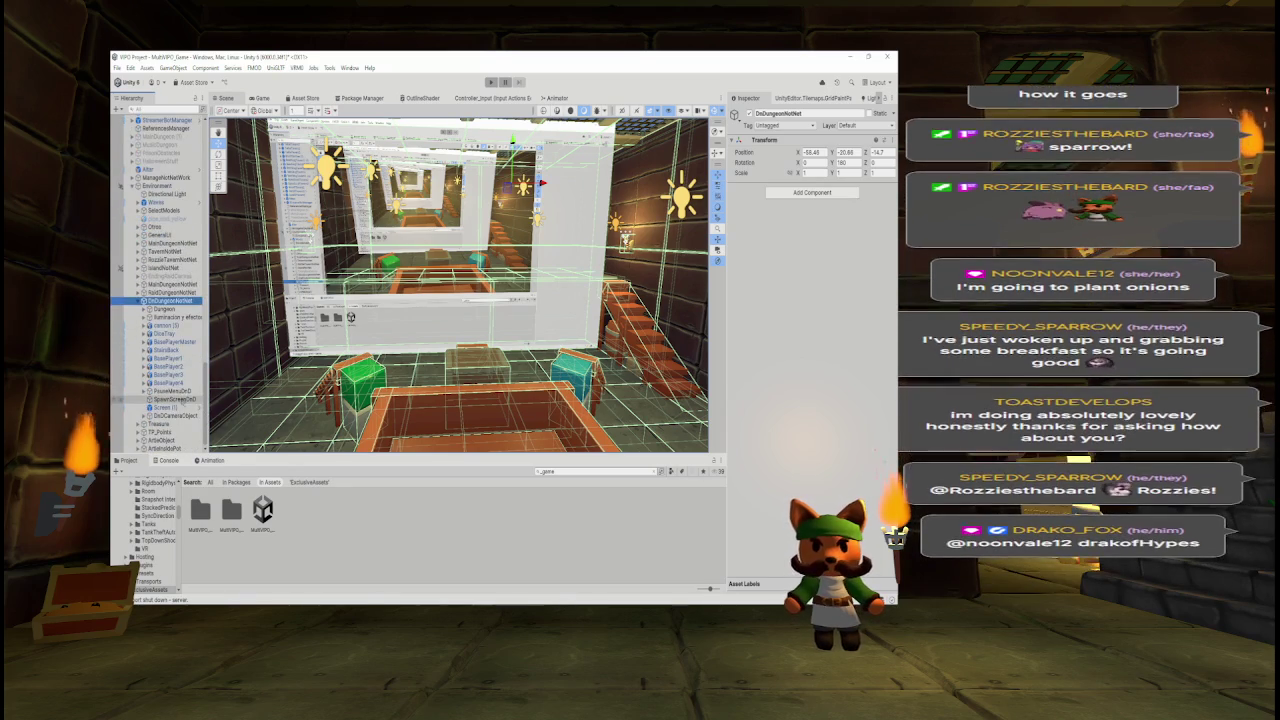
# - Select CameraDnD and view the dungeon room through it in an enlarged Game view
pyautogui.click(143, 415)
pyautogui.click(165, 424)
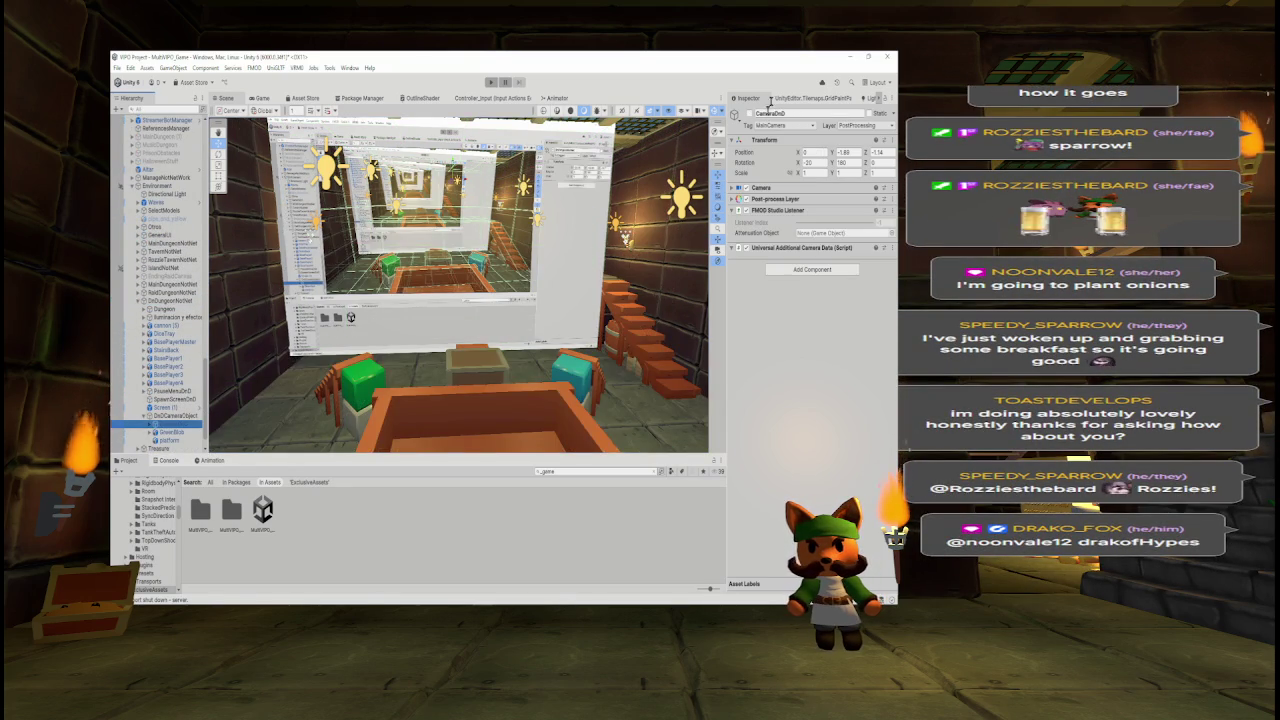
pyautogui.click(261, 98)
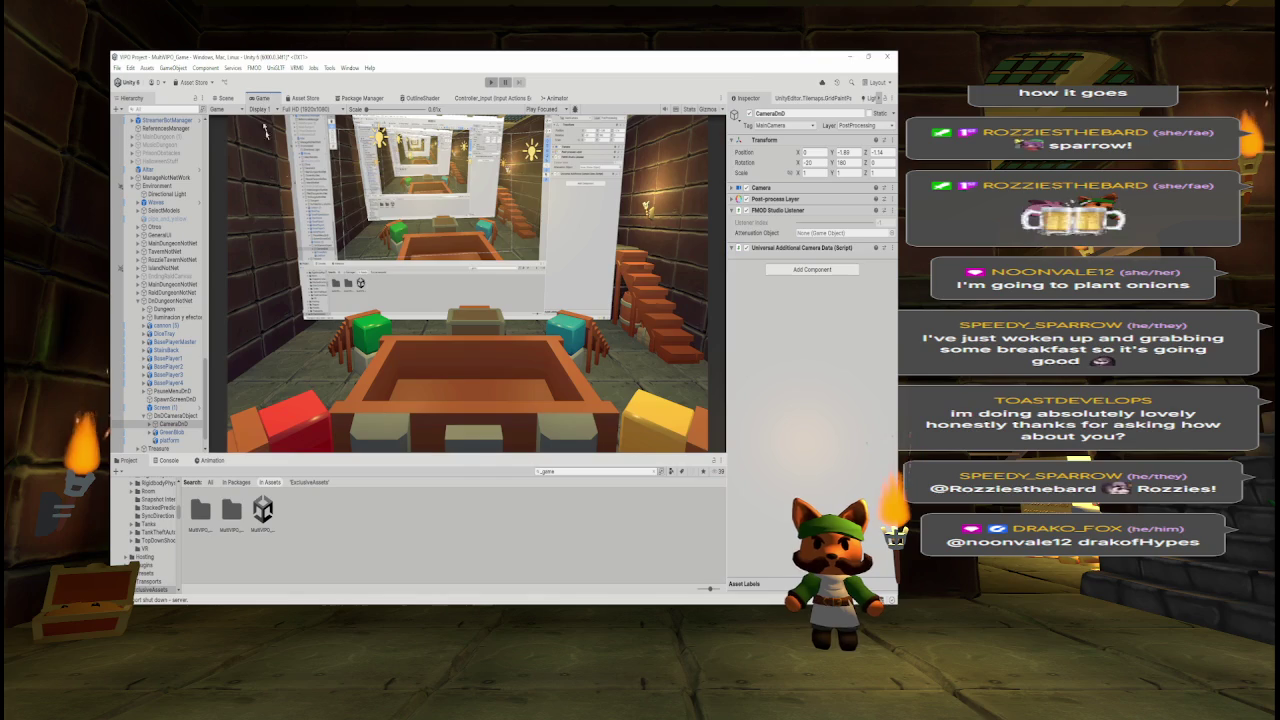
pyautogui.moveTo(462, 456); pyautogui.dragTo(460, 557)
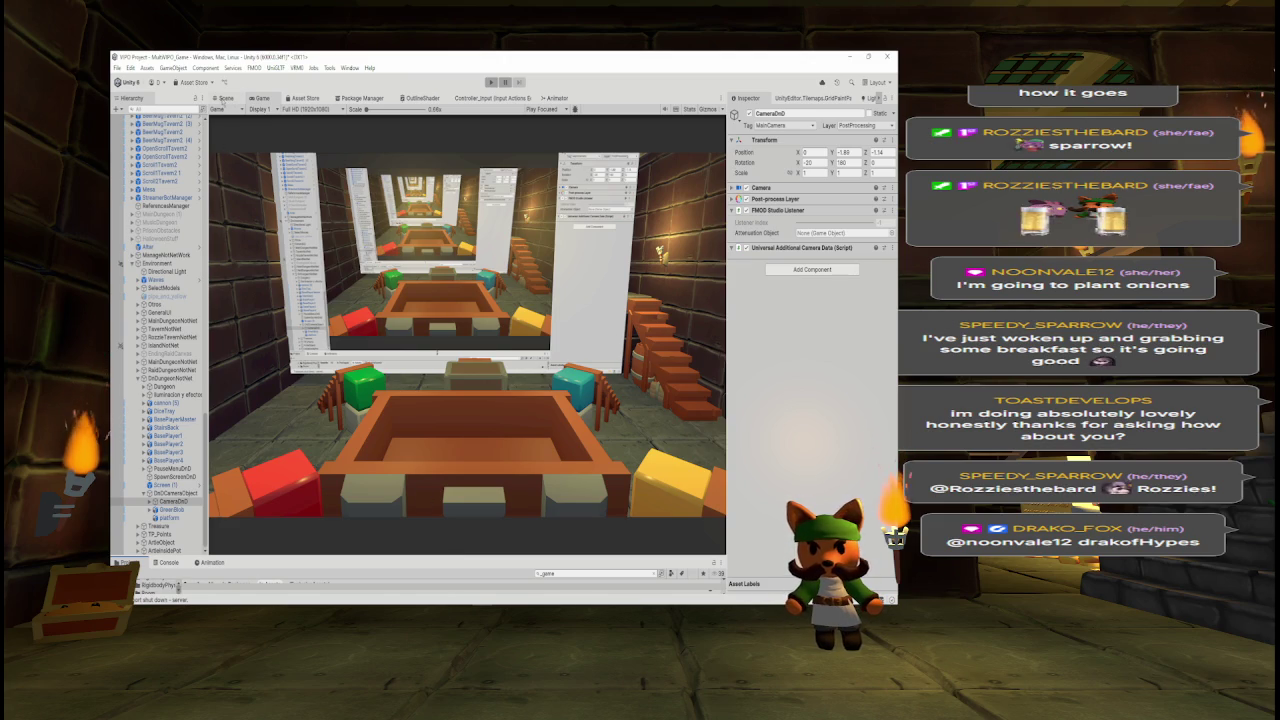
pyautogui.click(225, 99)
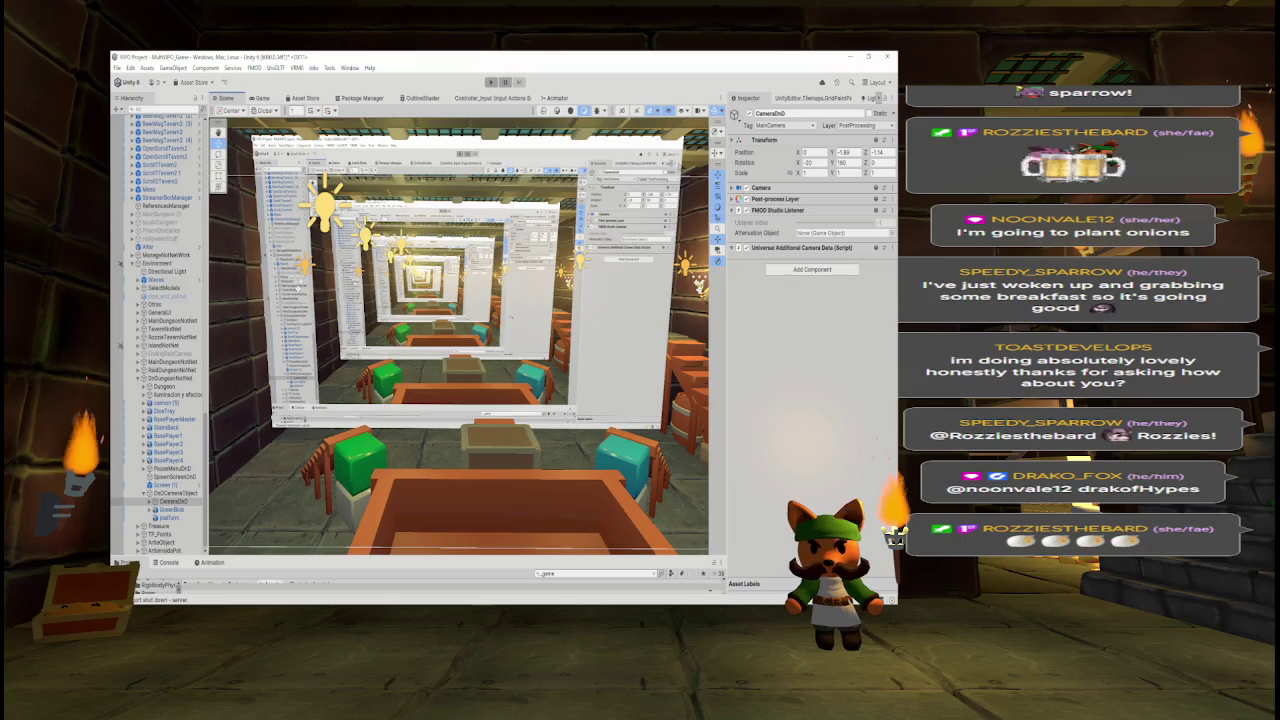
pyautogui.click(270, 99)
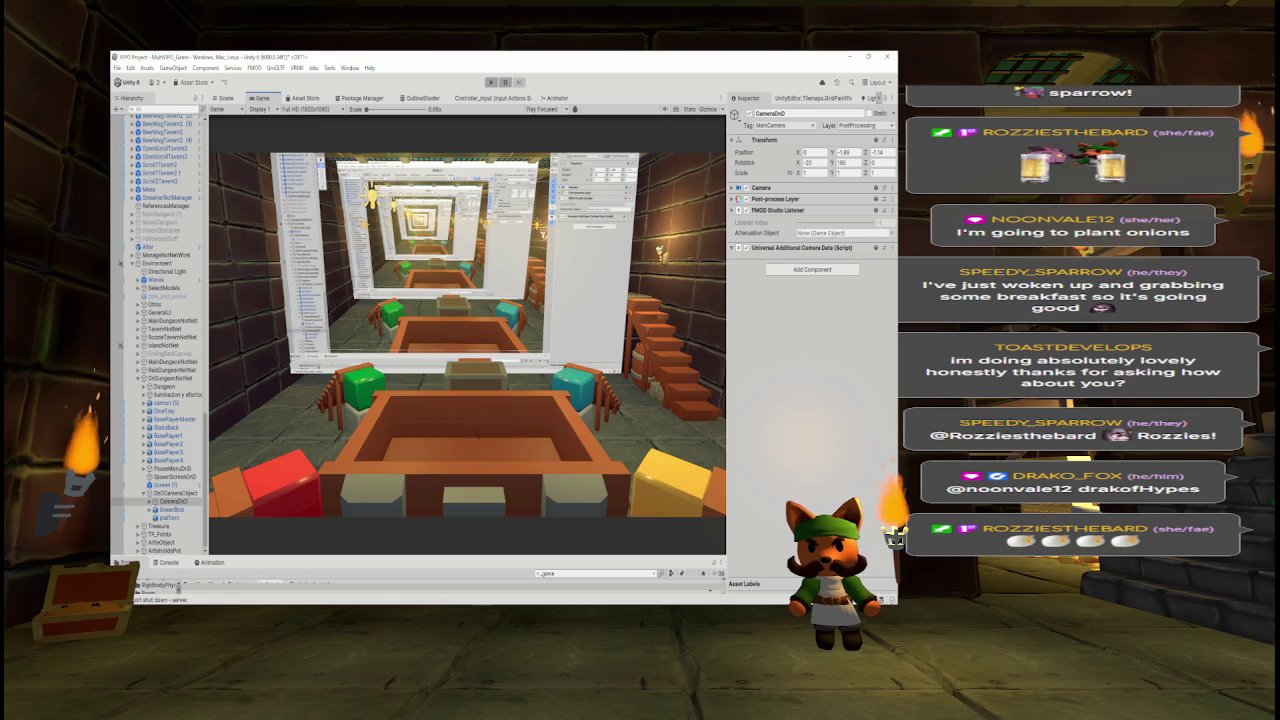
pyautogui.click(226, 97)
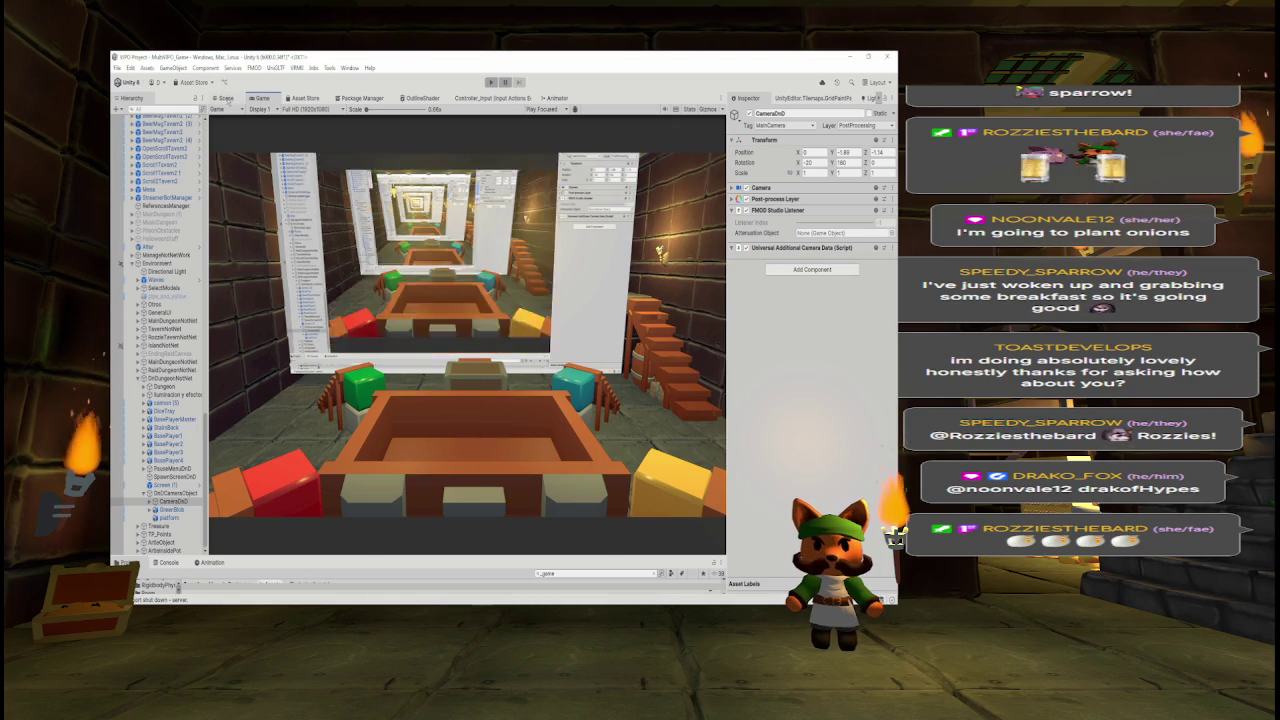
# - Delete the wooden tray in the room's middle and check the open floor from the game camera
pyautogui.scroll(-5, 553, 347)
pyautogui.scroll(3, 555, 349)
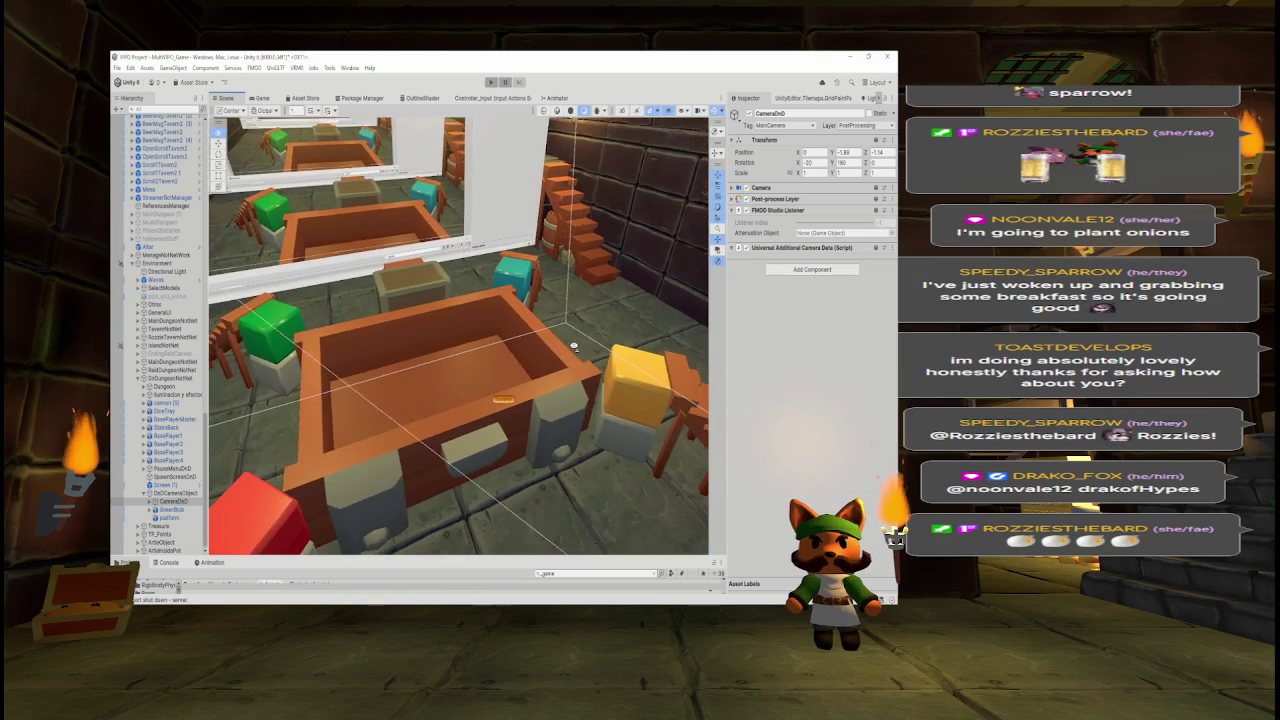
pyautogui.scroll(3, 568, 362)
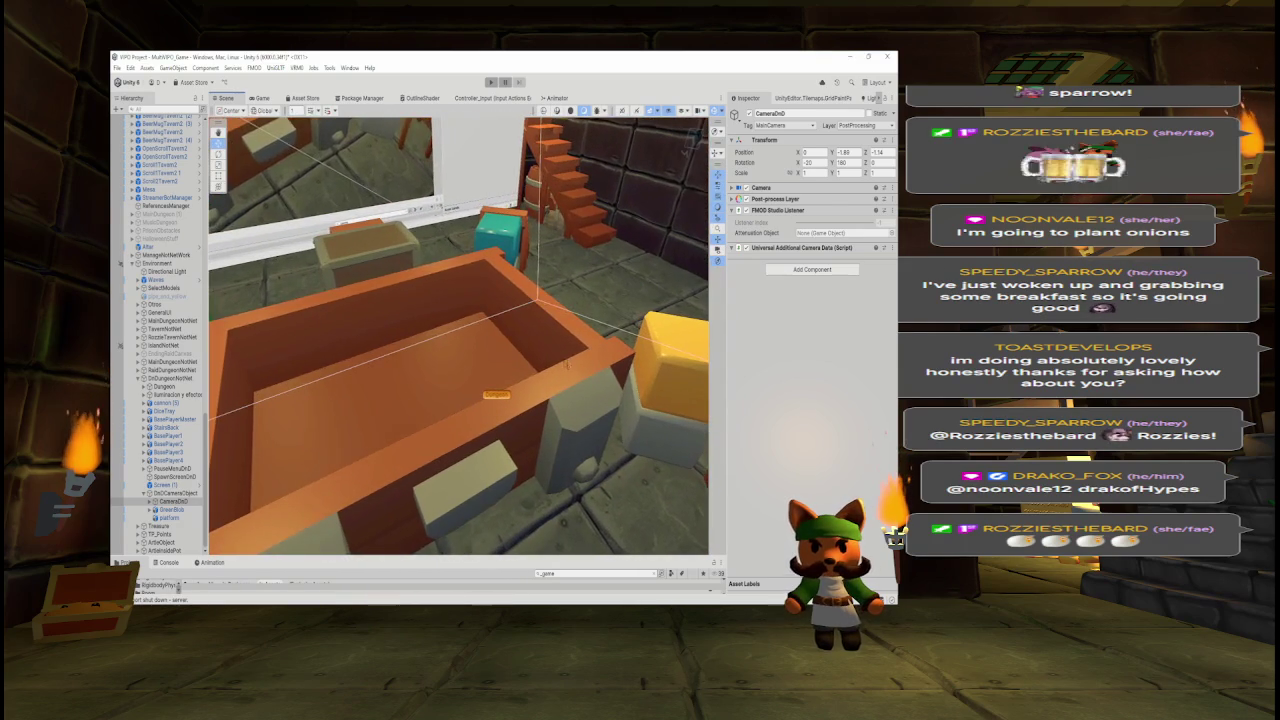
pyautogui.click(569, 363)
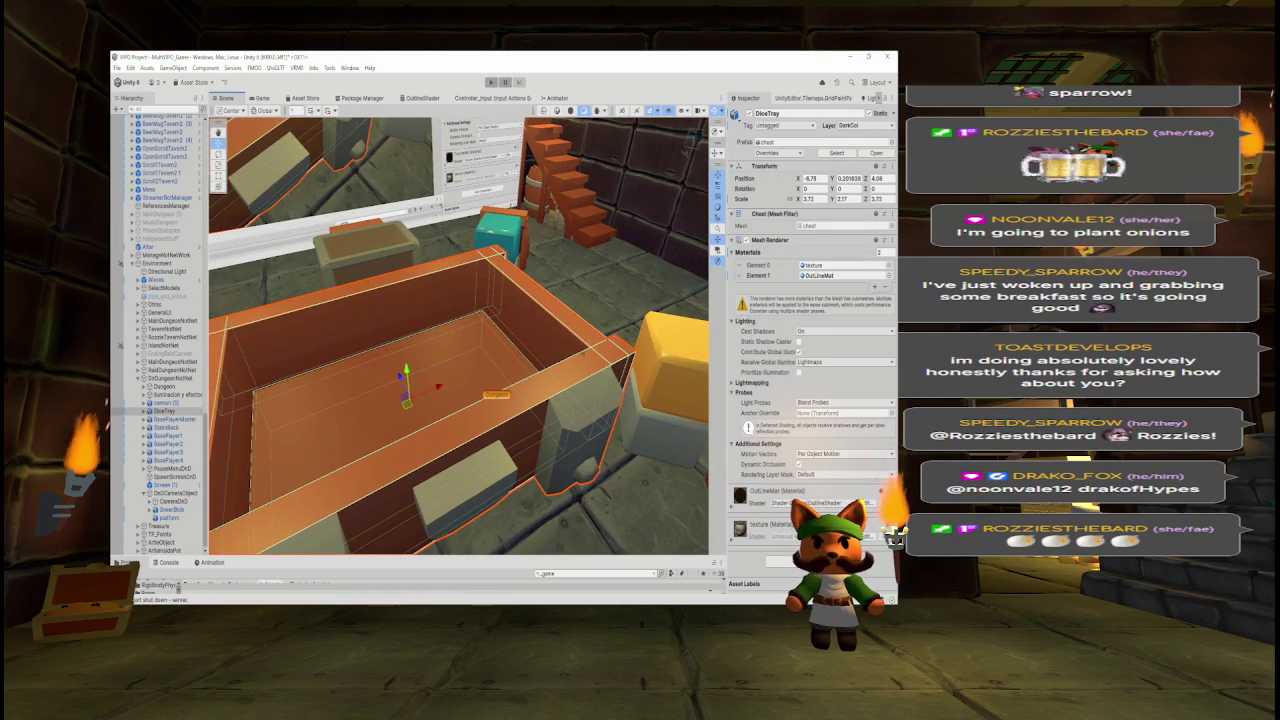
pyautogui.press('Delete')
pyautogui.moveTo(468, 260)
pyautogui.mouseDown()
pyautogui.moveTo(451, 302)
pyautogui.moveTo(418, 285)
pyautogui.moveTo(488, 279)
pyautogui.mouseUp()
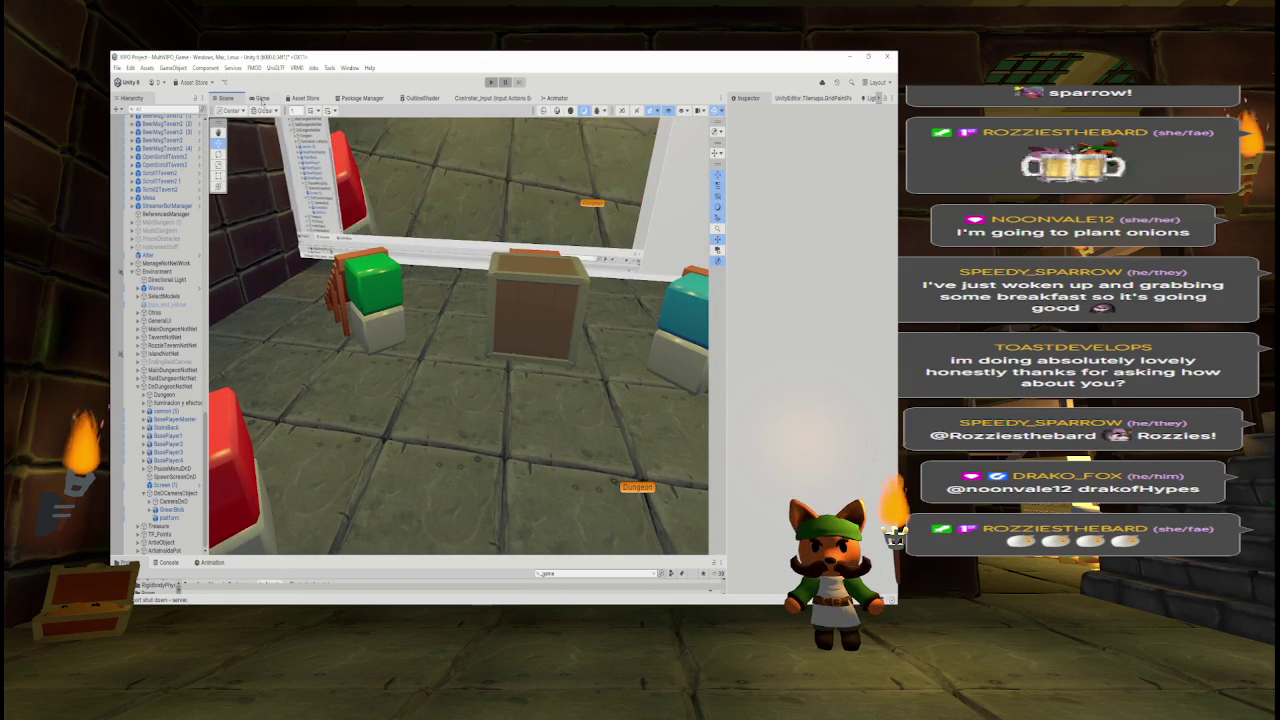
pyautogui.click(259, 98)
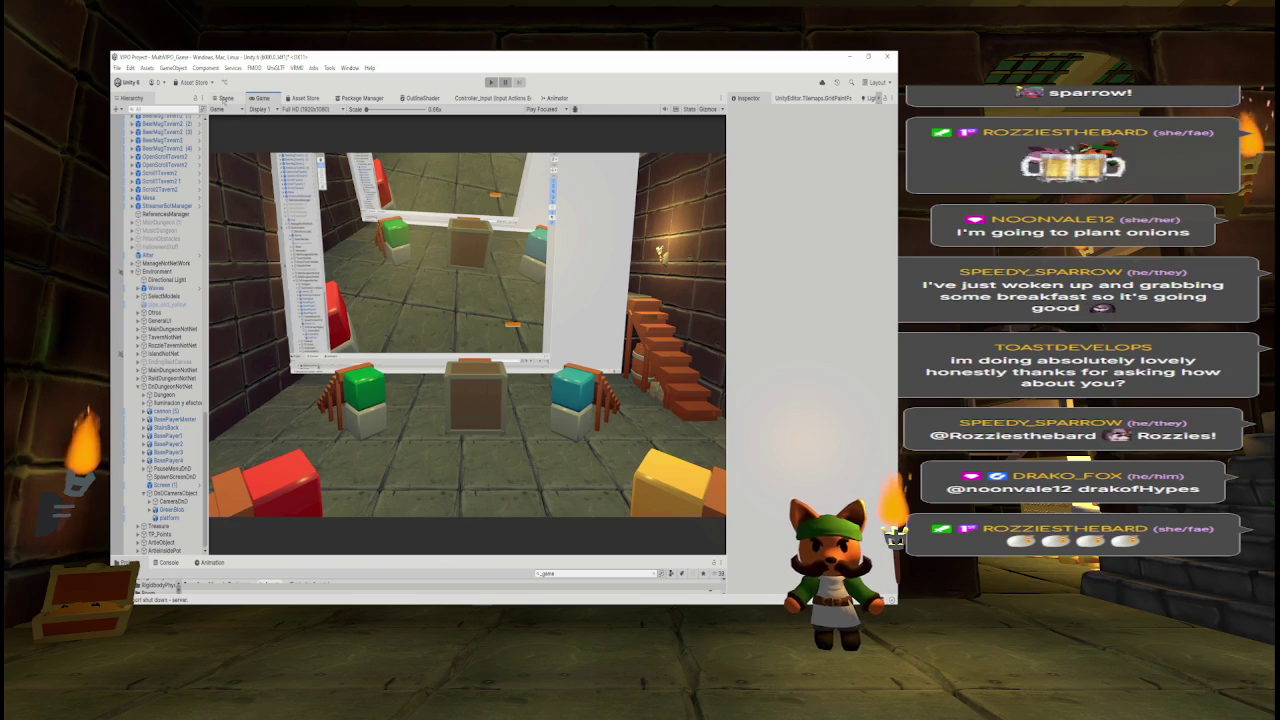
# - Move the large crate beside the stairs and preview the new layout in the Game view
pyautogui.click(225, 98)
pyautogui.click(518, 294)
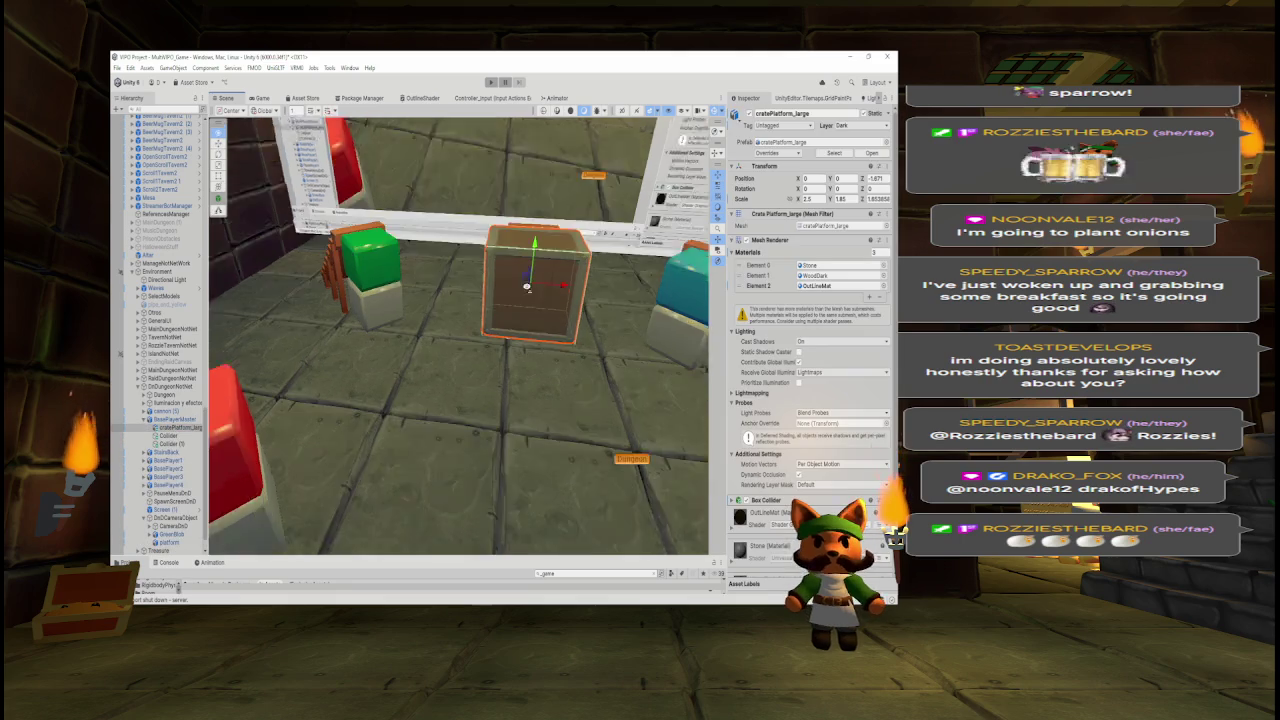
pyautogui.moveTo(484, 321)
pyautogui.mouseDown()
pyautogui.moveTo(430, 340)
pyautogui.moveTo(478, 409)
pyautogui.moveTo(395, 200)
pyautogui.moveTo(501, 190)
pyautogui.mouseUp()
pyautogui.keyDown('shift'); pyautogui.click(478, 409); pyautogui.keyUp('shift')
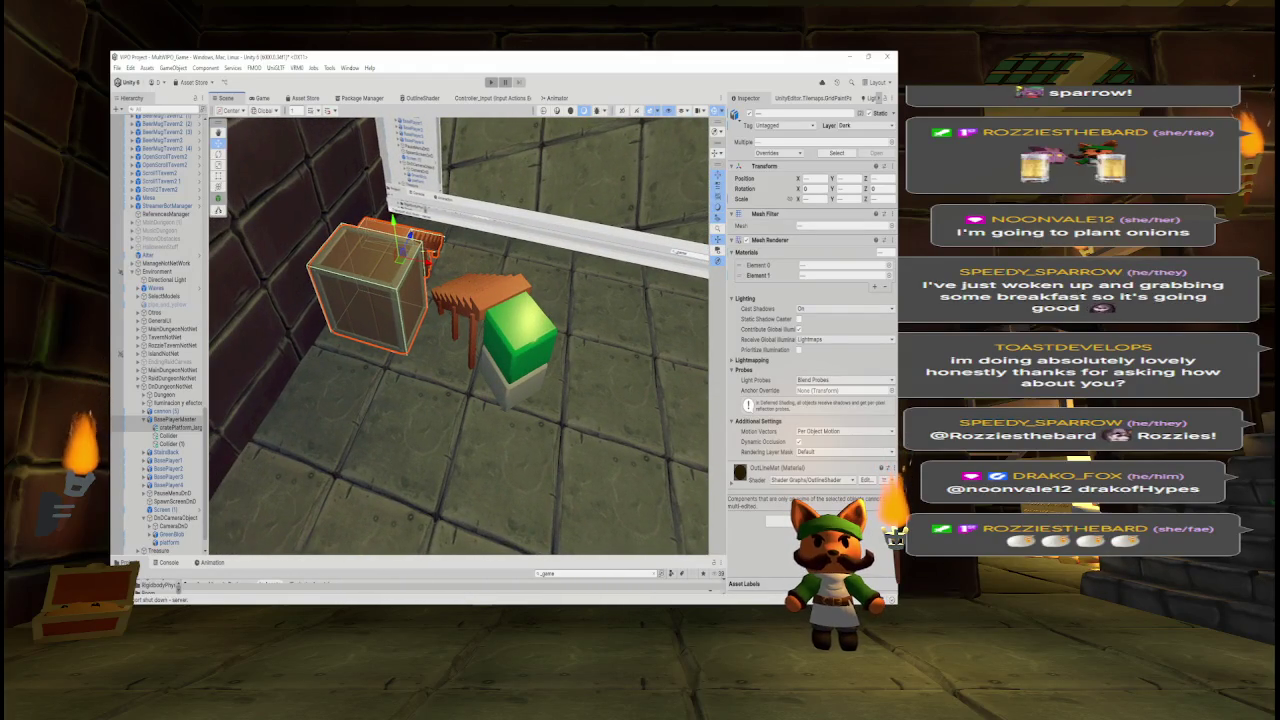
pyautogui.moveTo(460, 330)
pyautogui.mouseDown()
pyautogui.moveTo(576, 93)
pyautogui.moveTo(316, 93)
pyautogui.mouseUp()
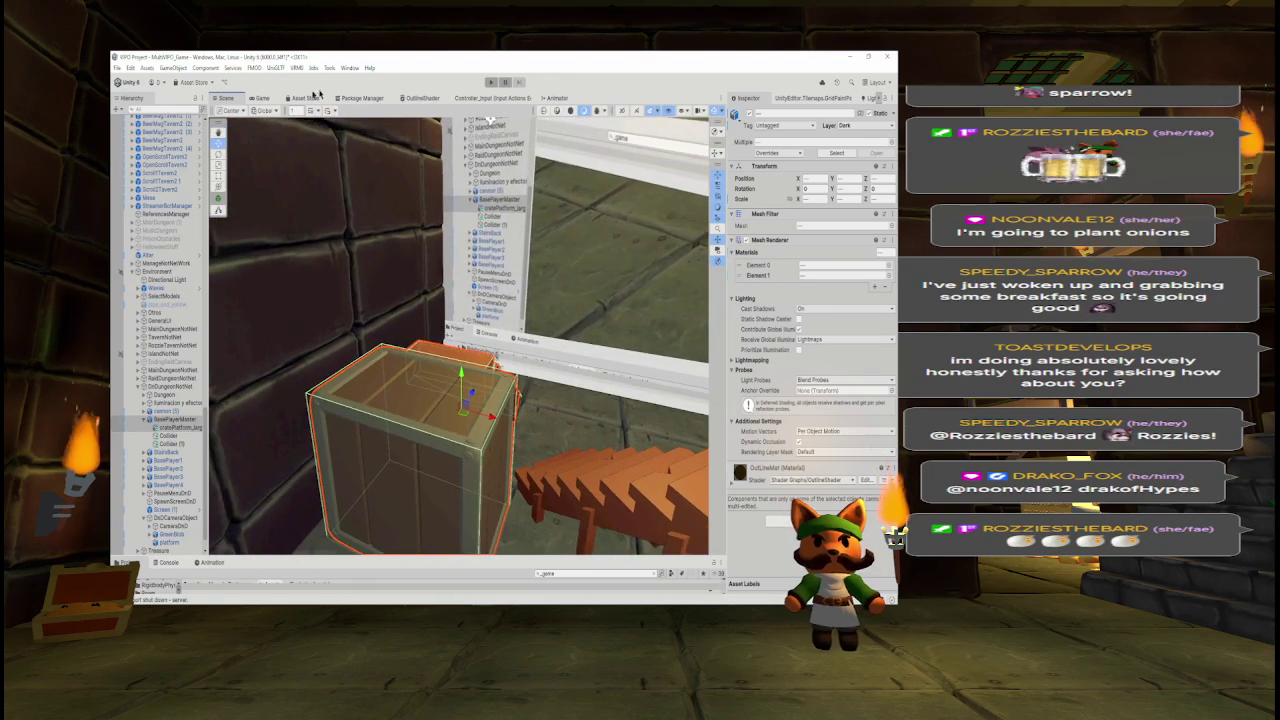
pyautogui.click(261, 97)
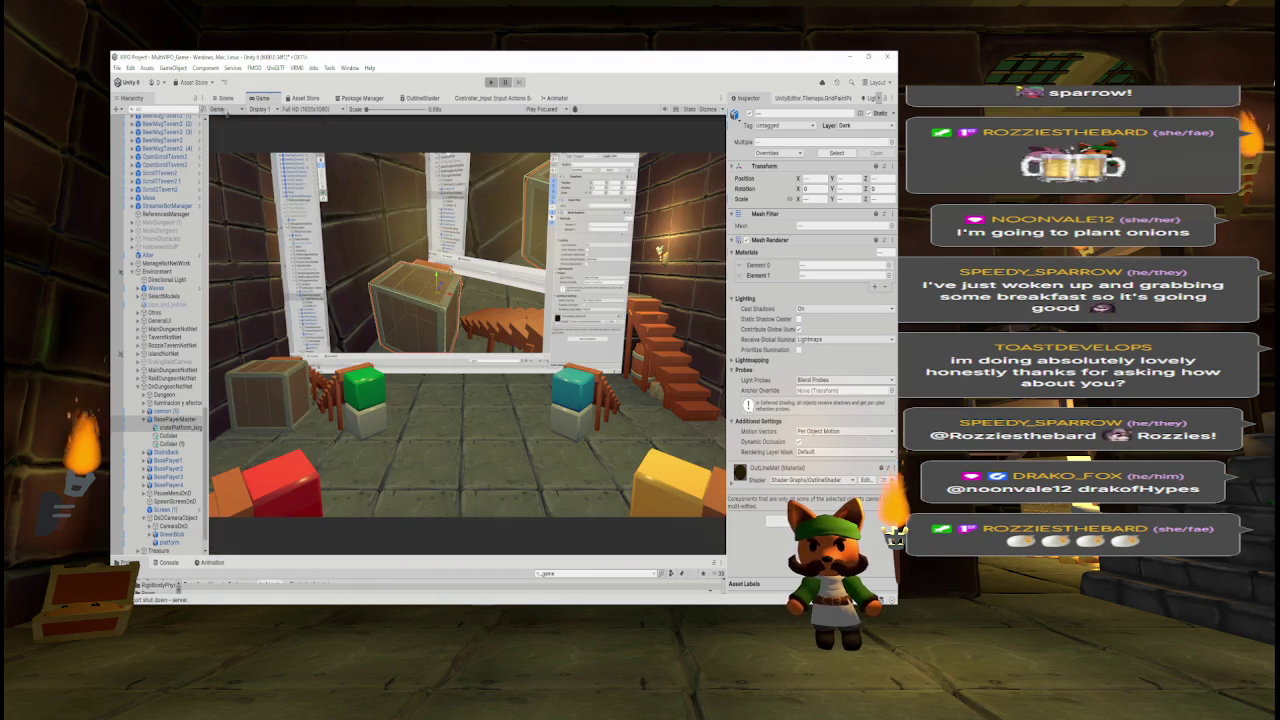
# - Frame the crate and stairs at an angle and recheck the layout from the game camera
pyautogui.click(225, 98)
pyautogui.press('f')
pyautogui.moveTo(447, 348)
pyautogui.mouseDown()
pyautogui.moveTo(406, 362)
pyautogui.moveTo(444, 374)
pyautogui.moveTo(497, 349)
pyautogui.moveTo(604, 335)
pyautogui.moveTo(535, 324)
pyautogui.mouseUp()
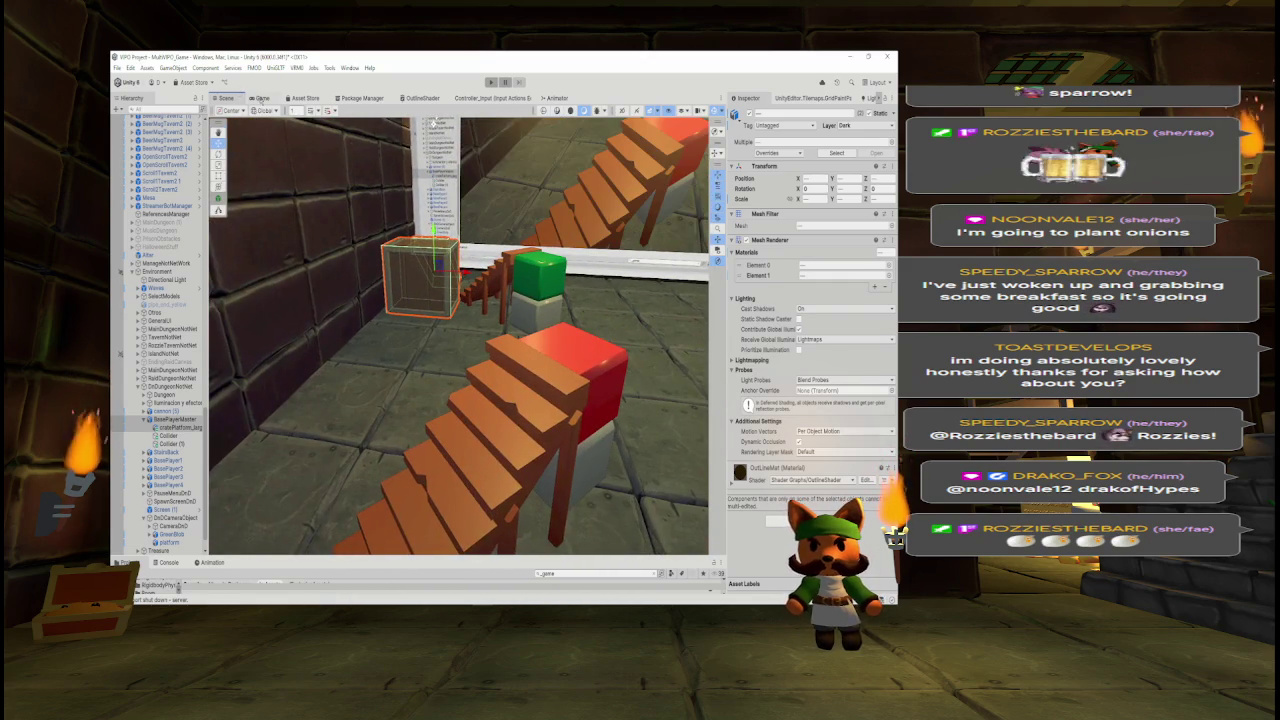
pyautogui.click(260, 98)
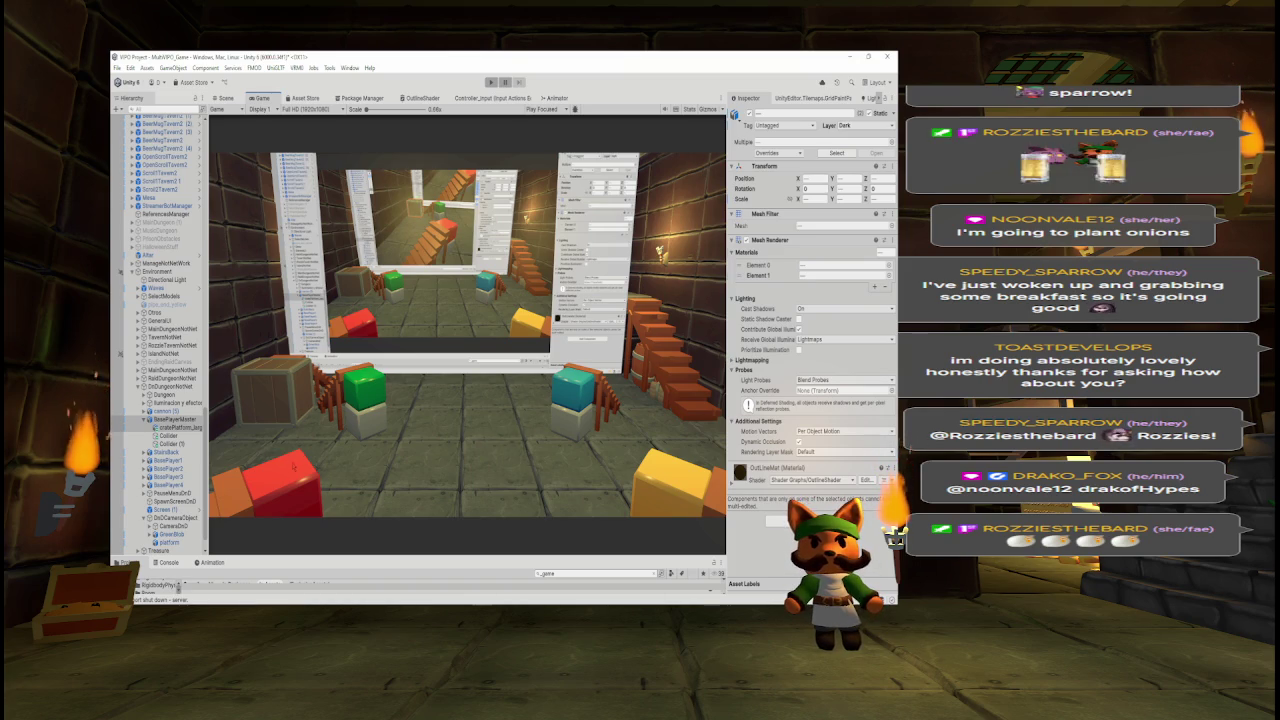
pyautogui.click(228, 98)
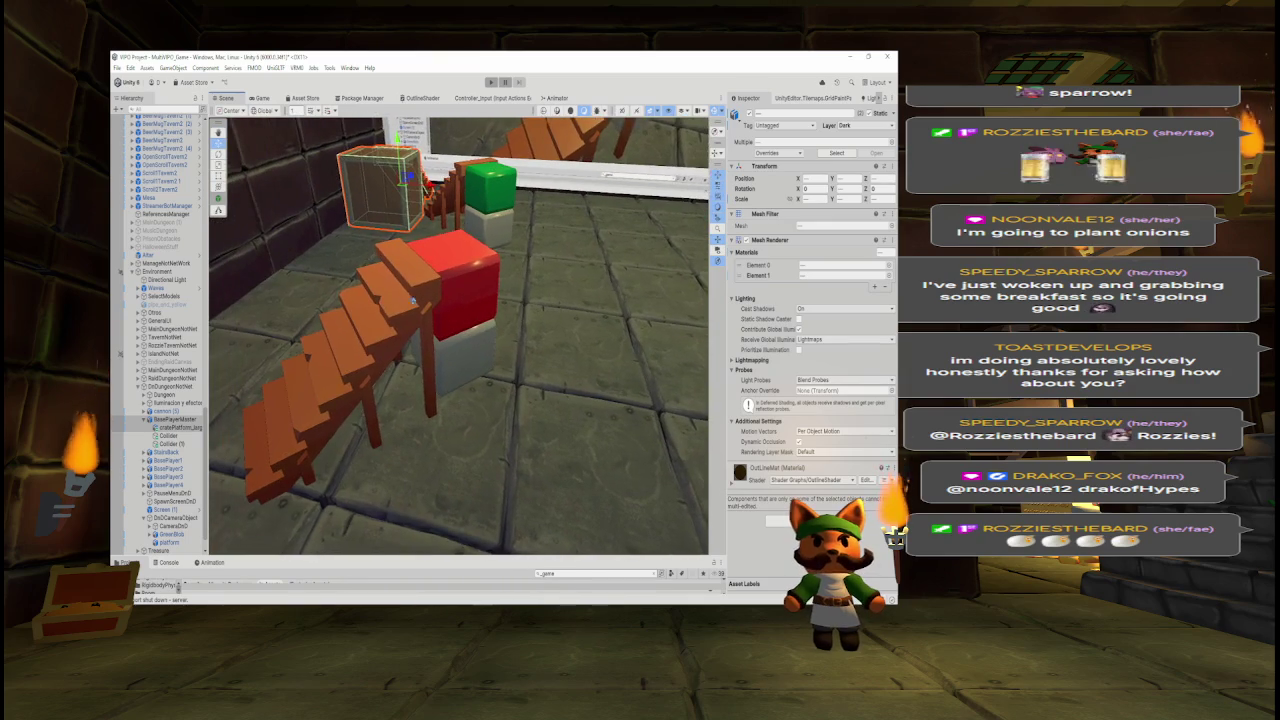
# - Inspect the BasePlayer4 stairs and their Collider child, then frame the green platform
pyautogui.click(340, 380)
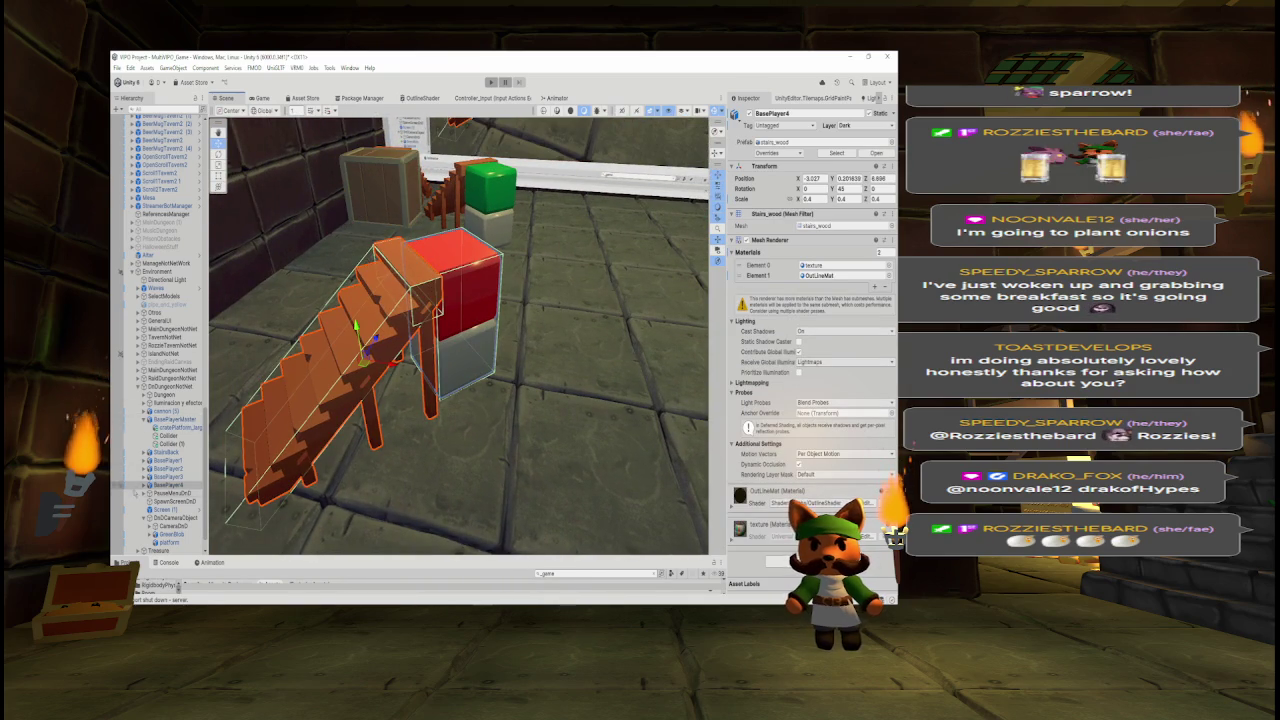
pyautogui.click(143, 484)
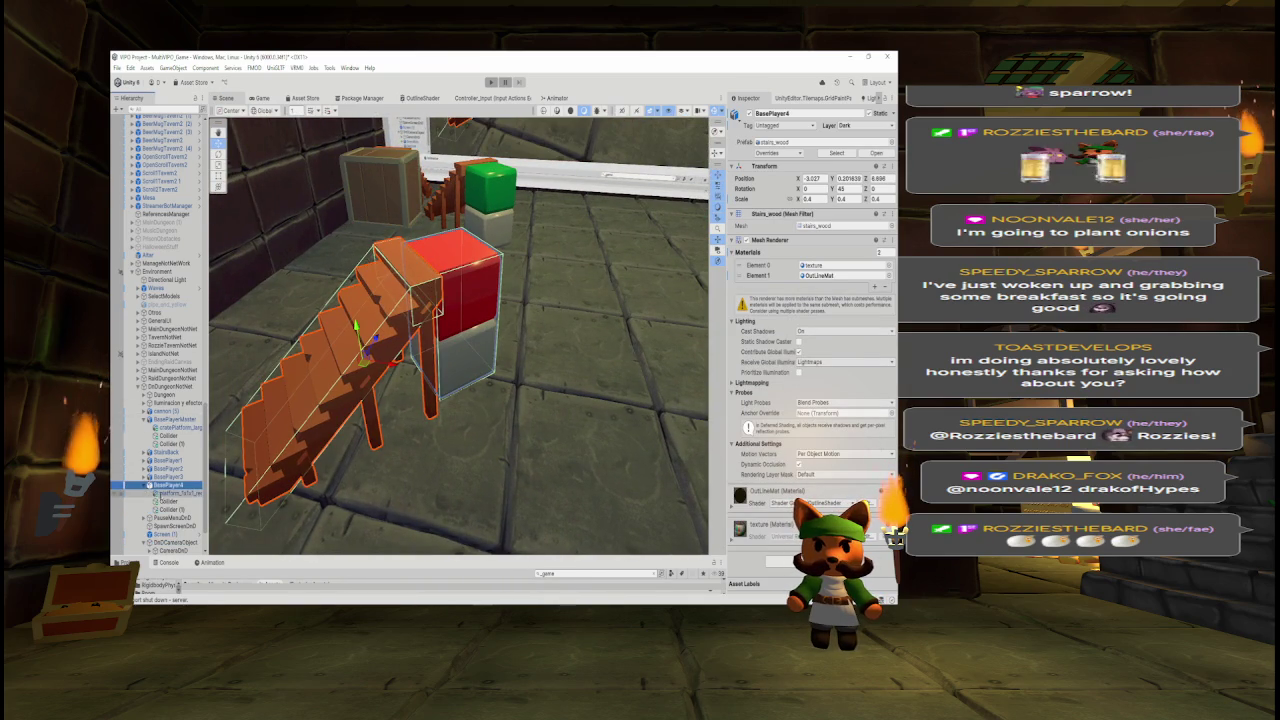
pyautogui.click(168, 501)
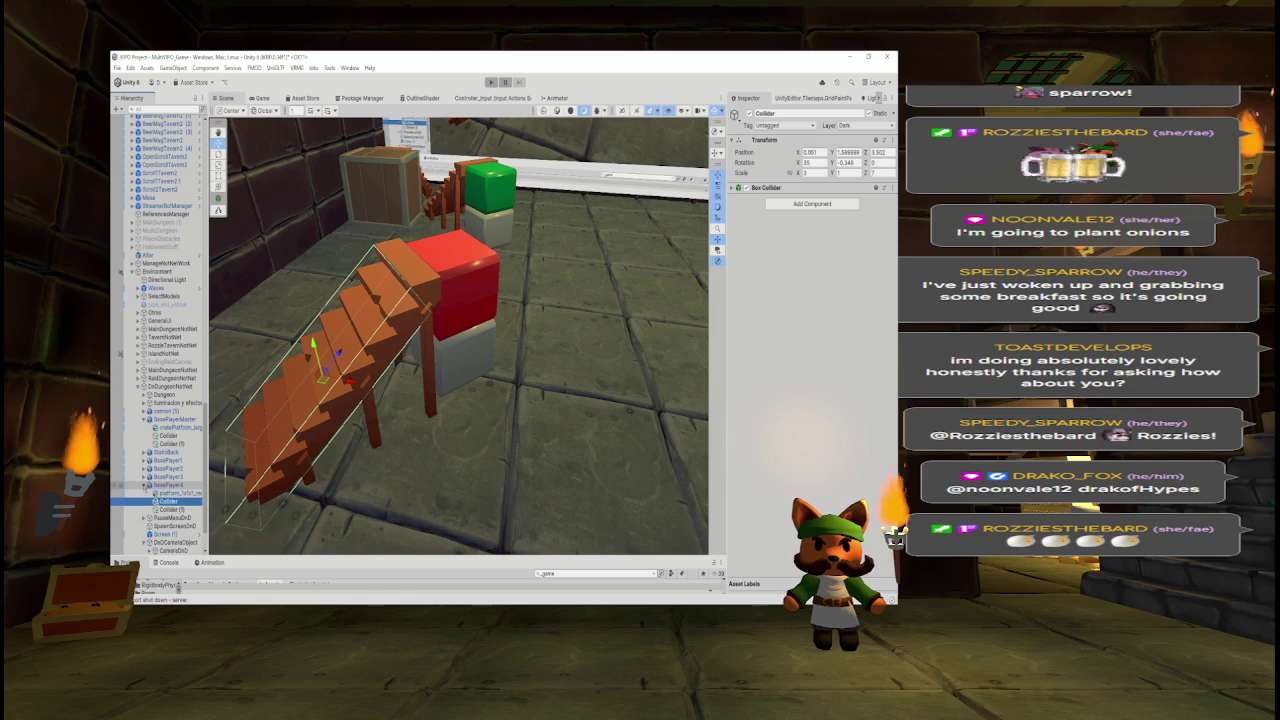
pyautogui.click(143, 484)
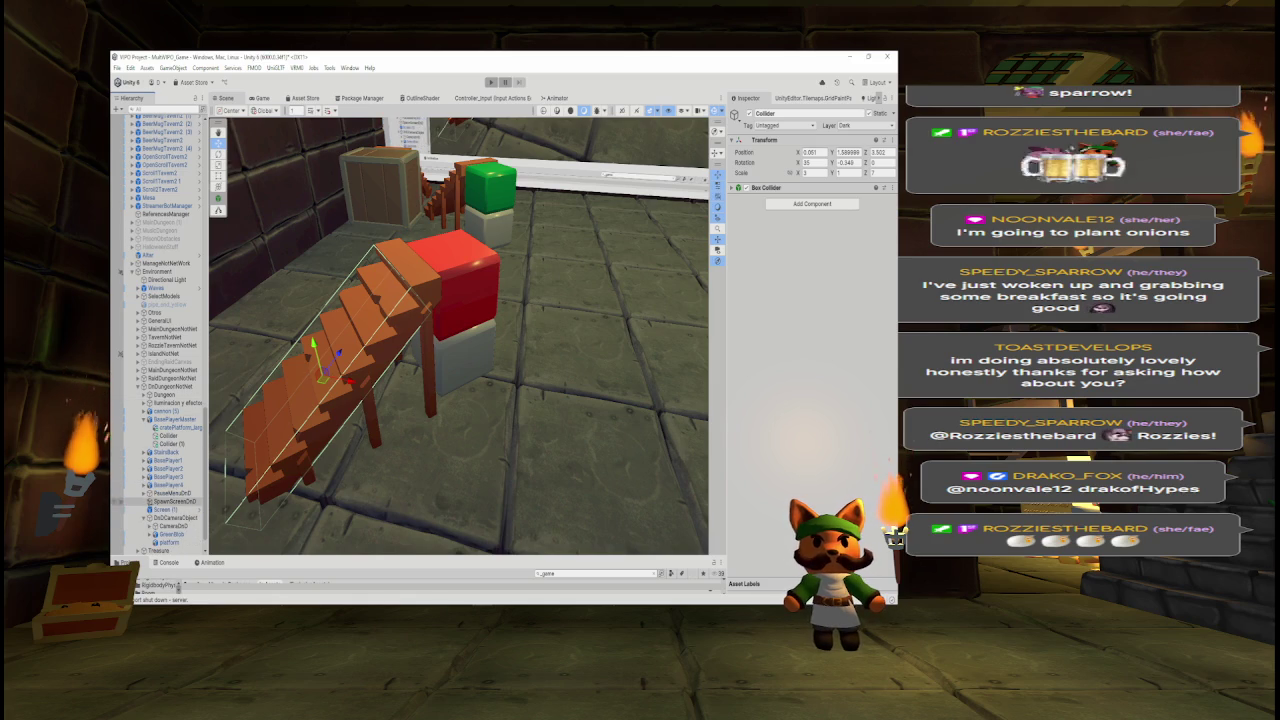
pyautogui.click(165, 484)
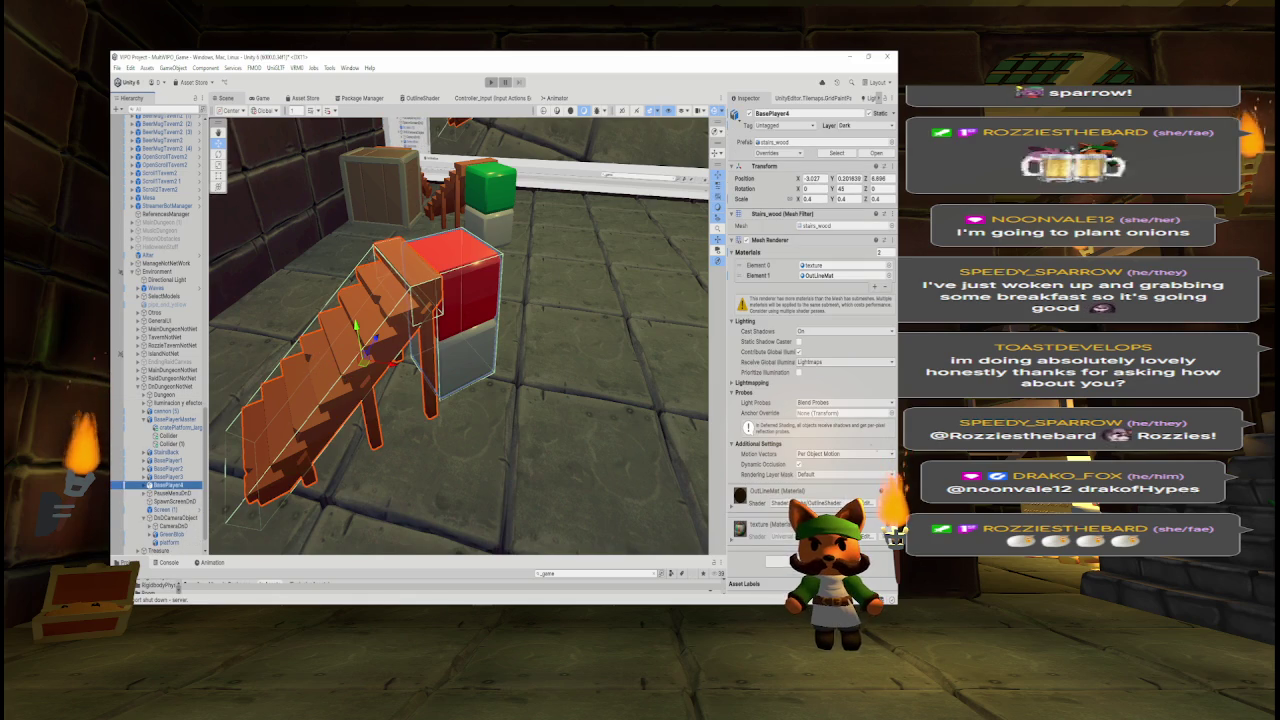
pyautogui.press('f')
pyautogui.click(476, 279)
pyautogui.press('f')
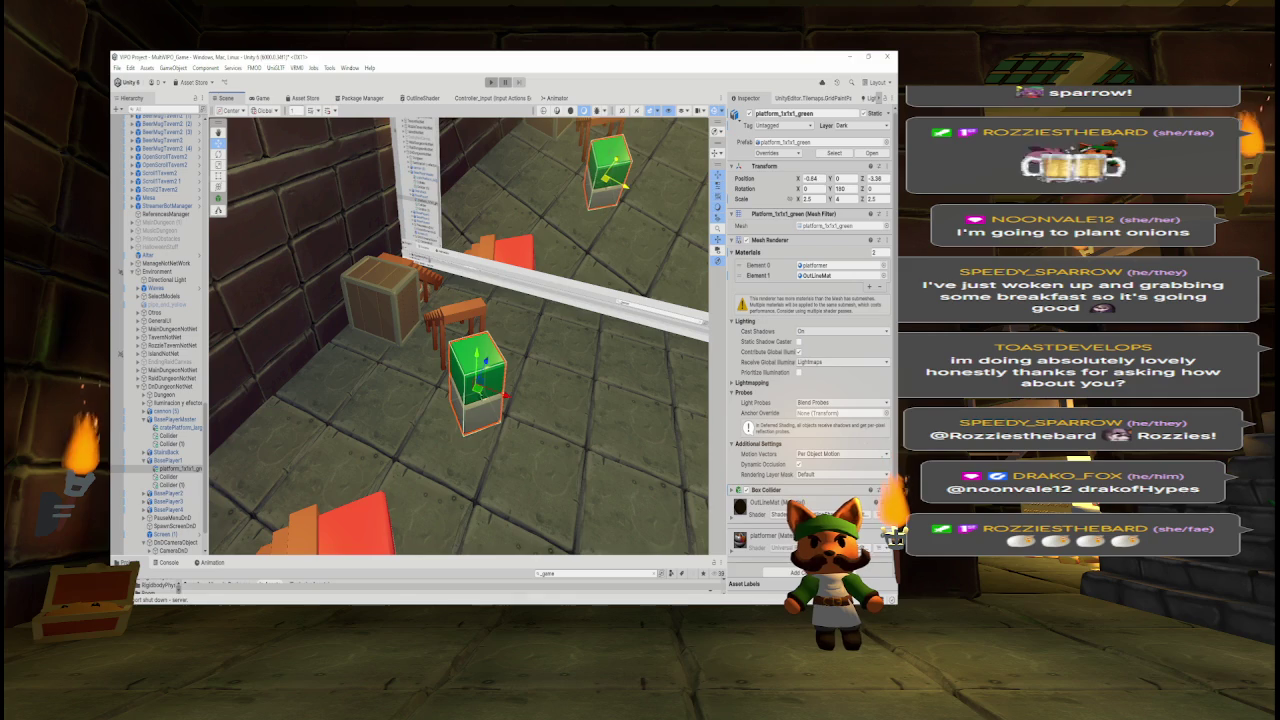
# - Move BasePlayer1 onto the green platform, turned 180°, and check it from the game camera
pyautogui.click(440, 362)
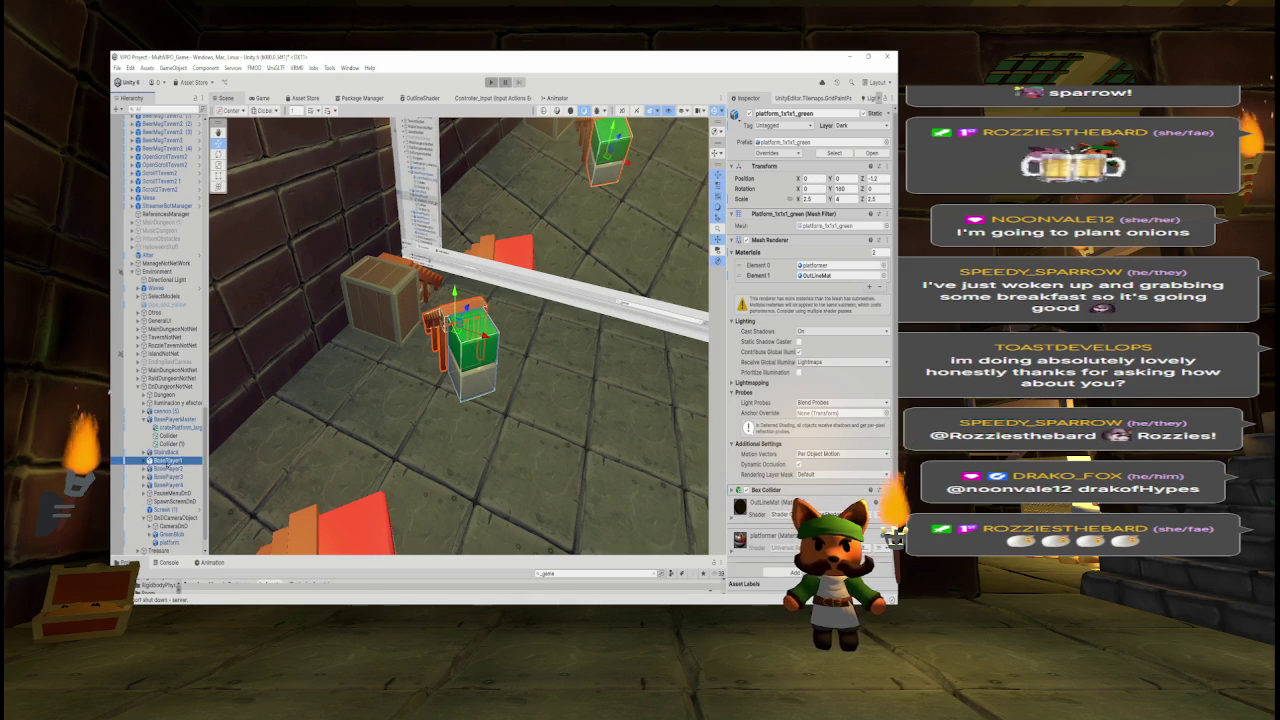
pyautogui.moveTo(440, 362); pyautogui.dragTo(460, 410)
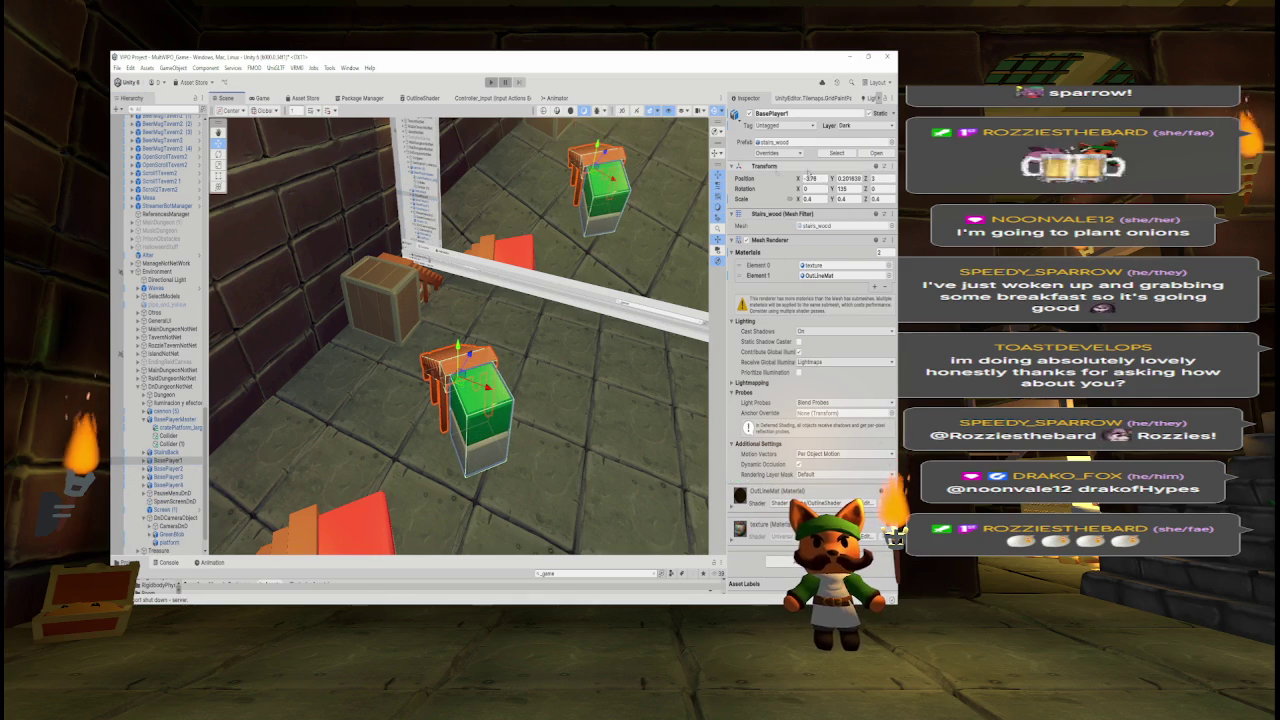
pyautogui.press('Return')
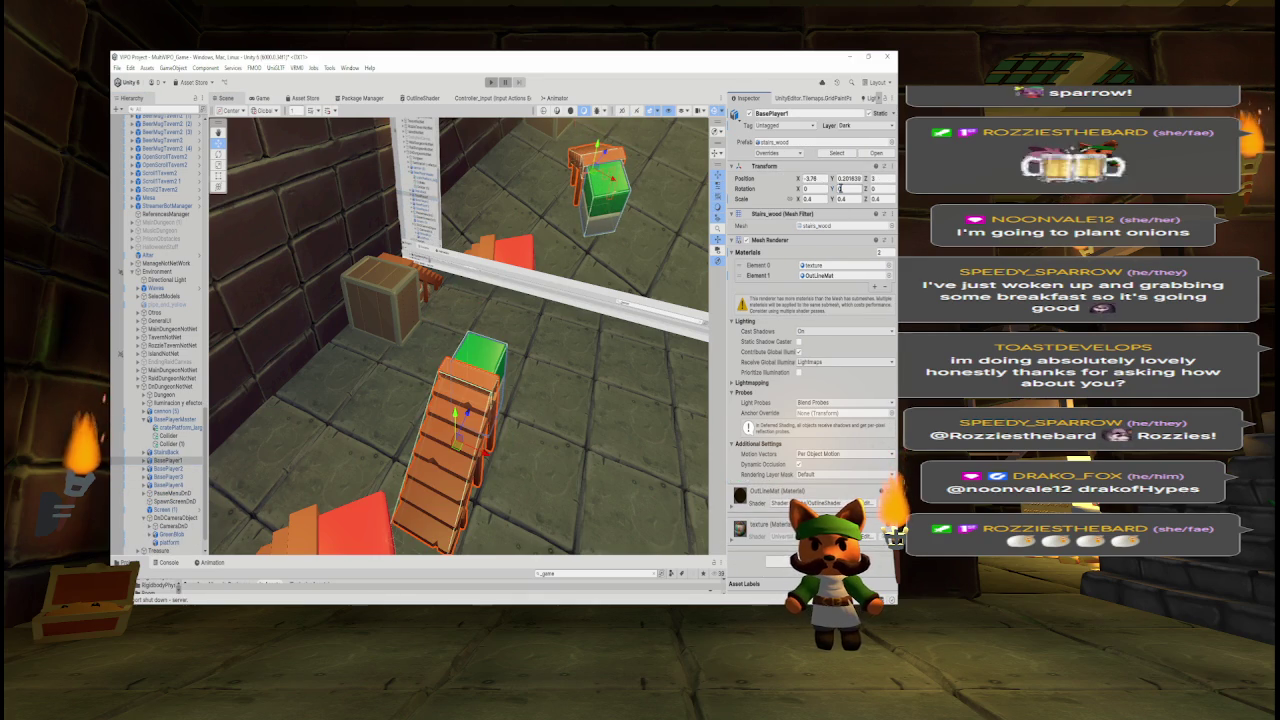
pyautogui.write('180')
pyautogui.press('Return')
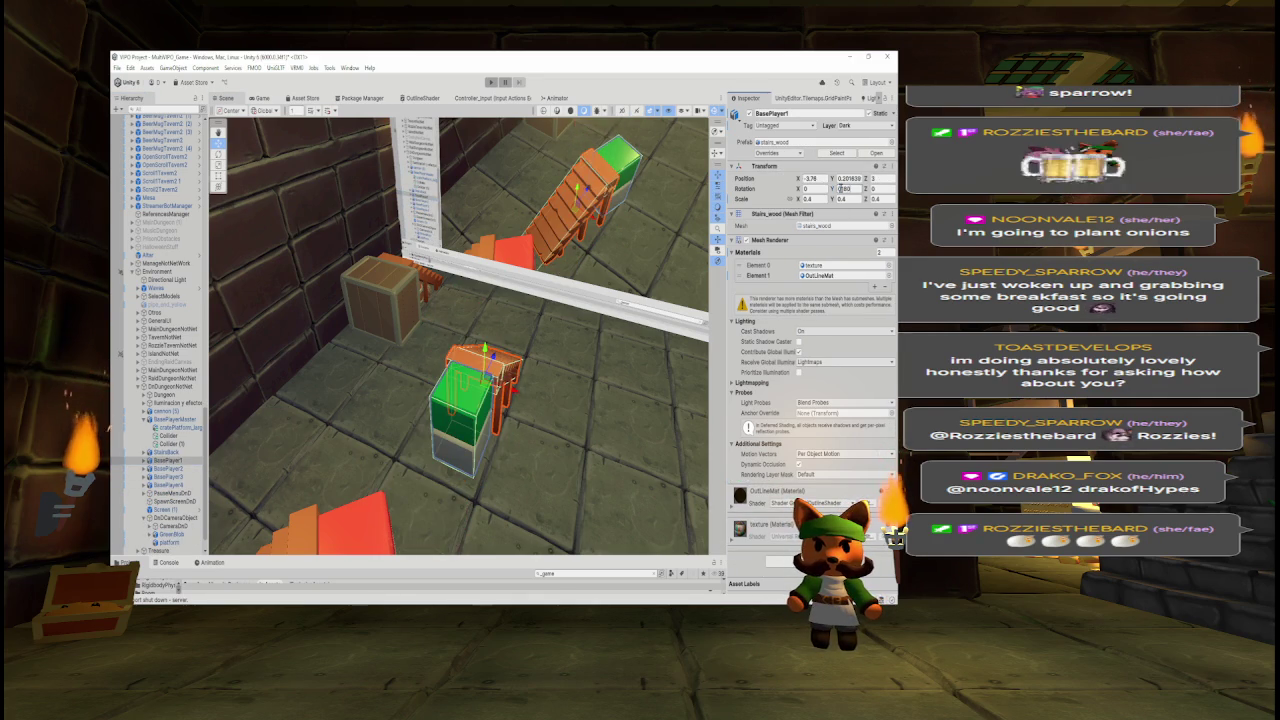
pyautogui.press('Return')
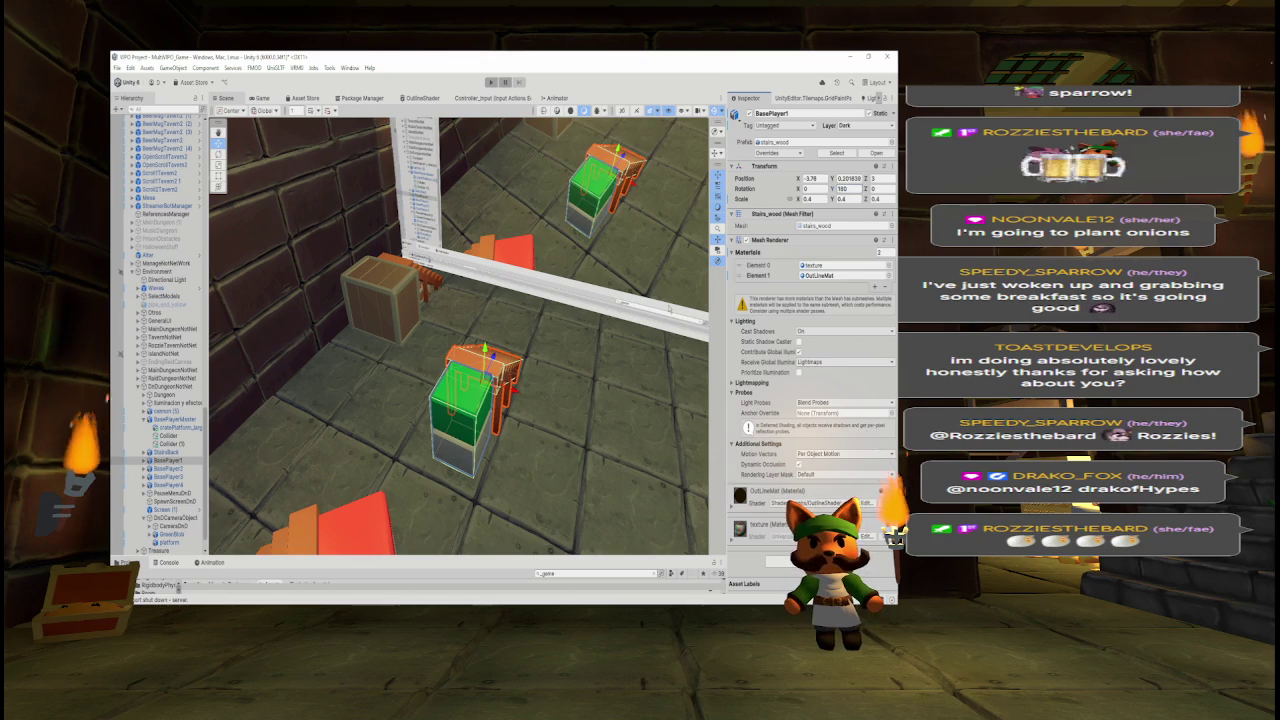
pyautogui.click(270, 97)
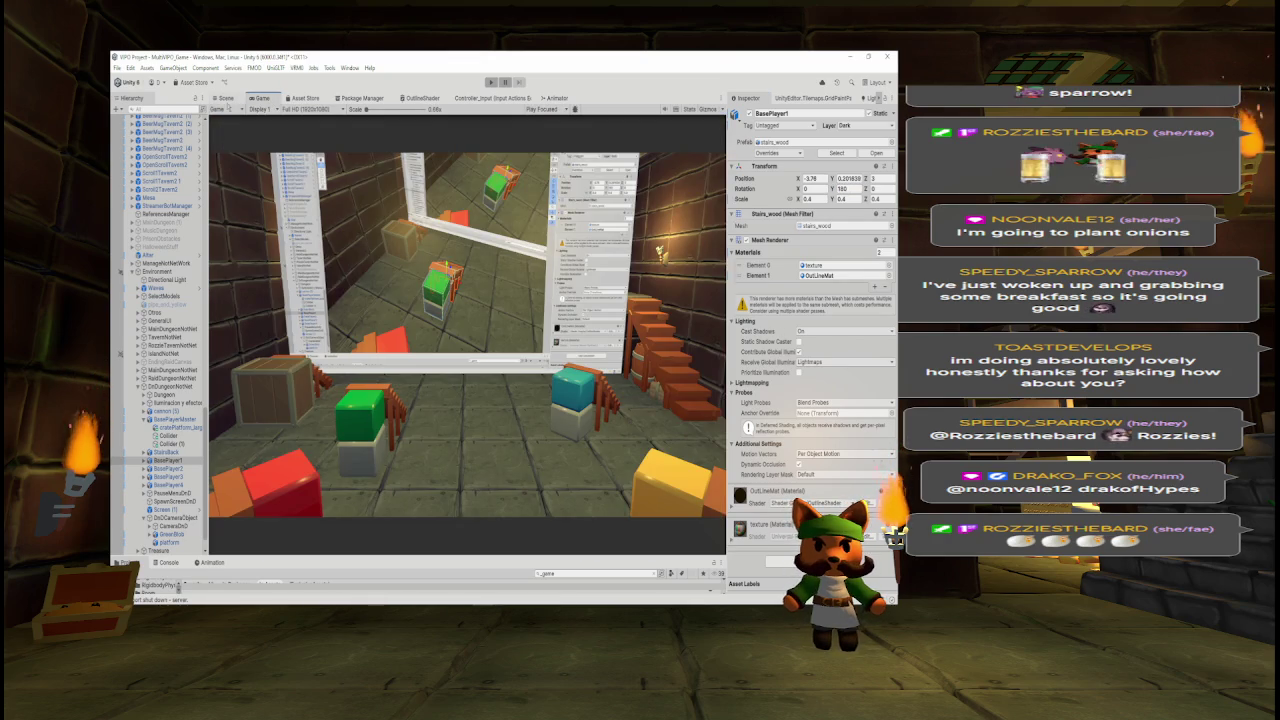
pyautogui.click(225, 97)
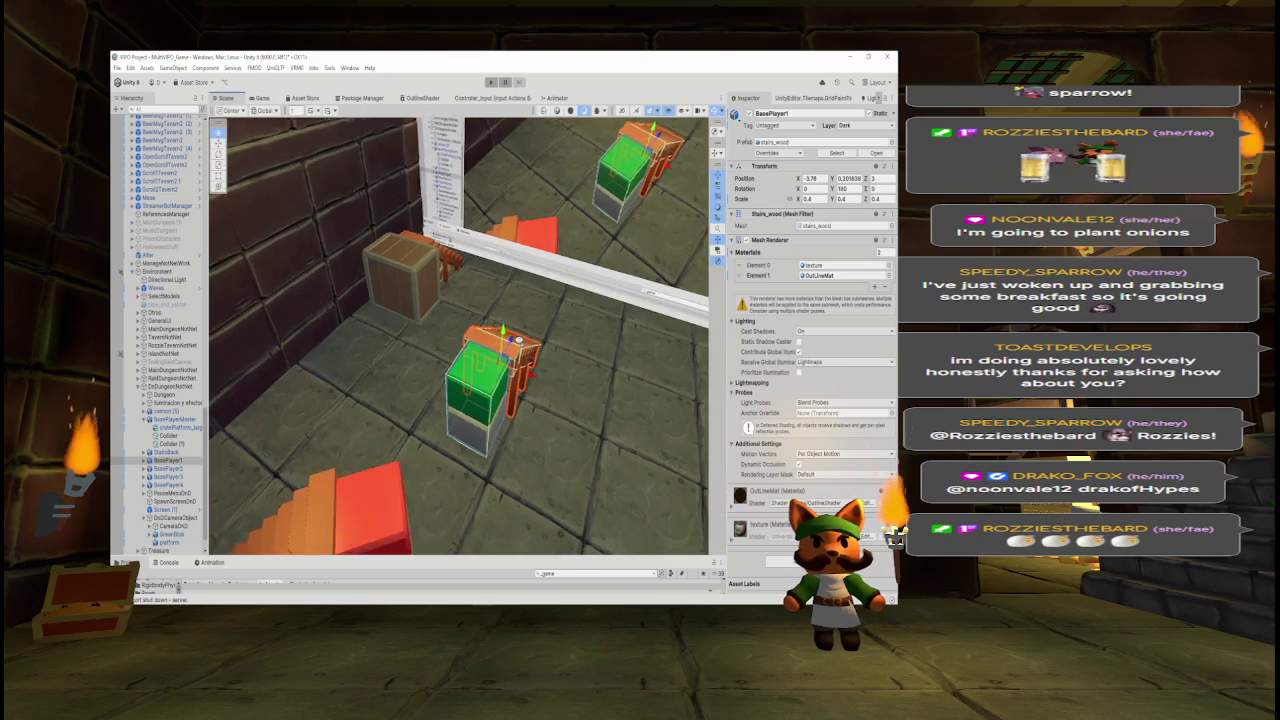
# - Lower BasePlayer1 slightly and slide it beside the green cube, previewing in the Game view
pyautogui.moveTo(492, 342); pyautogui.dragTo(490, 324)
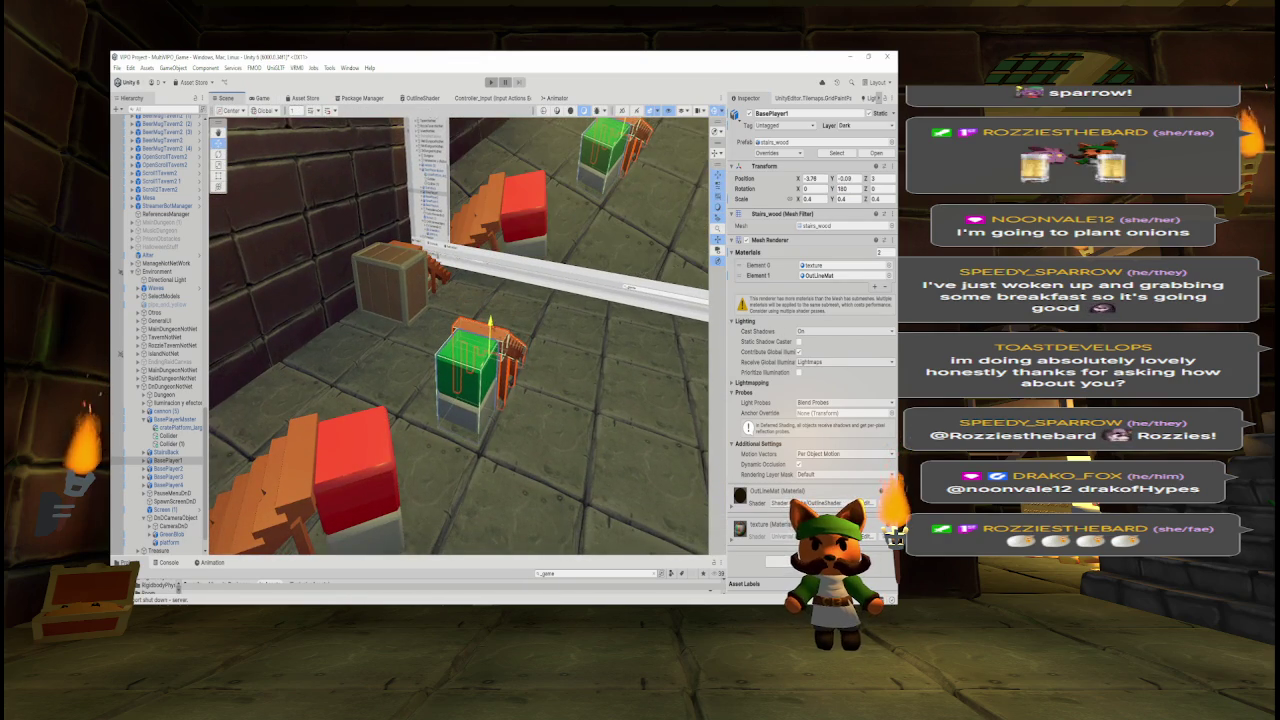
pyautogui.click(260, 98)
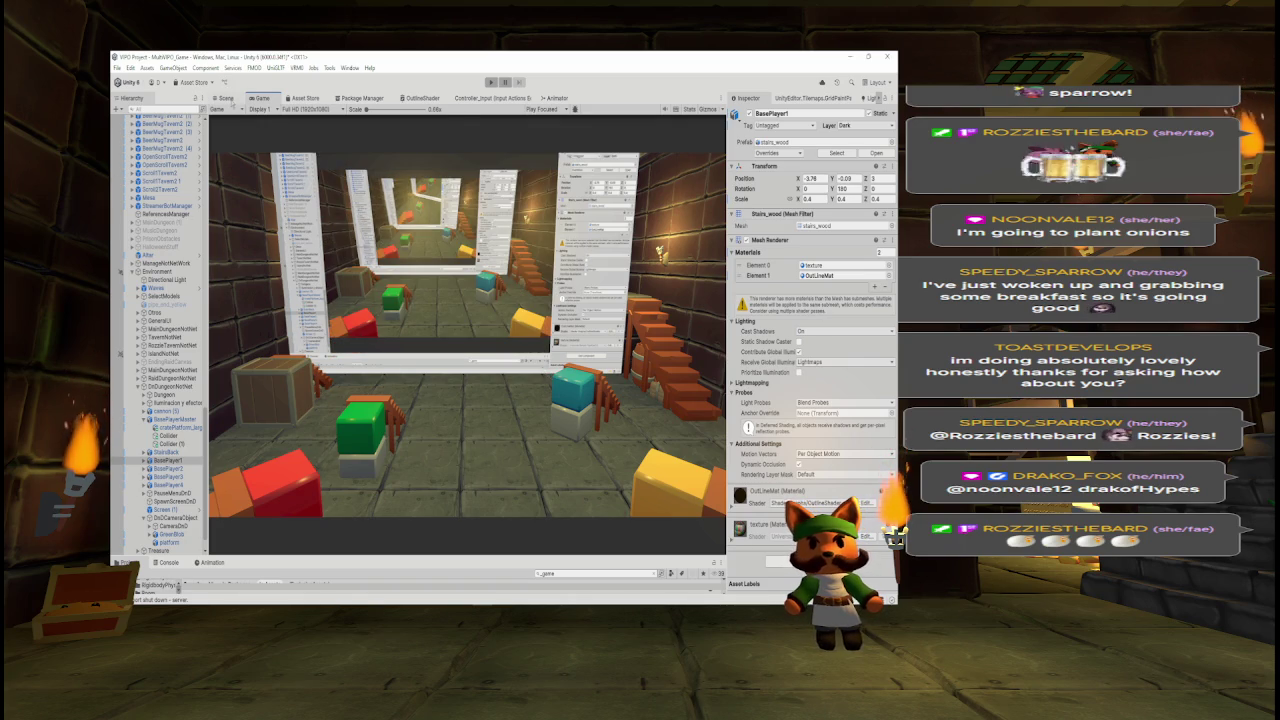
pyautogui.click(226, 98)
pyautogui.moveTo(493, 259)
pyautogui.mouseDown()
pyautogui.moveTo(399, 294)
pyautogui.moveTo(388, 350)
pyautogui.moveTo(400, 325)
pyautogui.mouseUp()
pyautogui.click(382, 362)
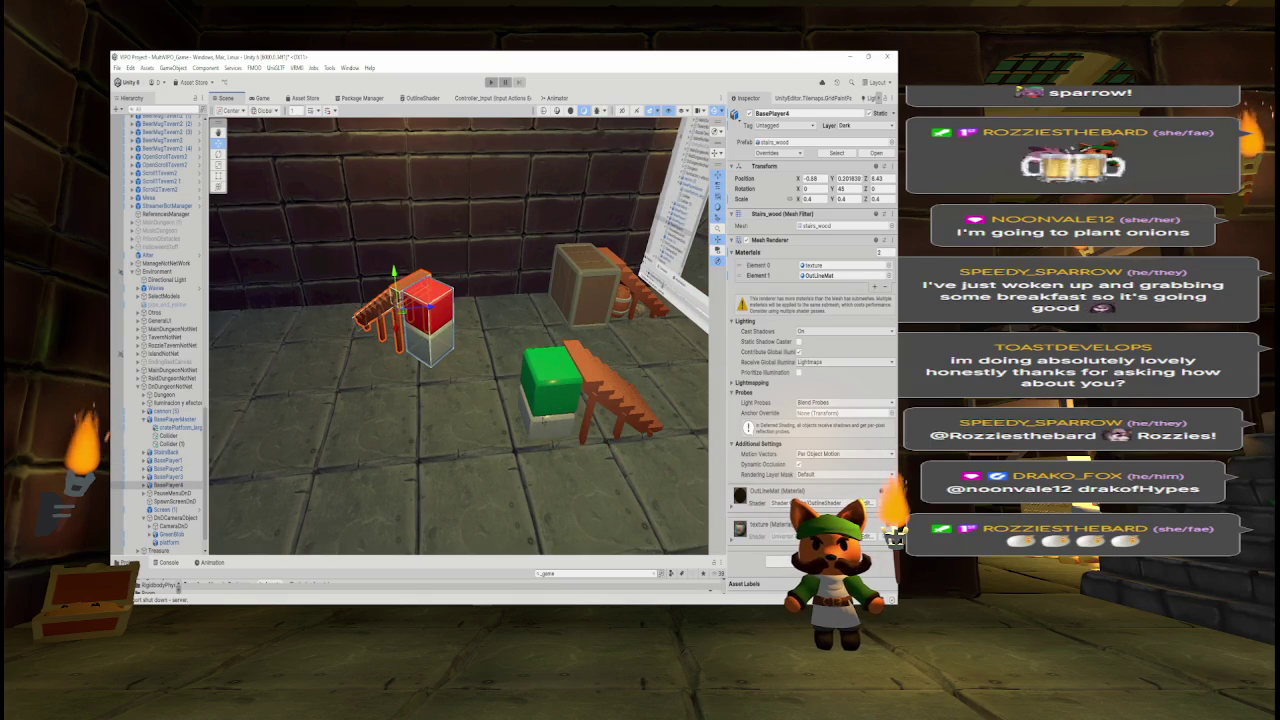
pyautogui.click(600, 395)
pyautogui.moveTo(627, 397); pyautogui.dragTo(452, 410)
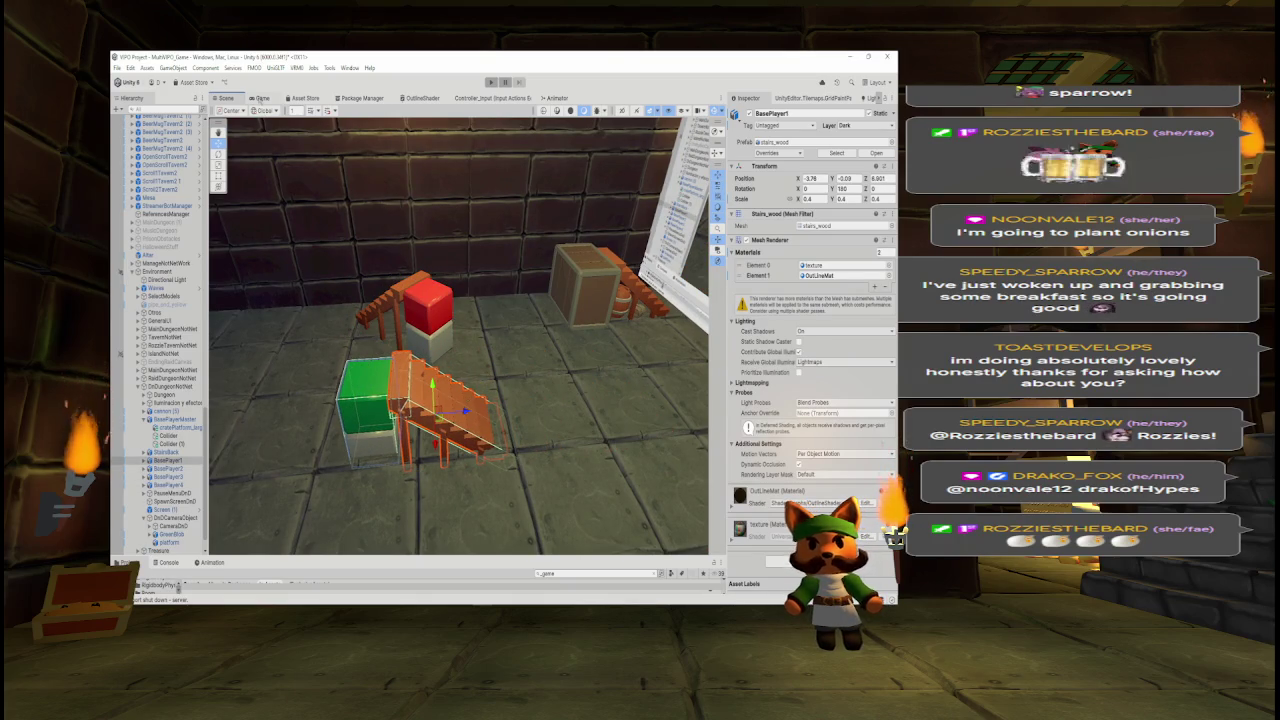
pyautogui.click(262, 98)
# - Fine-tune BasePlayer1's Inspector position, adjusting Z and setting X to -3.27
pyautogui.click(866, 178)
pyautogui.moveTo(866, 178); pyautogui.dragTo(850, 178)
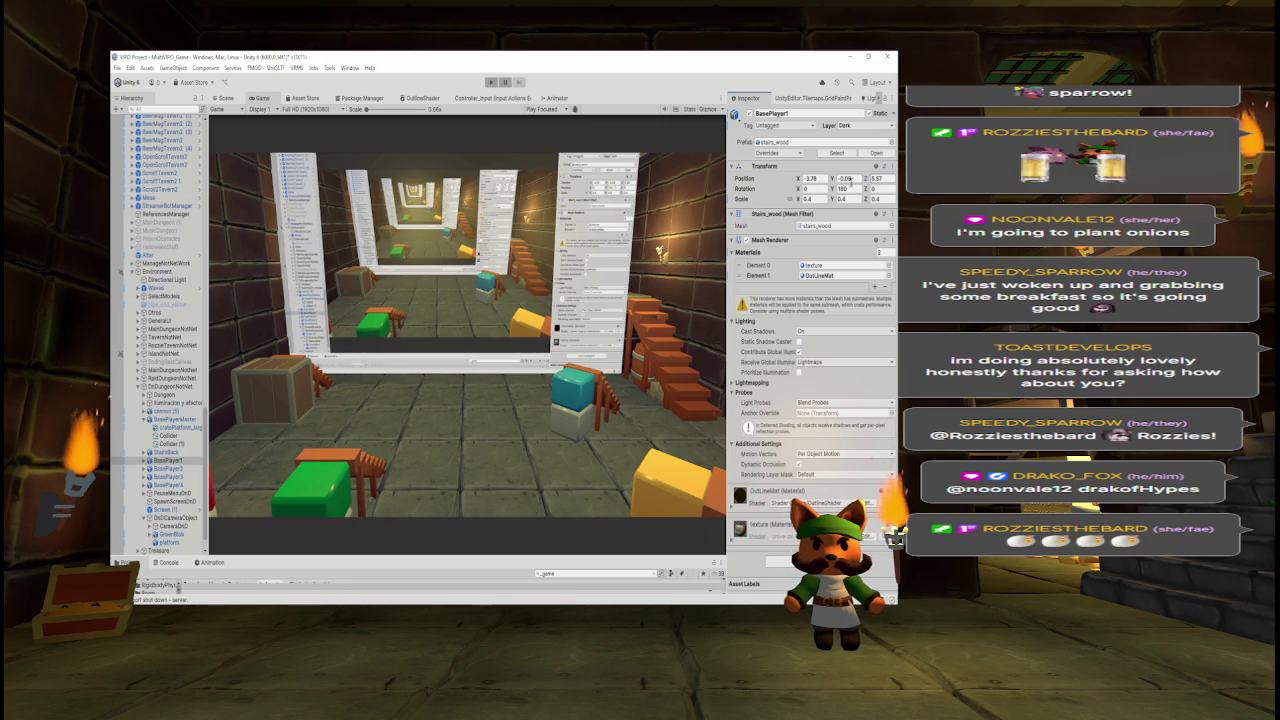
pyautogui.moveTo(798, 178); pyautogui.dragTo(798, 178)
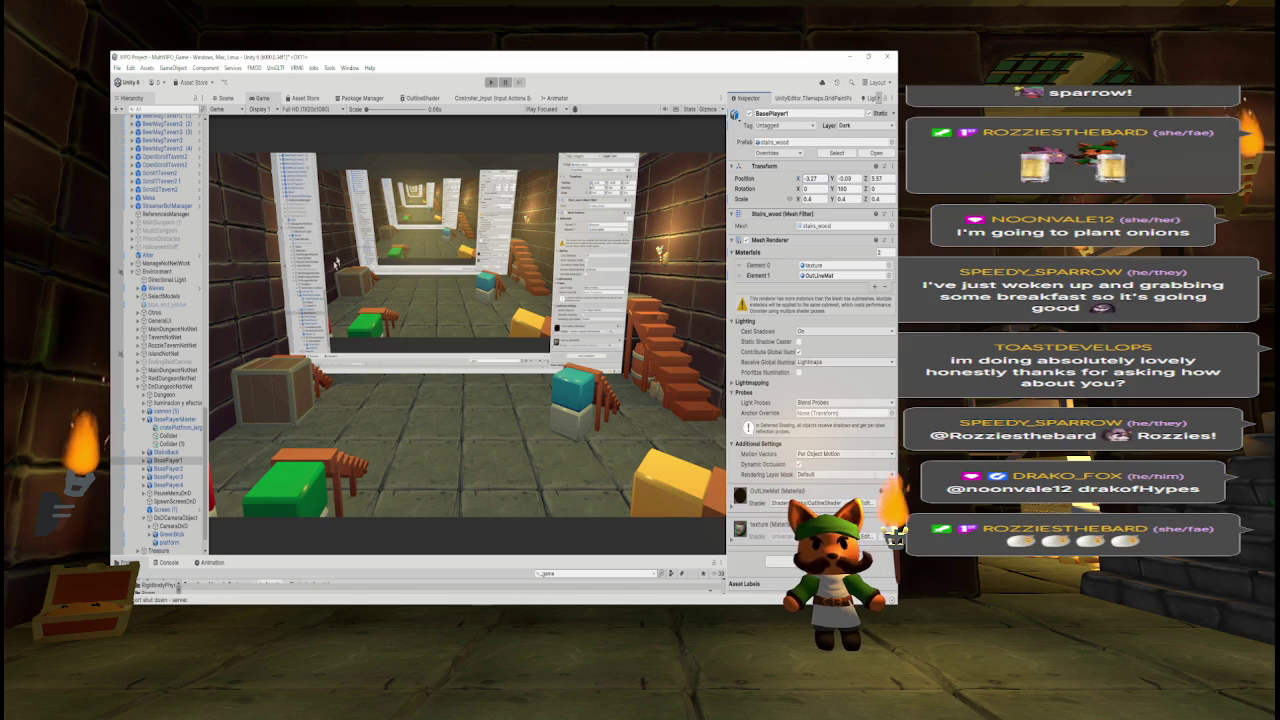
pyautogui.click(230, 99)
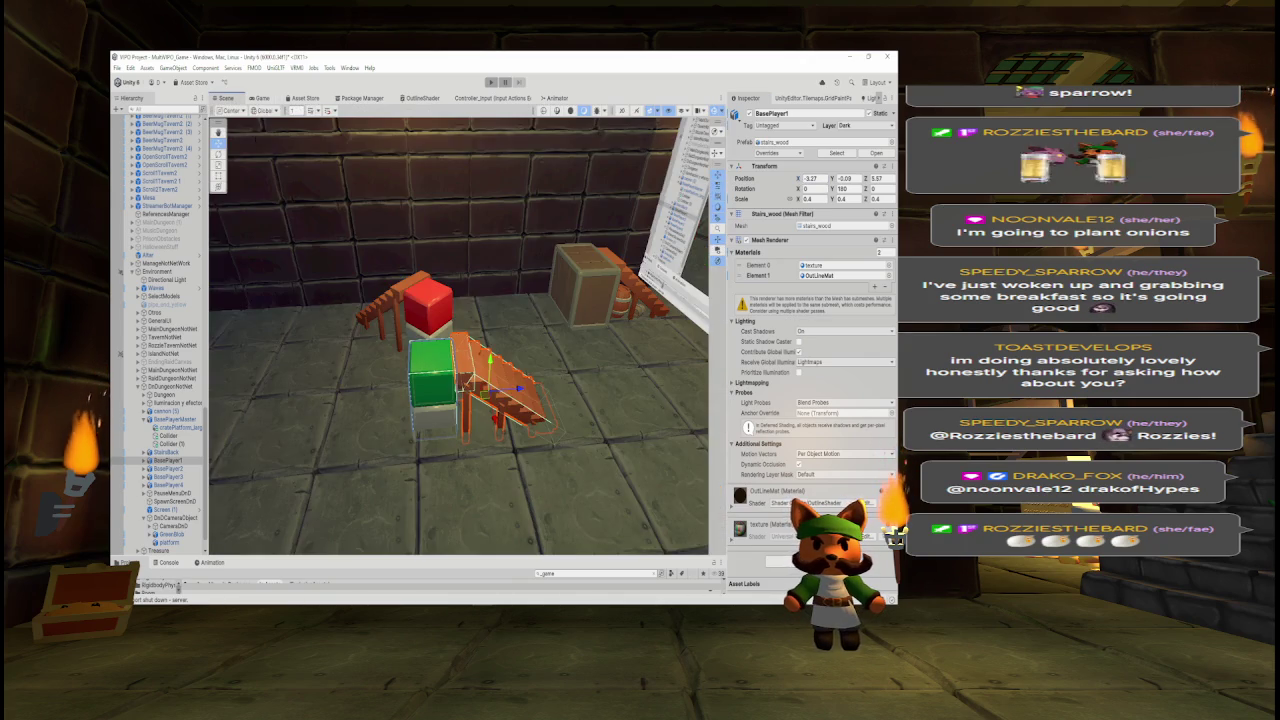
# - Scale the BasePlayerMaster stairs behind the crate to 0.3 on all axes
pyautogui.click(585, 285)
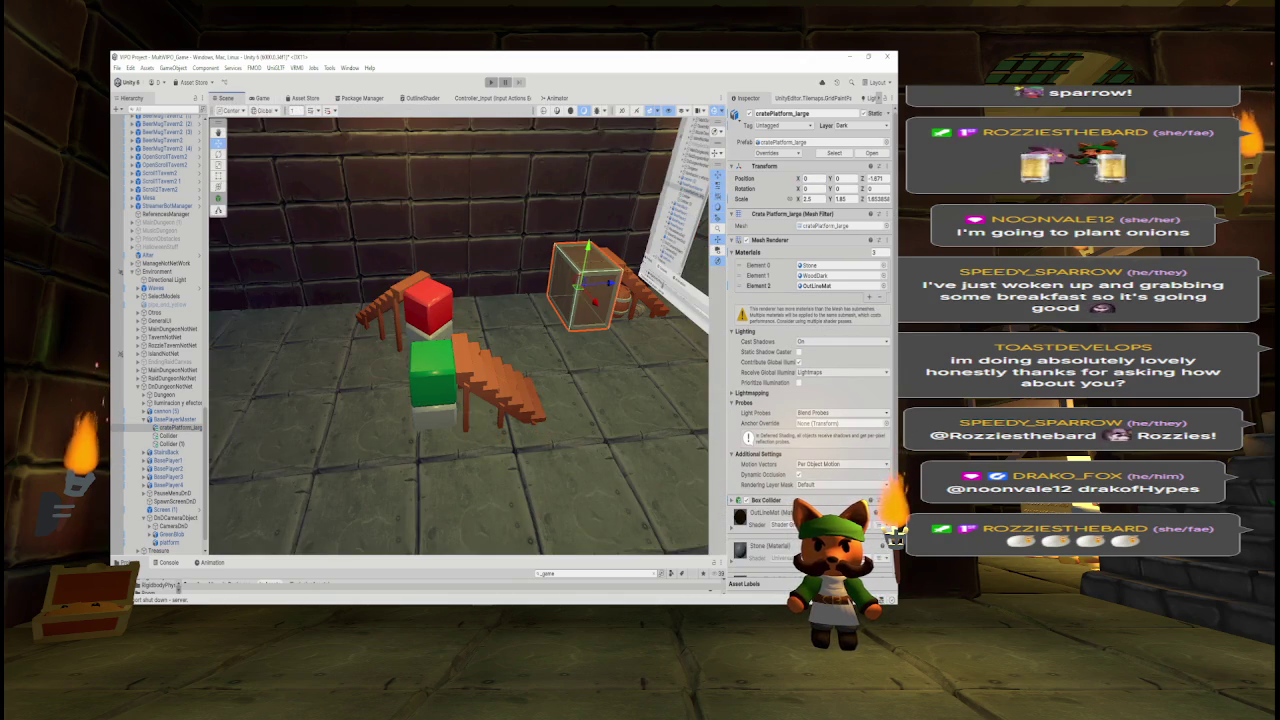
pyautogui.click(590, 285)
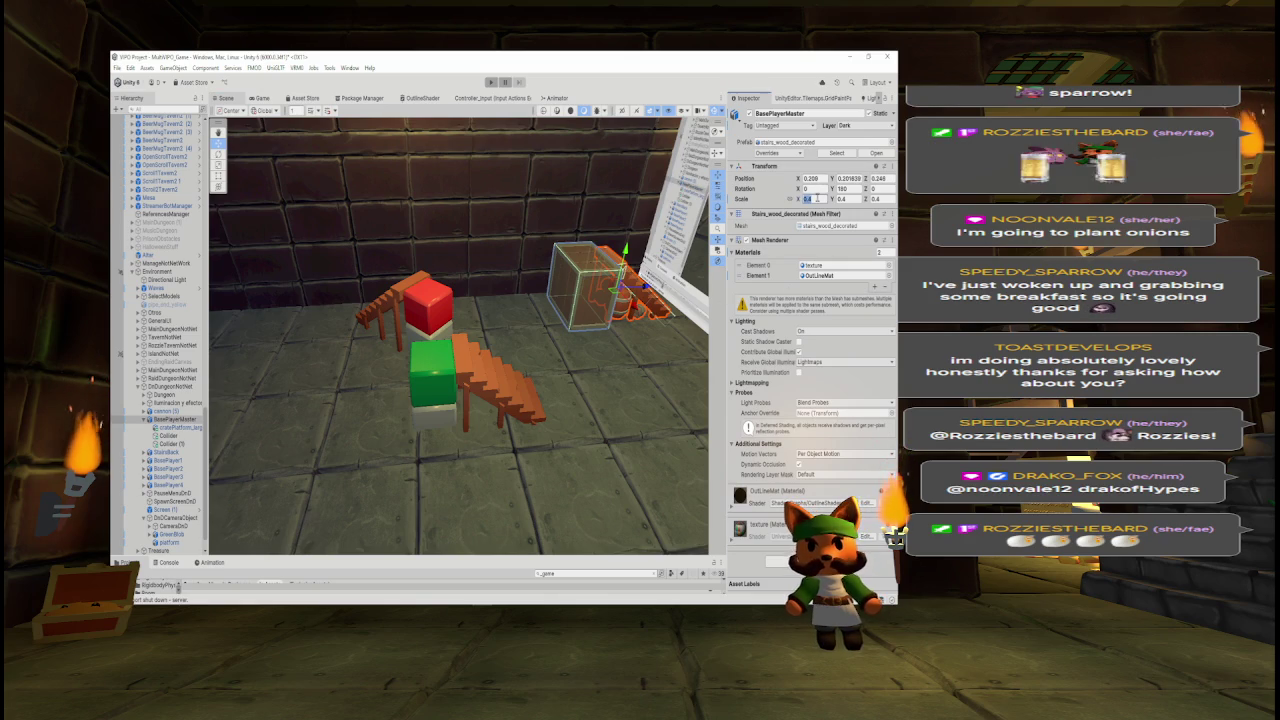
pyautogui.write('0.3')
pyautogui.press('Return')
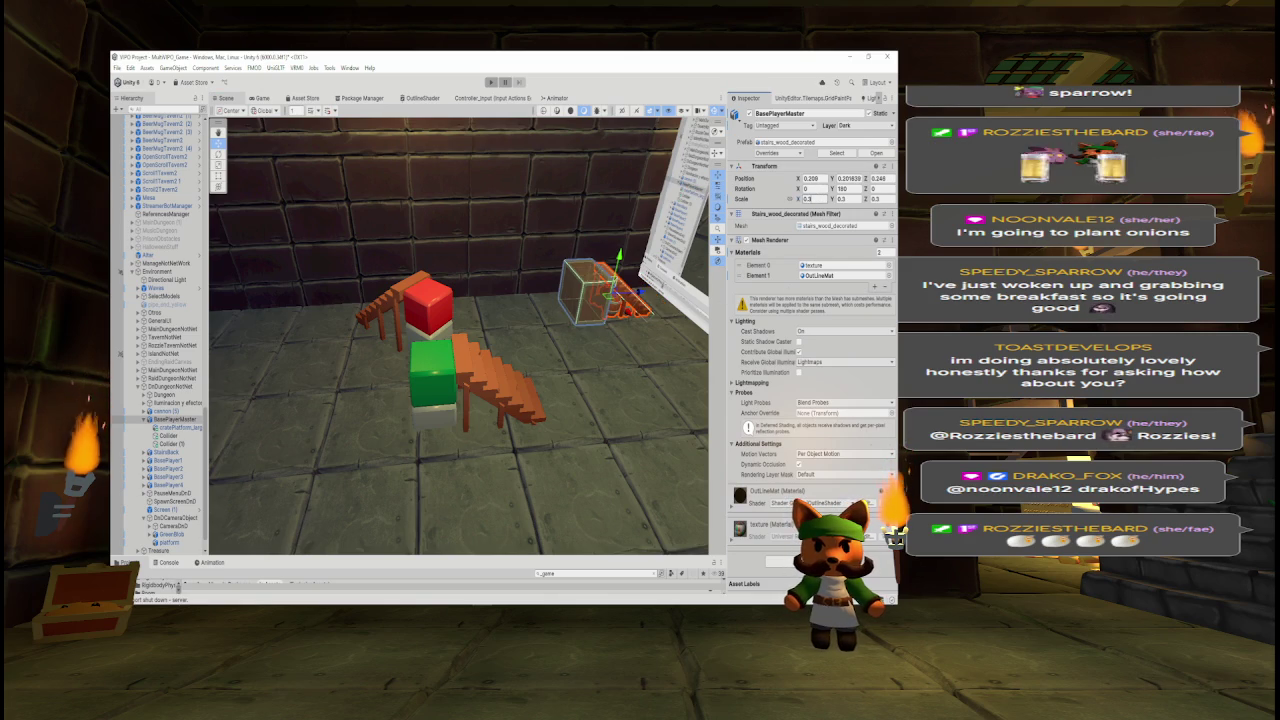
pyautogui.moveTo(650, 300); pyautogui.dragTo(553, 295)
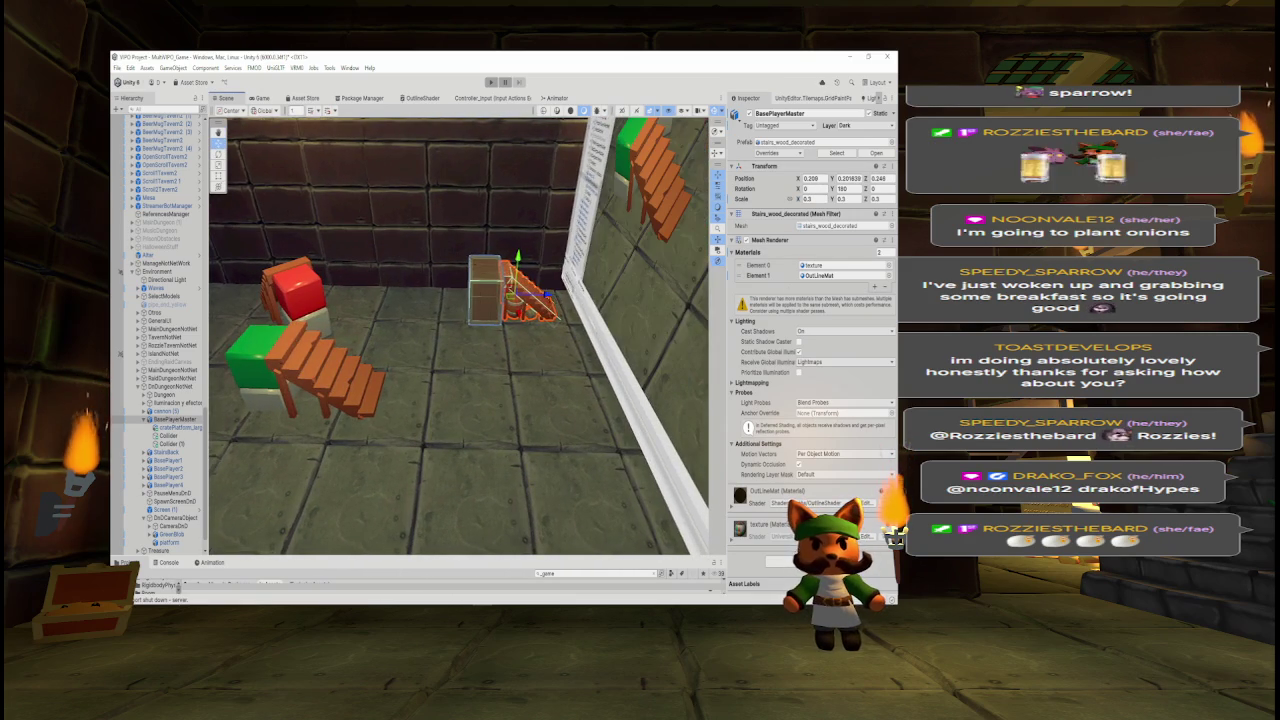
pyautogui.click(565, 573)
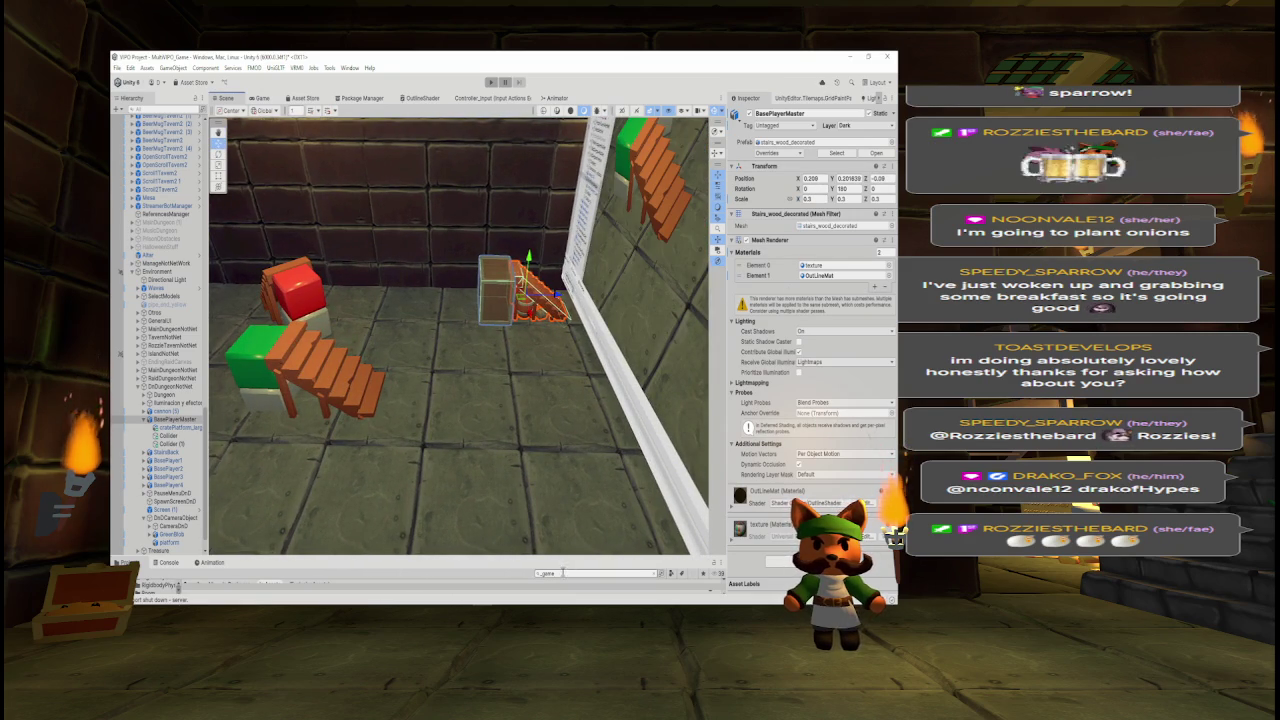
# - Search the Project for 'trey', enlarge the panel, and drop a Trey model into the scene to preview
pyautogui.write('trey')
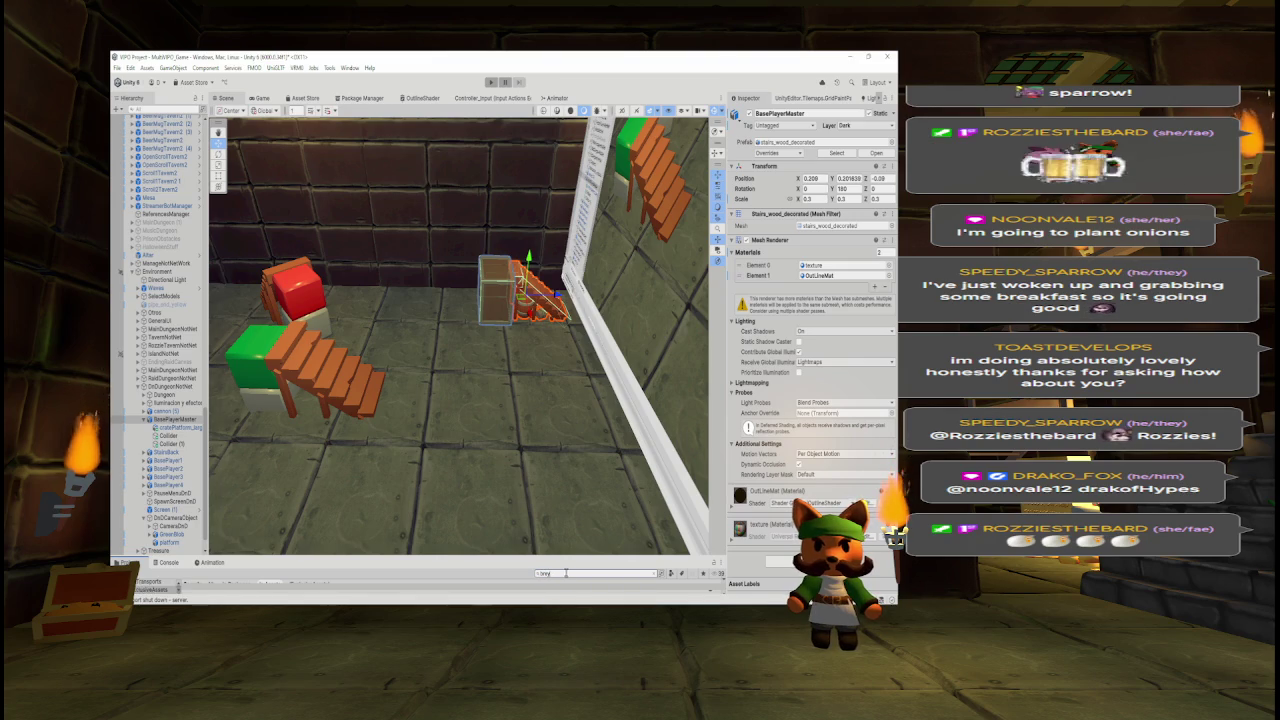
pyautogui.moveTo(568, 557); pyautogui.dragTo(560, 478)
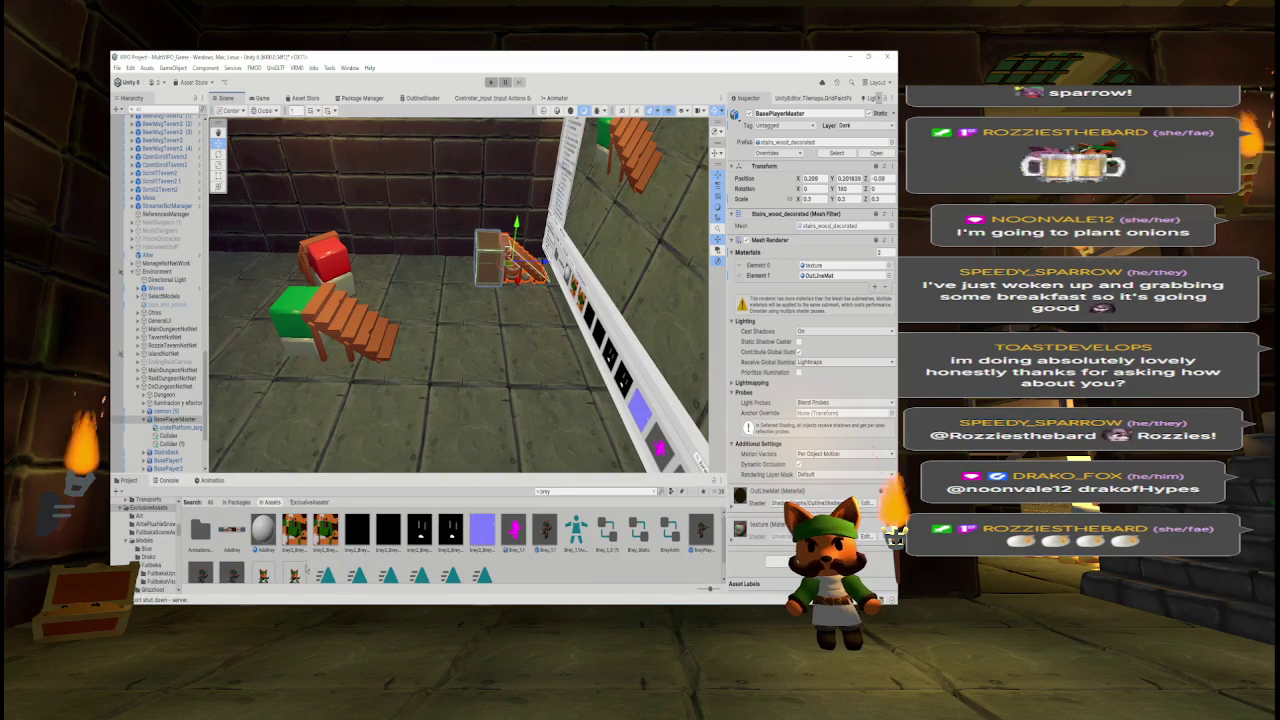
pyautogui.scroll(-1, 278, 543)
pyautogui.moveTo(280, 548)
pyautogui.mouseDown()
pyautogui.moveTo(482, 268)
pyautogui.moveTo(487, 236)
pyautogui.mouseUp()
pyautogui.click(260, 98)
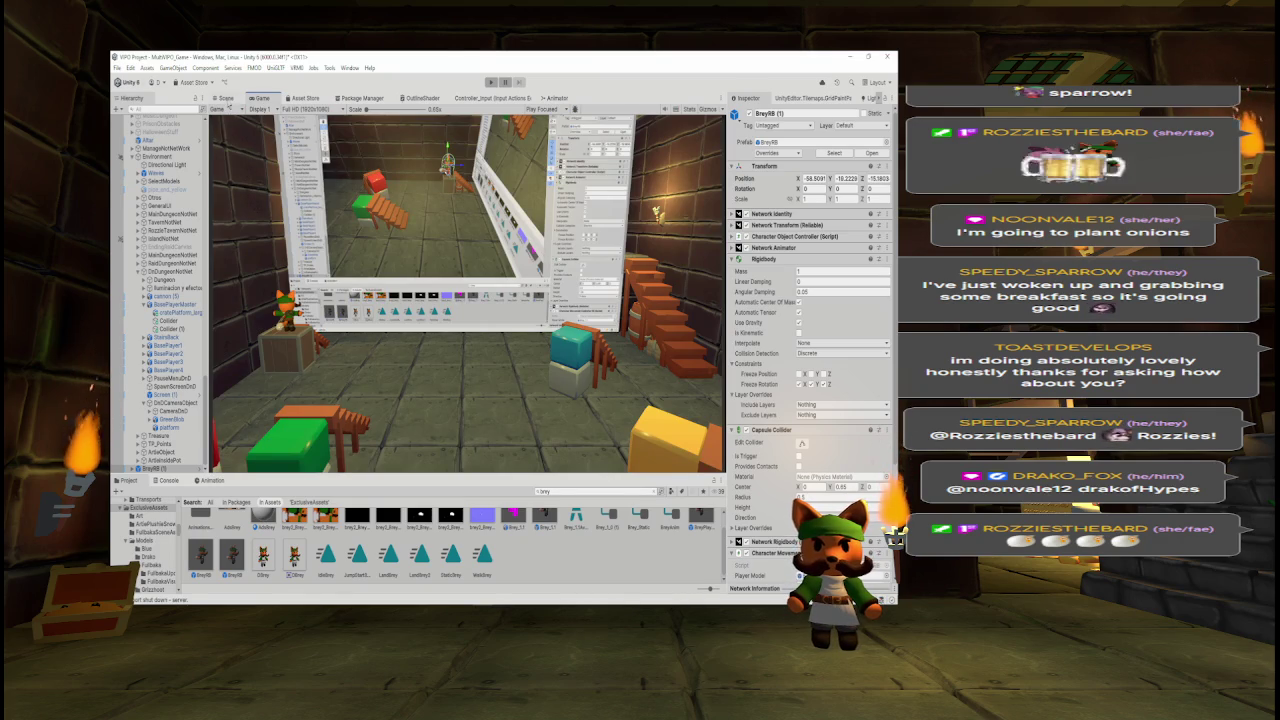
pyautogui.click(226, 98)
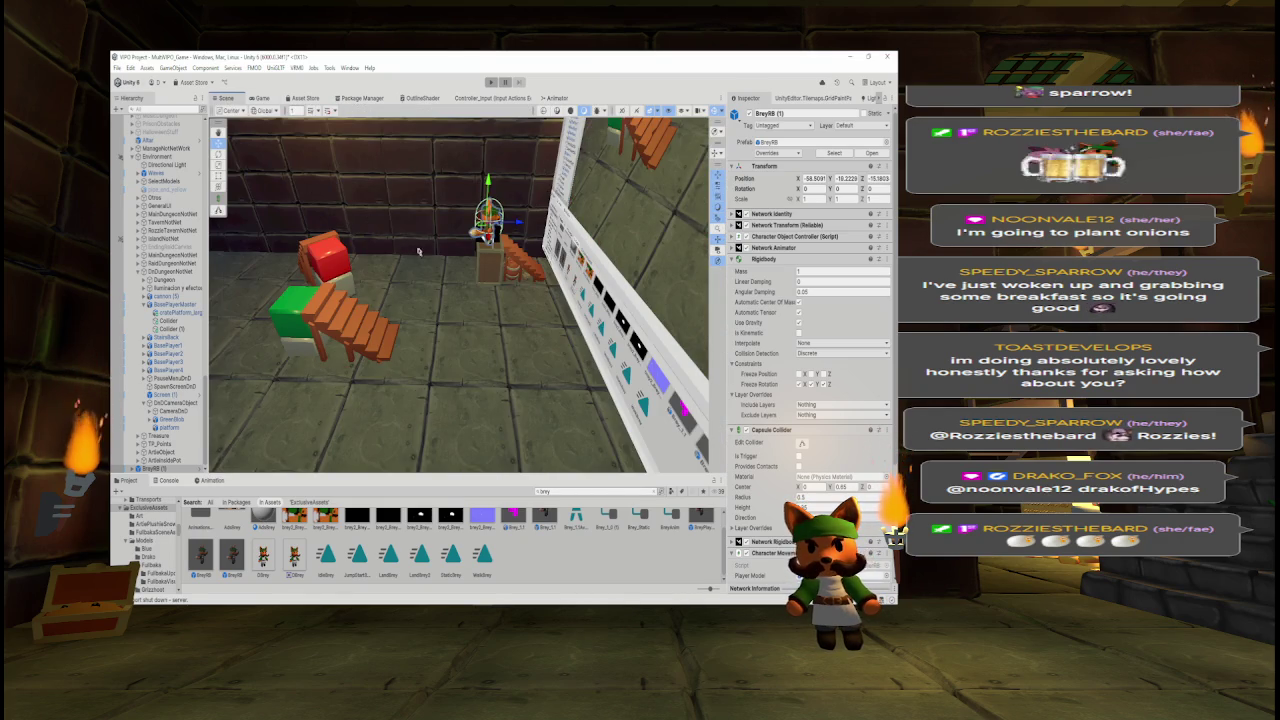
# - Delete the added BreyRB (1) object and turn the view back to the coloured blocks
pyautogui.click(178, 469)
pyautogui.press('Delete')
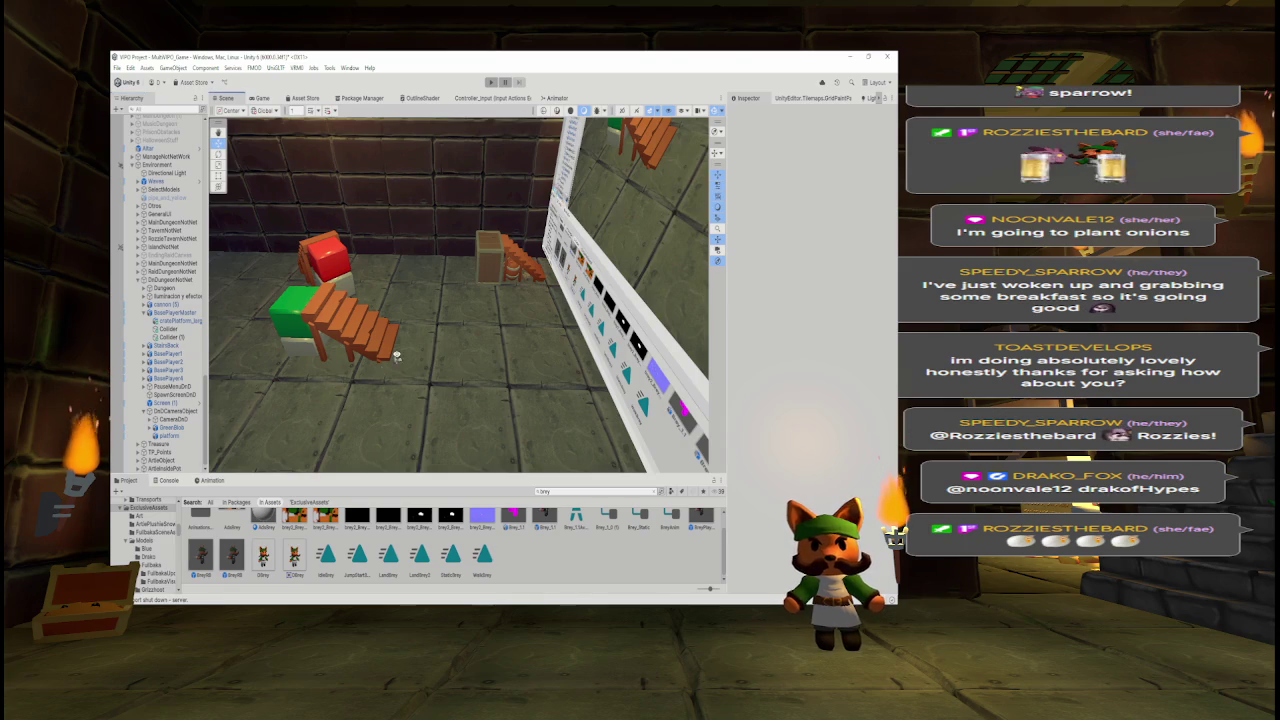
pyautogui.scroll(3, 480, 346)
pyautogui.moveTo(480, 346)
pyautogui.mouseDown()
pyautogui.moveTo(592, 355)
pyautogui.moveTo(335, 345)
pyautogui.mouseUp()
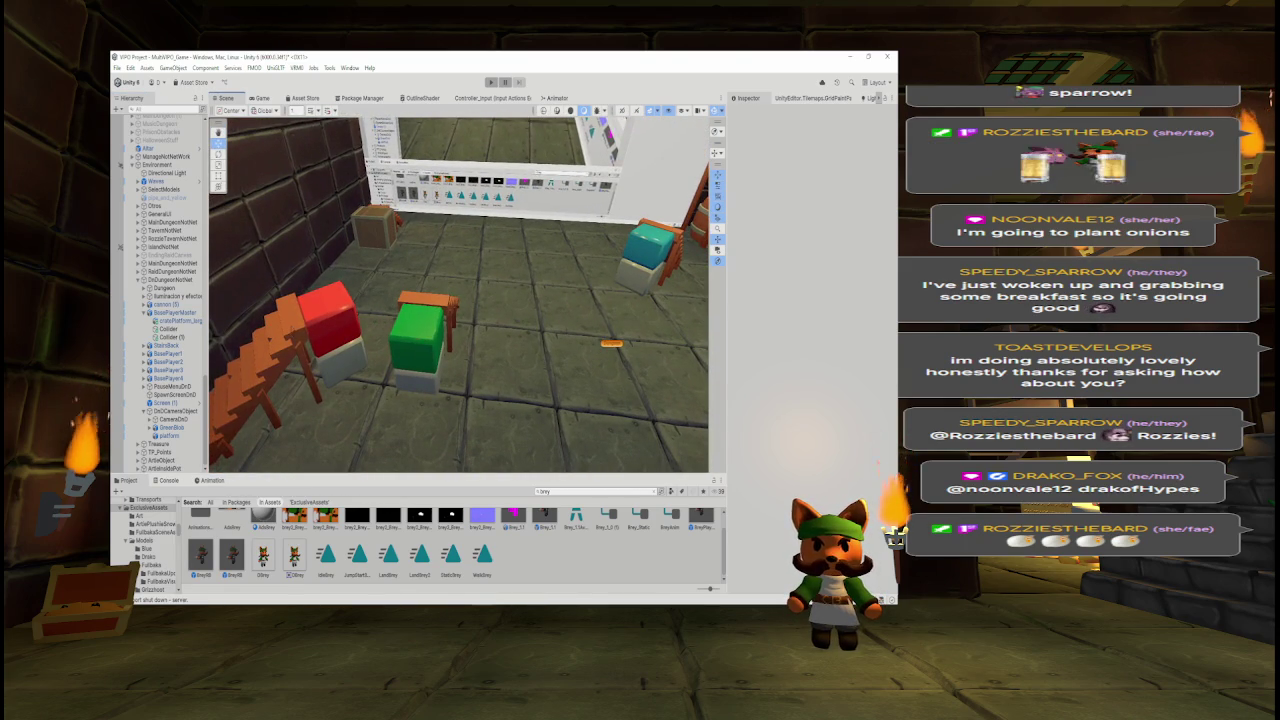
pyautogui.click(255, 343)
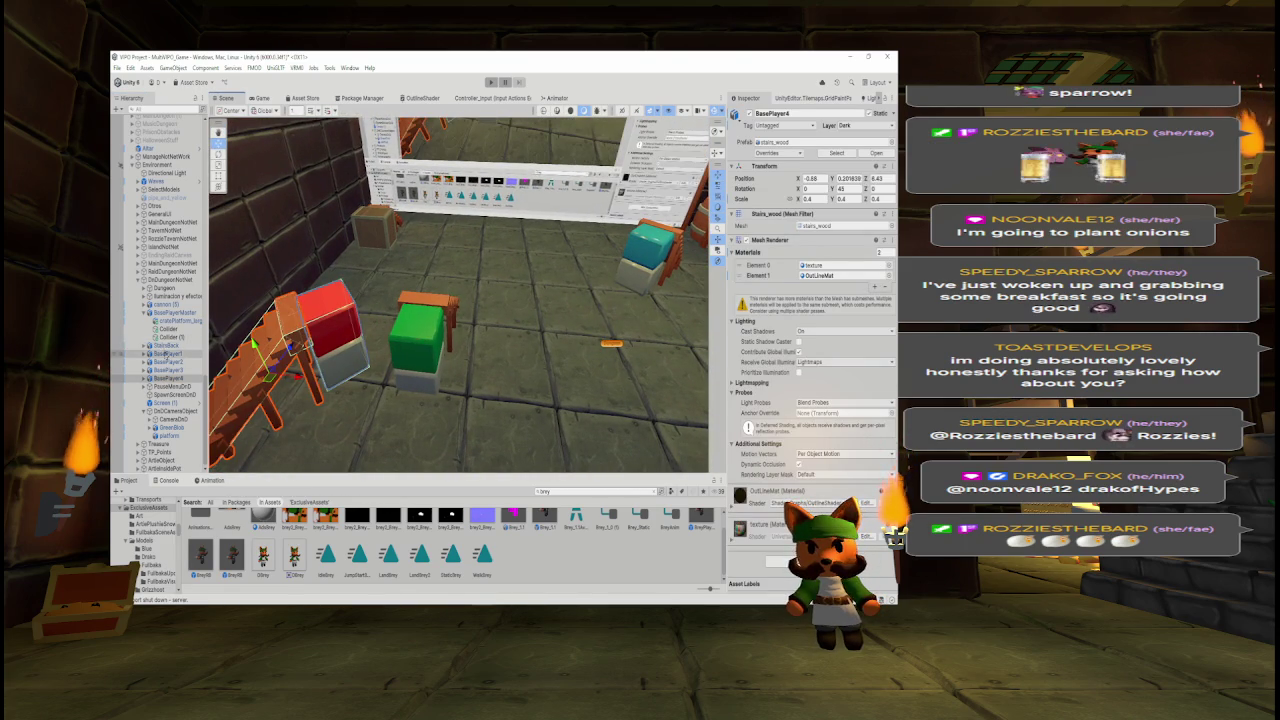
# - Copy BasePlayer1's Transform component values
pyautogui.click(170, 353)
pyautogui.rightClick(879, 178)
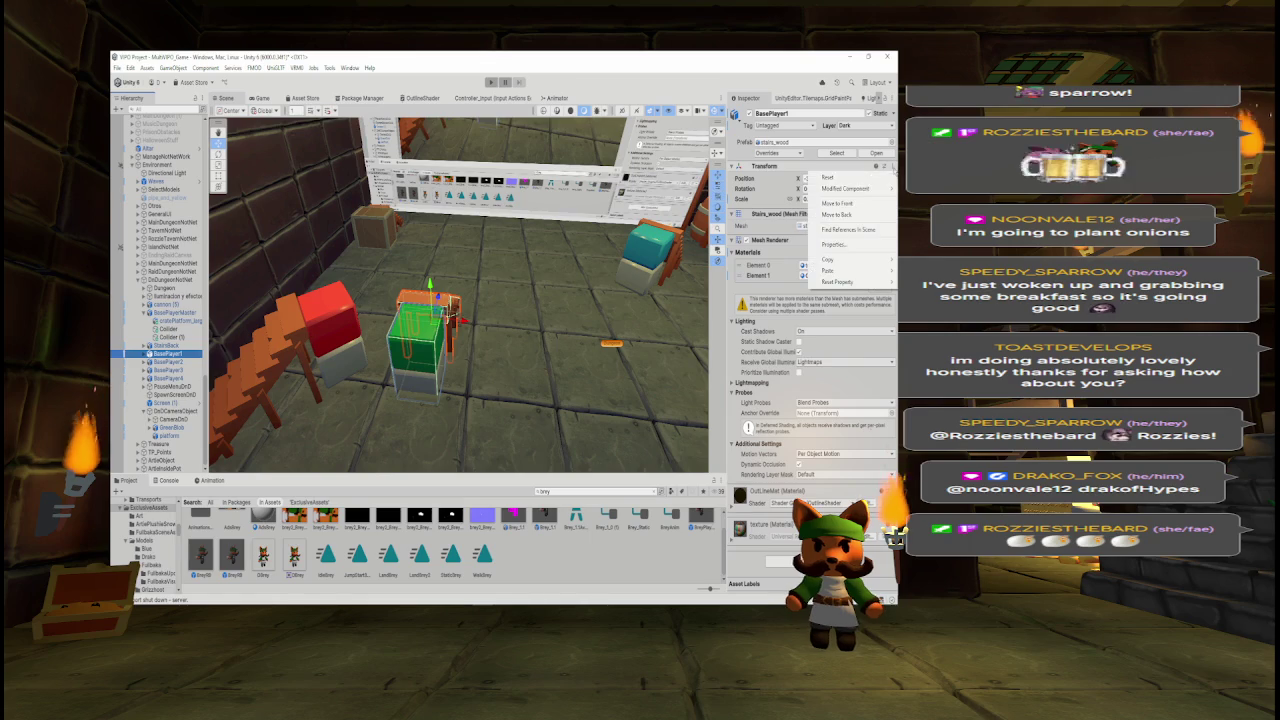
pyautogui.moveTo(843, 262)
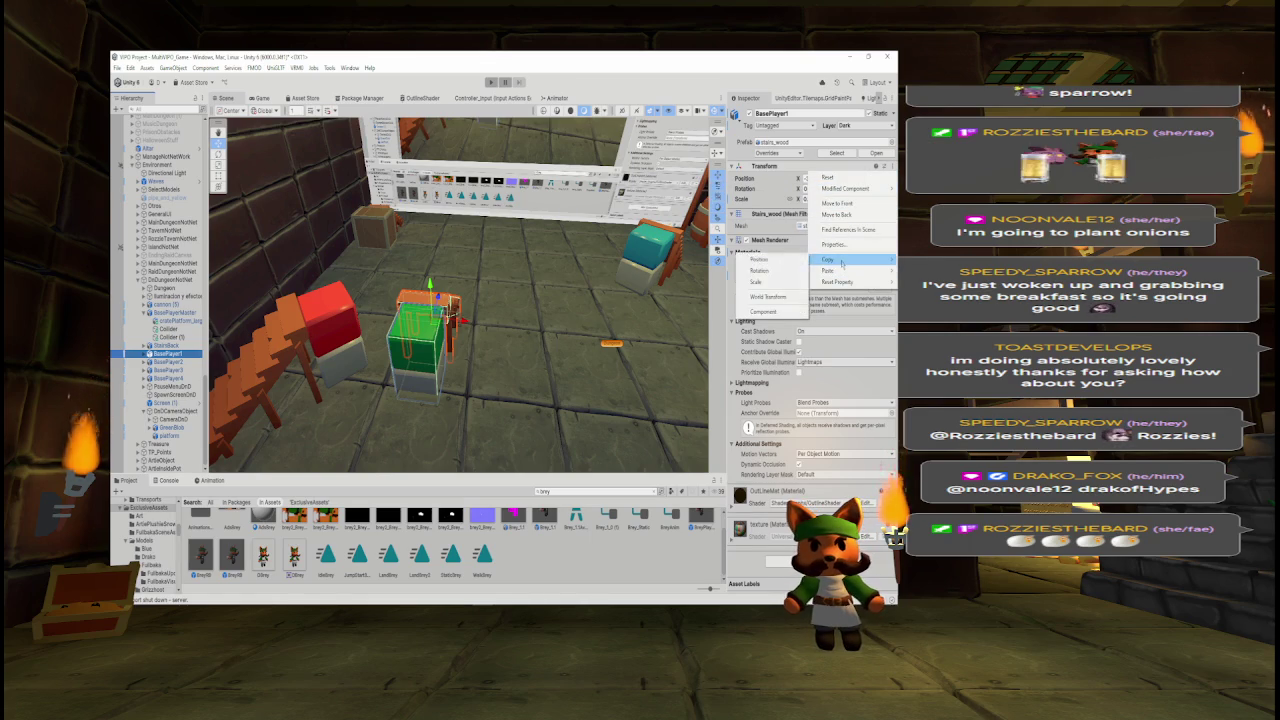
pyautogui.click(765, 311)
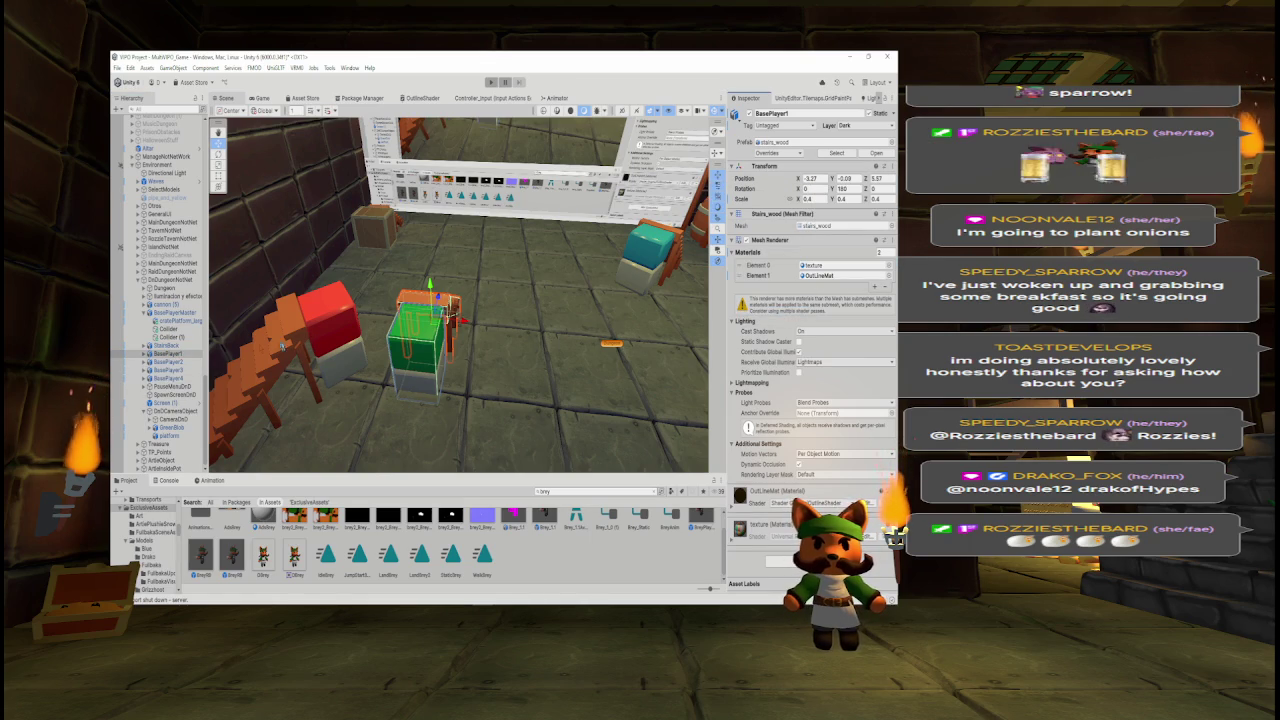
# - Paste the transform values onto BasePlayer4 and slide it to the red cube
pyautogui.click(167, 378)
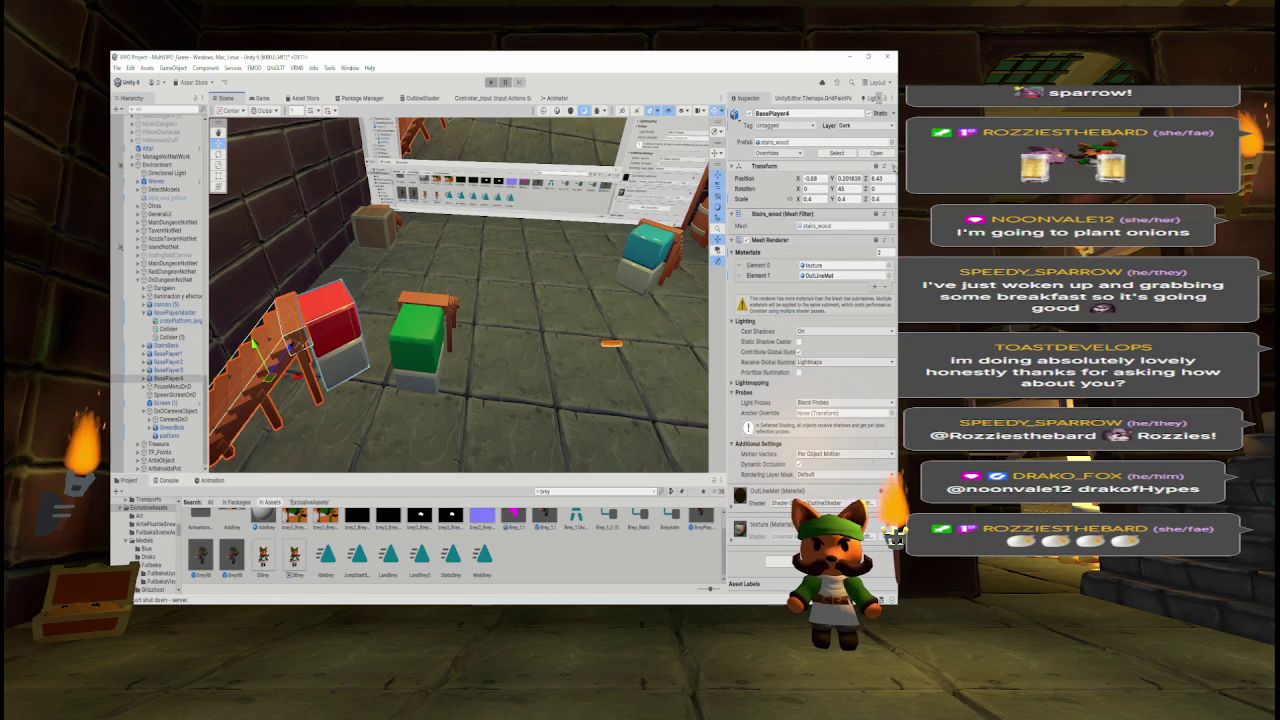
pyautogui.rightClick(883, 166)
pyautogui.moveTo(835, 271)
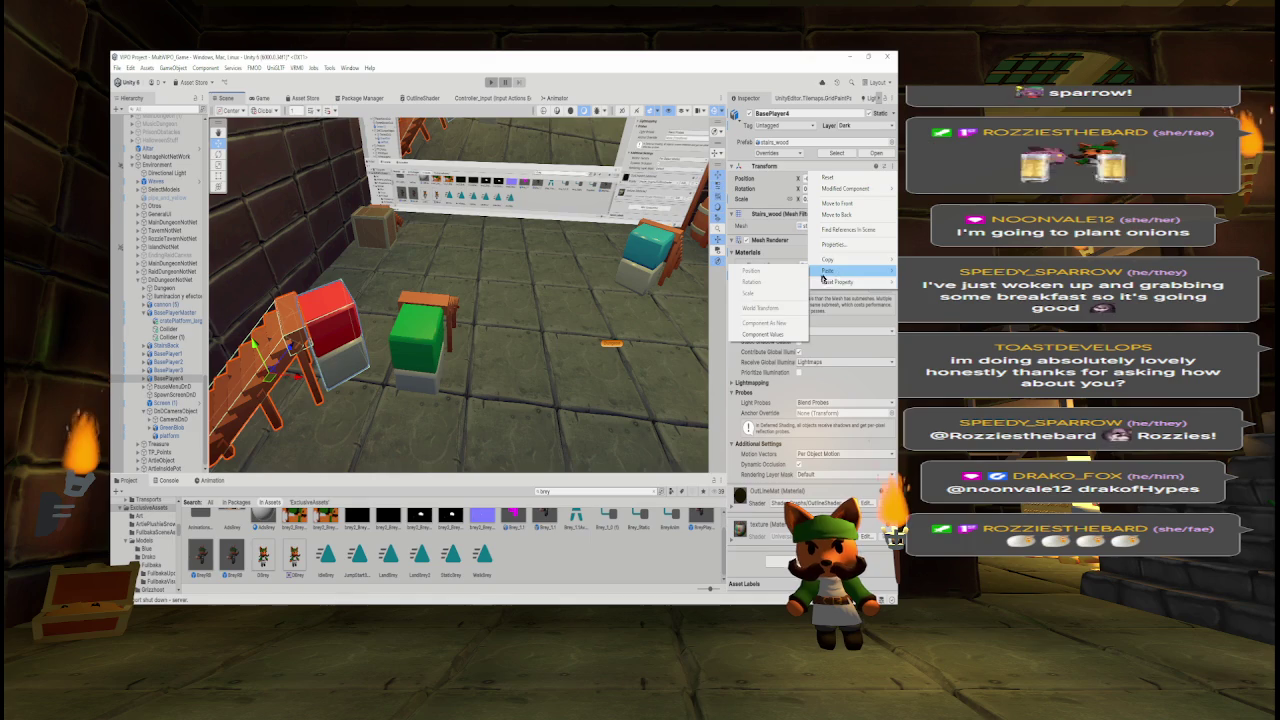
pyautogui.click(768, 334)
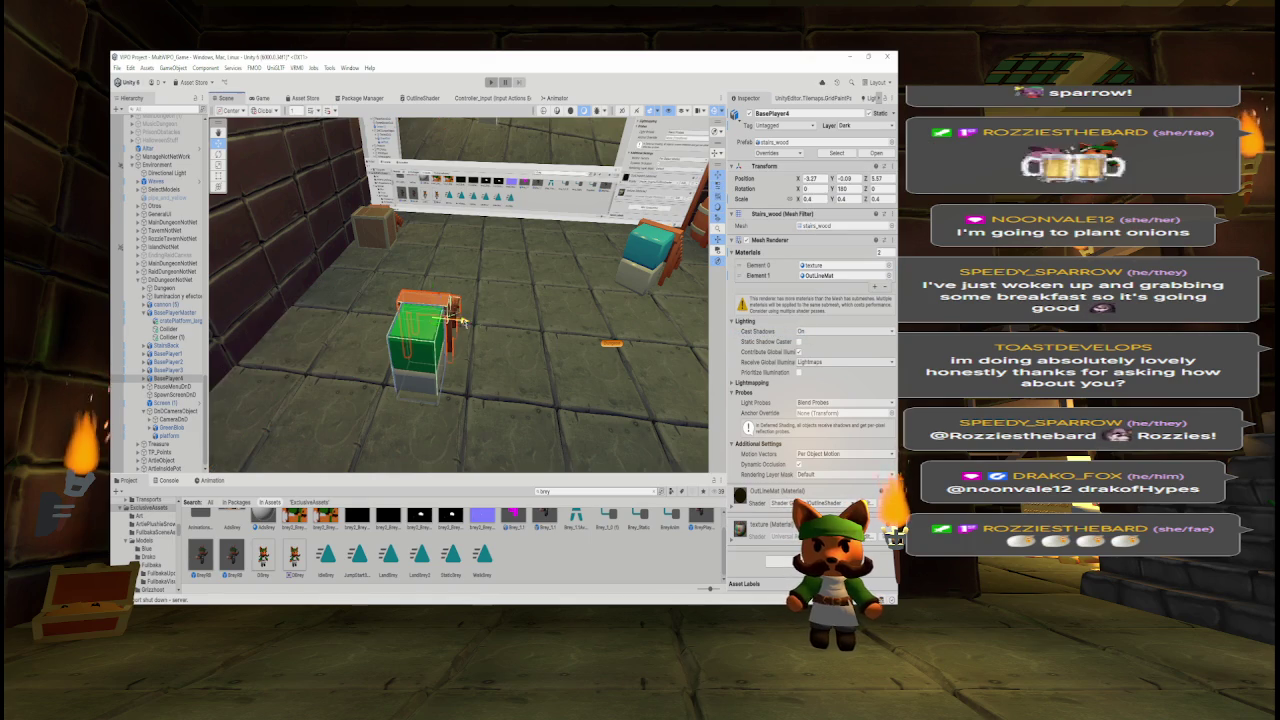
pyautogui.moveTo(447, 316); pyautogui.dragTo(545, 328)
pyautogui.click(262, 98)
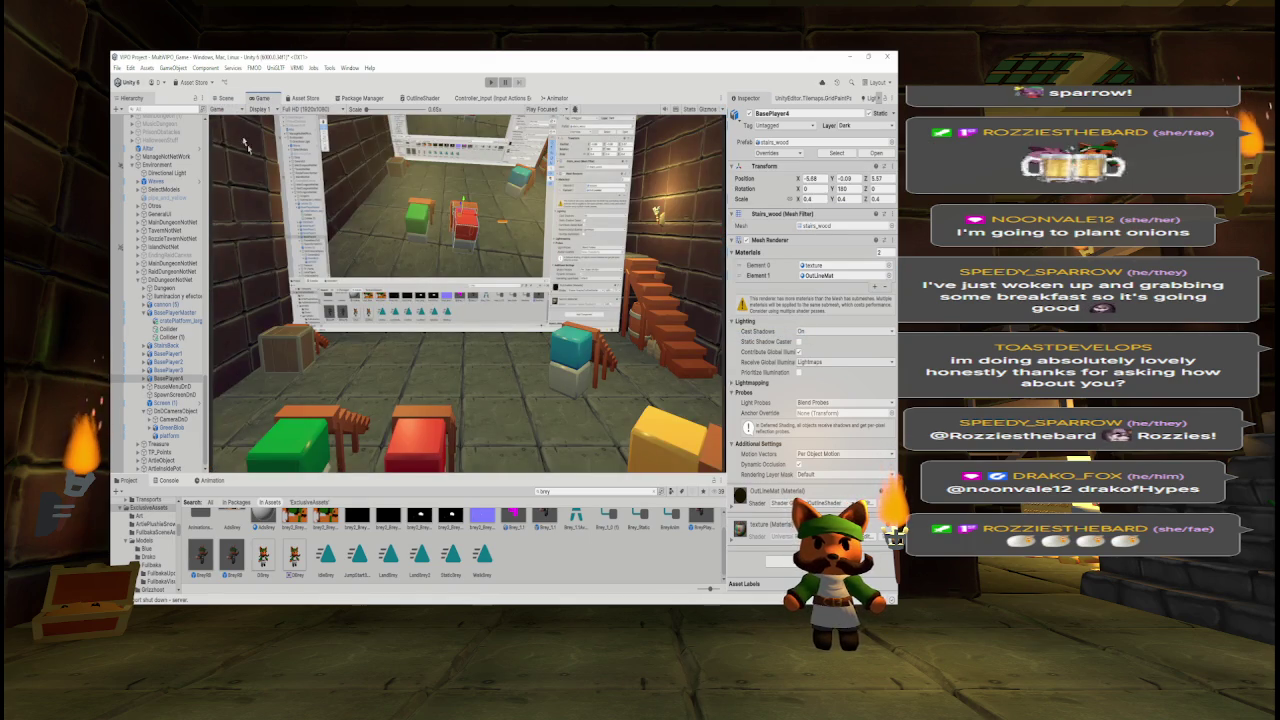
pyautogui.click(224, 98)
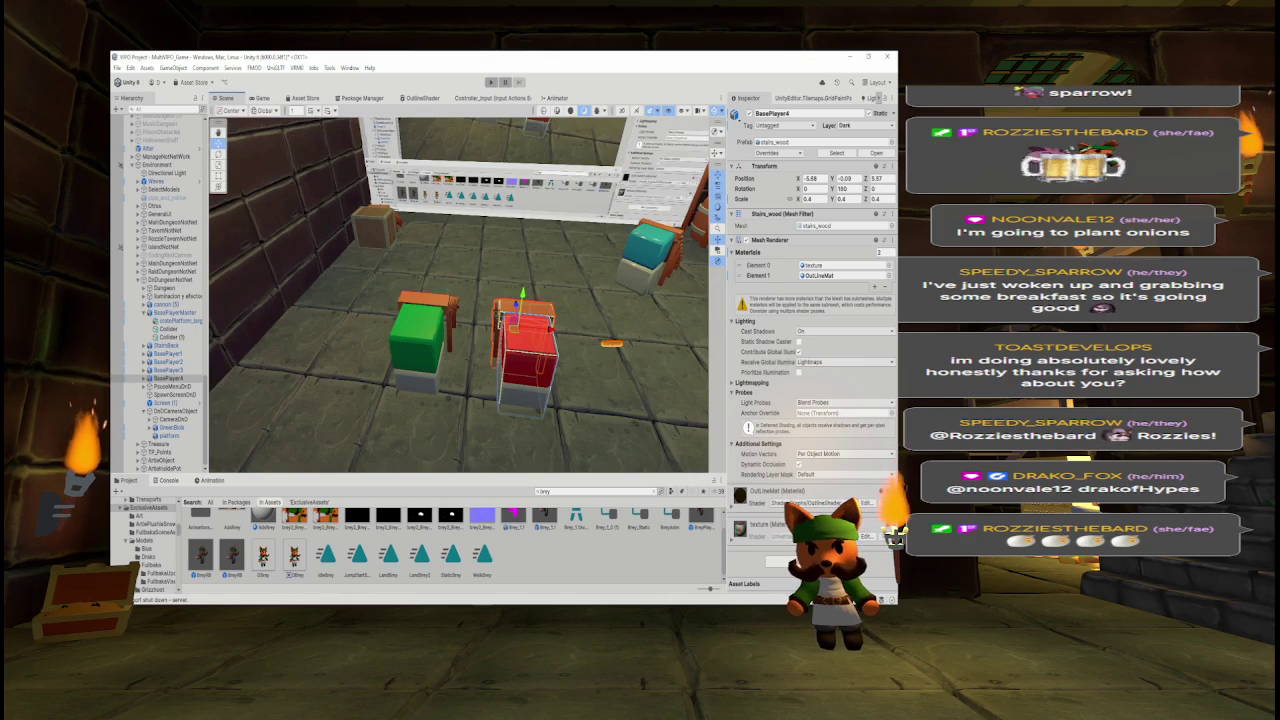
# - Paste the transform values onto BasePlayer2 and slide it beside the teal cube
pyautogui.click(674, 240)
pyautogui.rightClick(810, 177)
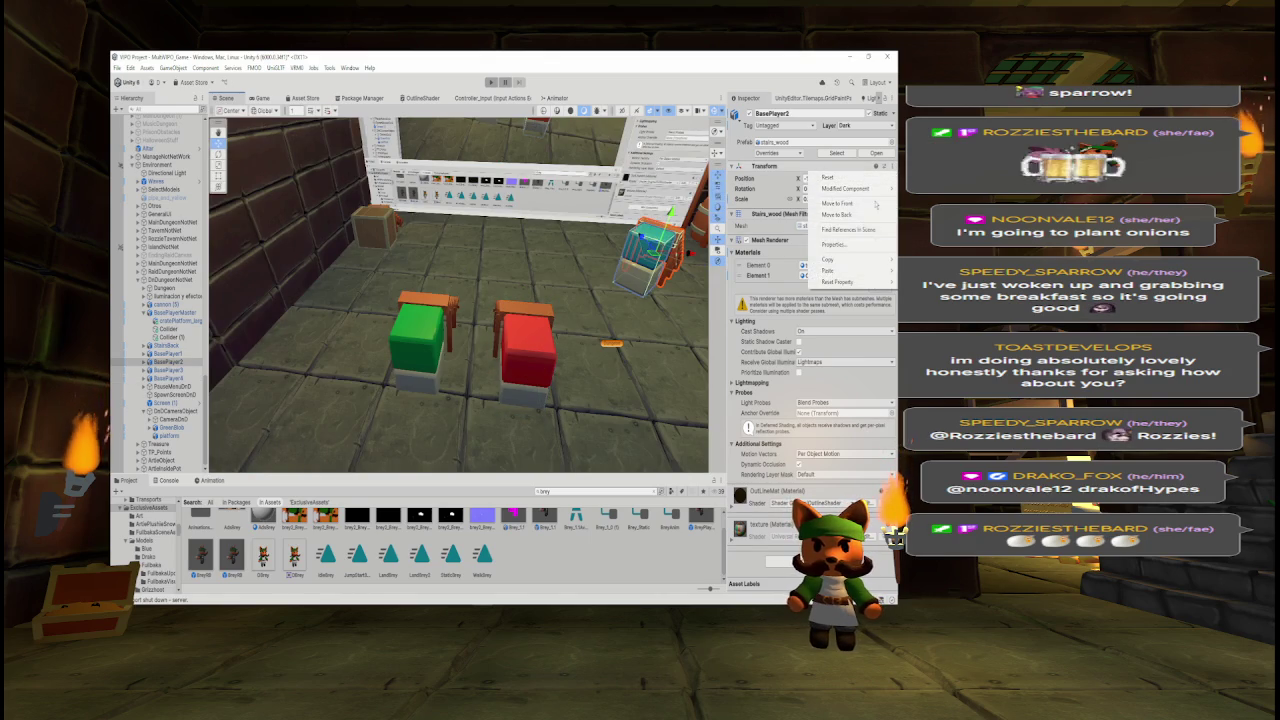
pyautogui.moveTo(828, 270)
pyautogui.click(765, 330)
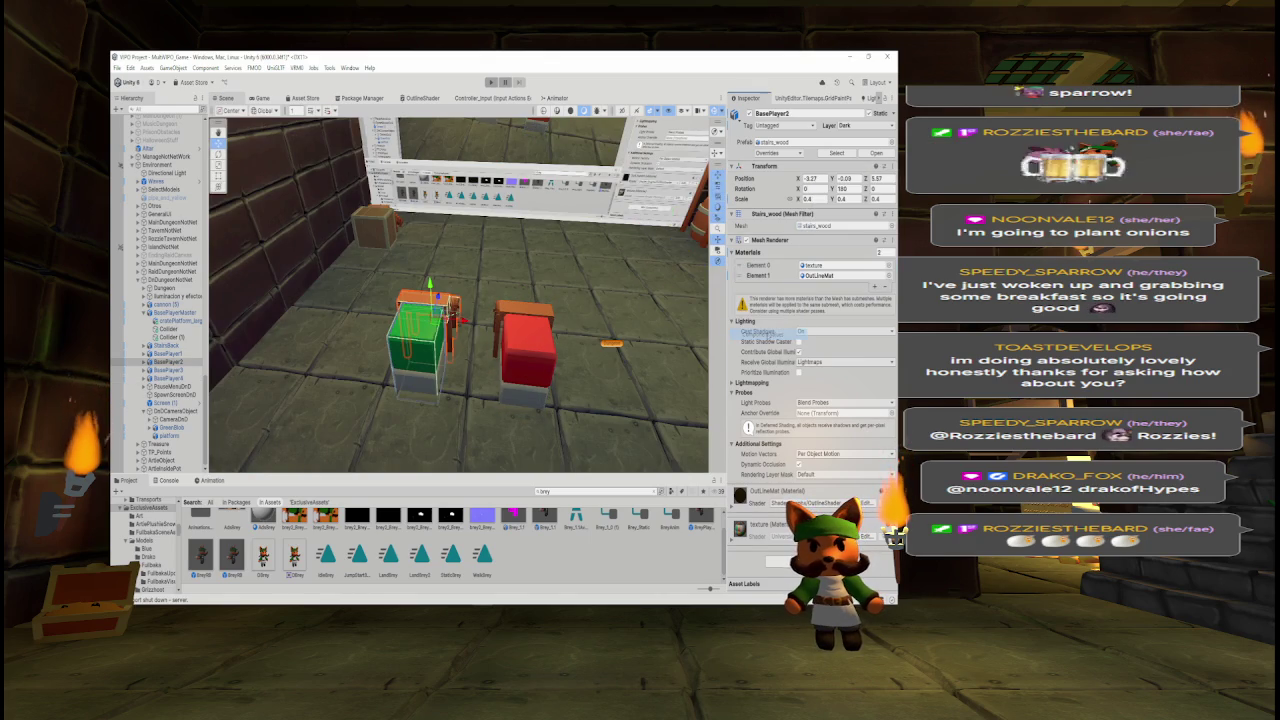
pyautogui.moveTo(461, 320); pyautogui.dragTo(680, 324)
pyautogui.moveTo(508, 314)
pyautogui.mouseDown()
pyautogui.moveTo(496, 318)
pyautogui.moveTo(506, 327)
pyautogui.mouseUp()
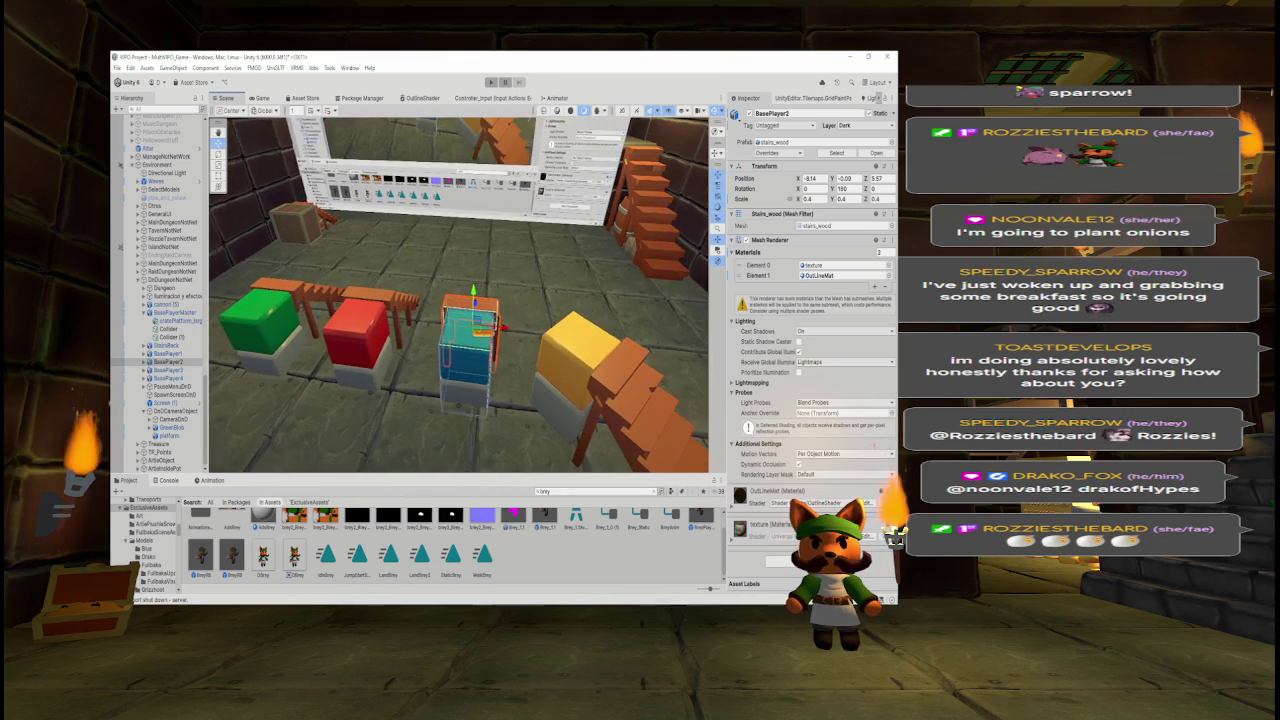
# - Paste the transform values onto BasePlayer3 and line it up against the yellow cube at X -10.81
pyautogui.click(592, 350)
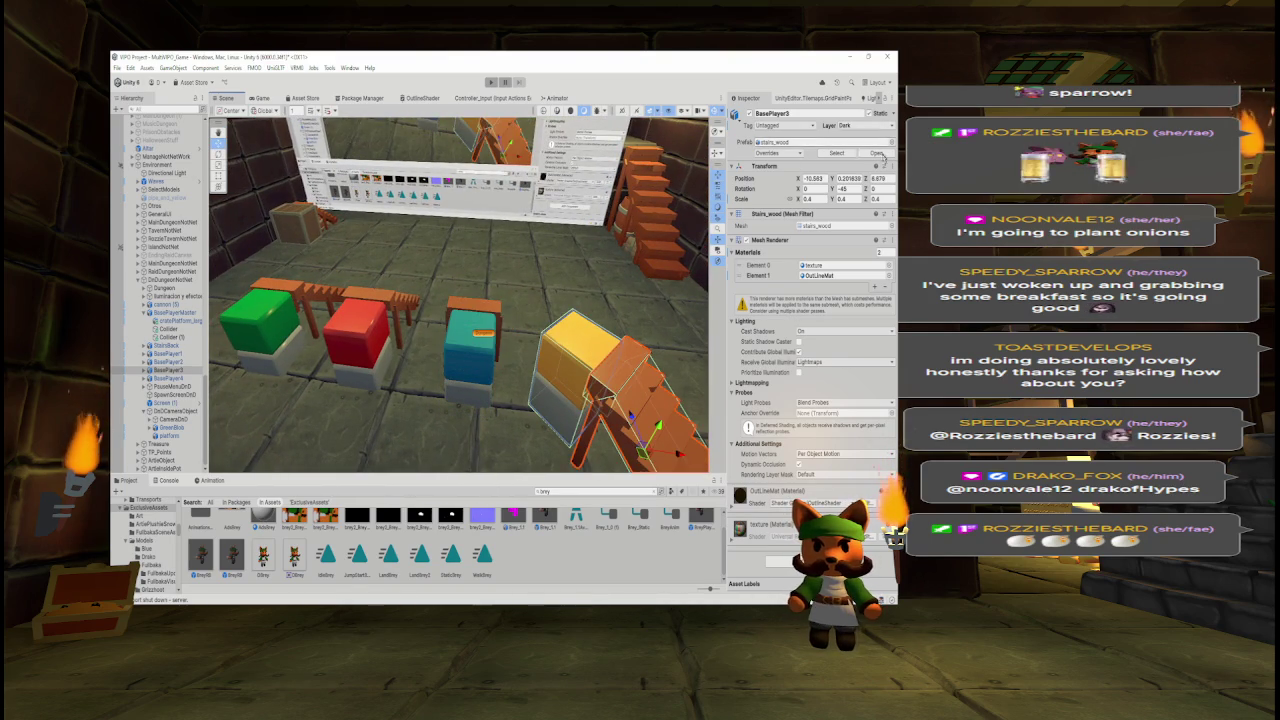
pyautogui.click(892, 167)
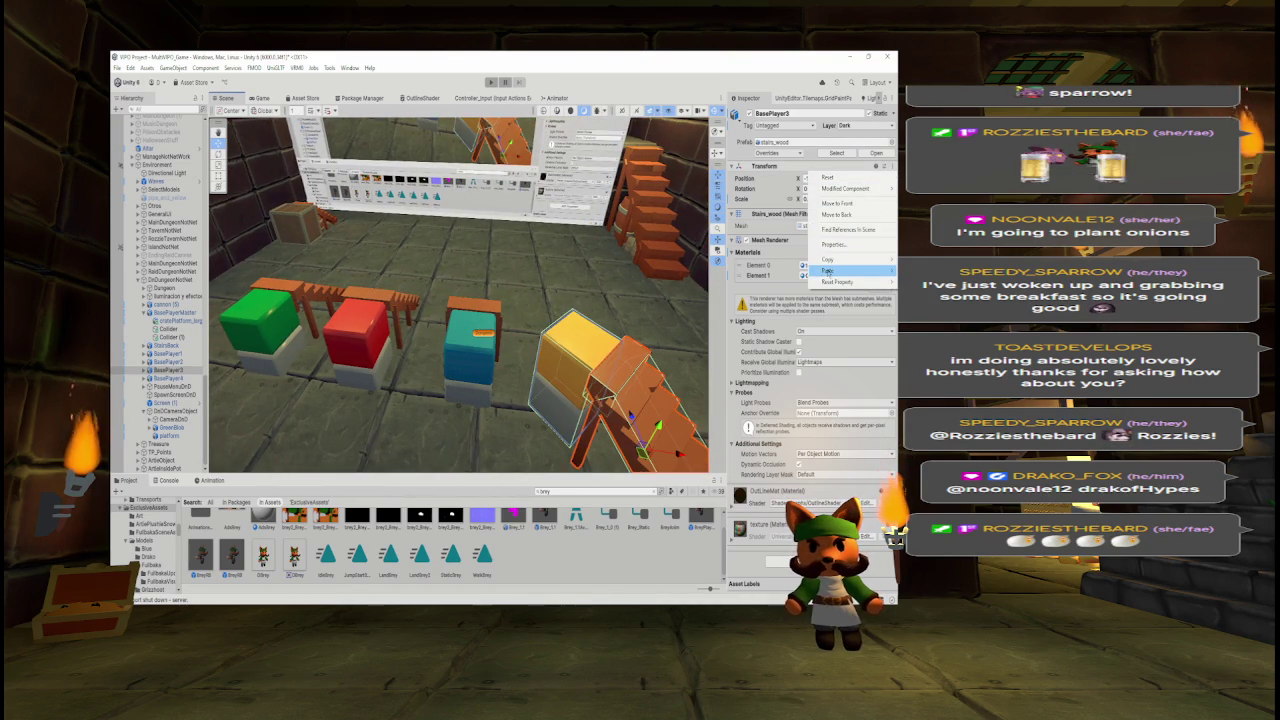
pyautogui.moveTo(830, 270)
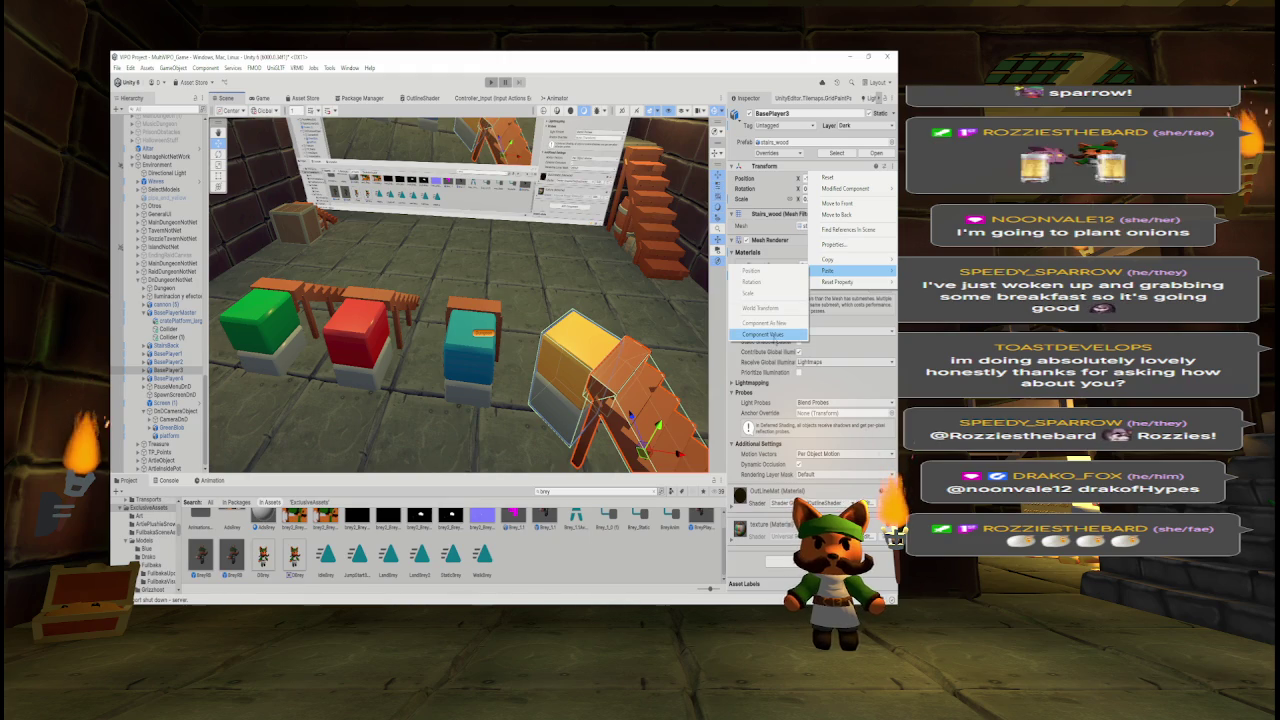
pyautogui.click(763, 334)
pyautogui.moveTo(300, 288); pyautogui.dragTo(592, 326)
pyautogui.click(262, 99)
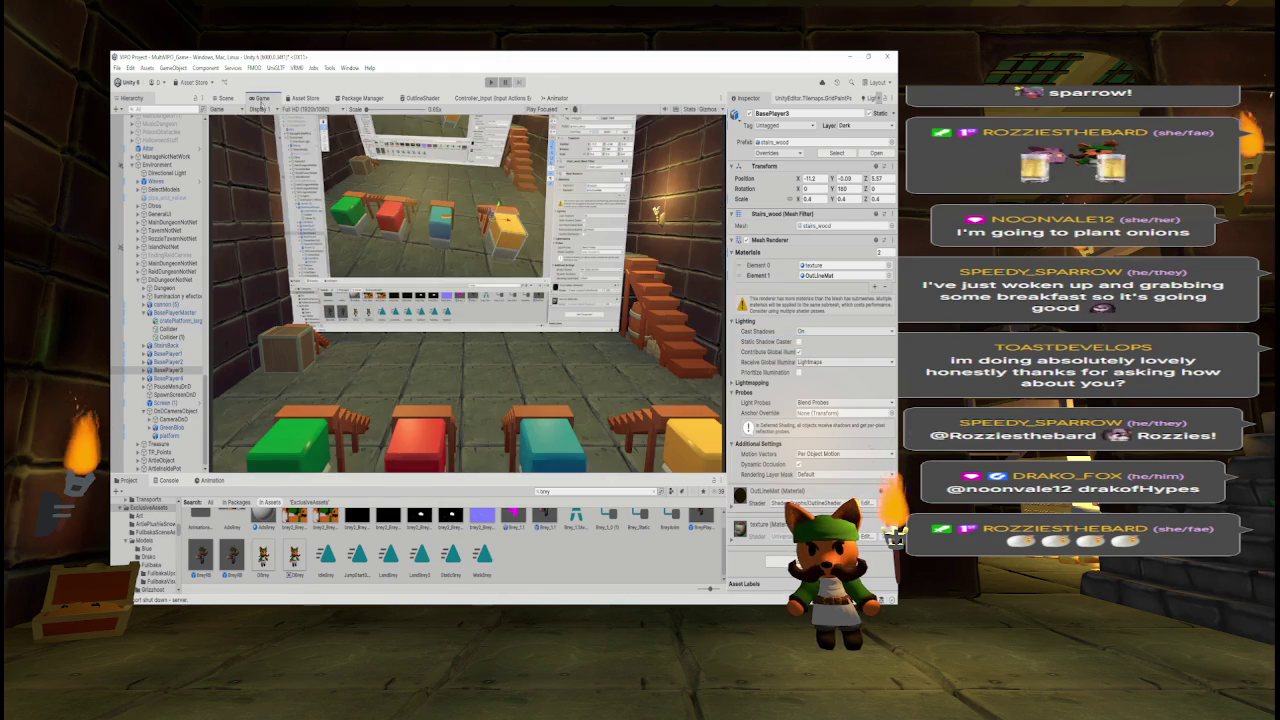
pyautogui.click(228, 99)
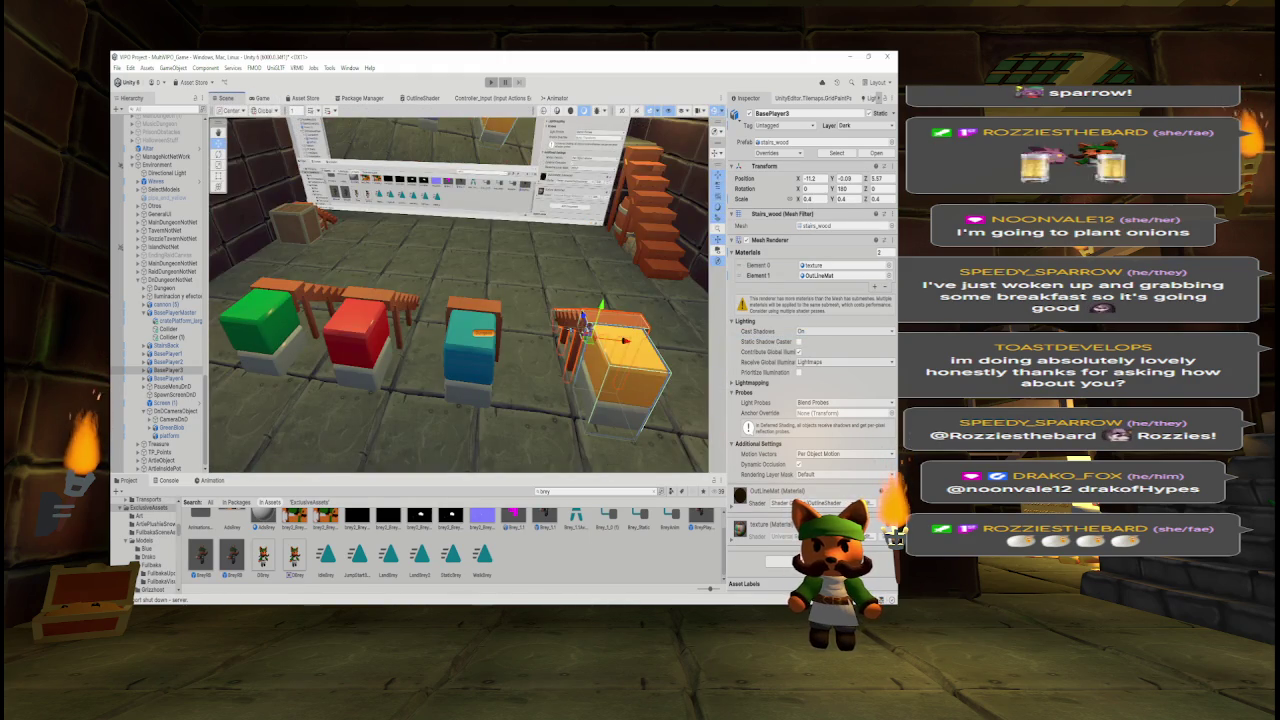
pyautogui.moveTo(592, 326); pyautogui.dragTo(575, 330)
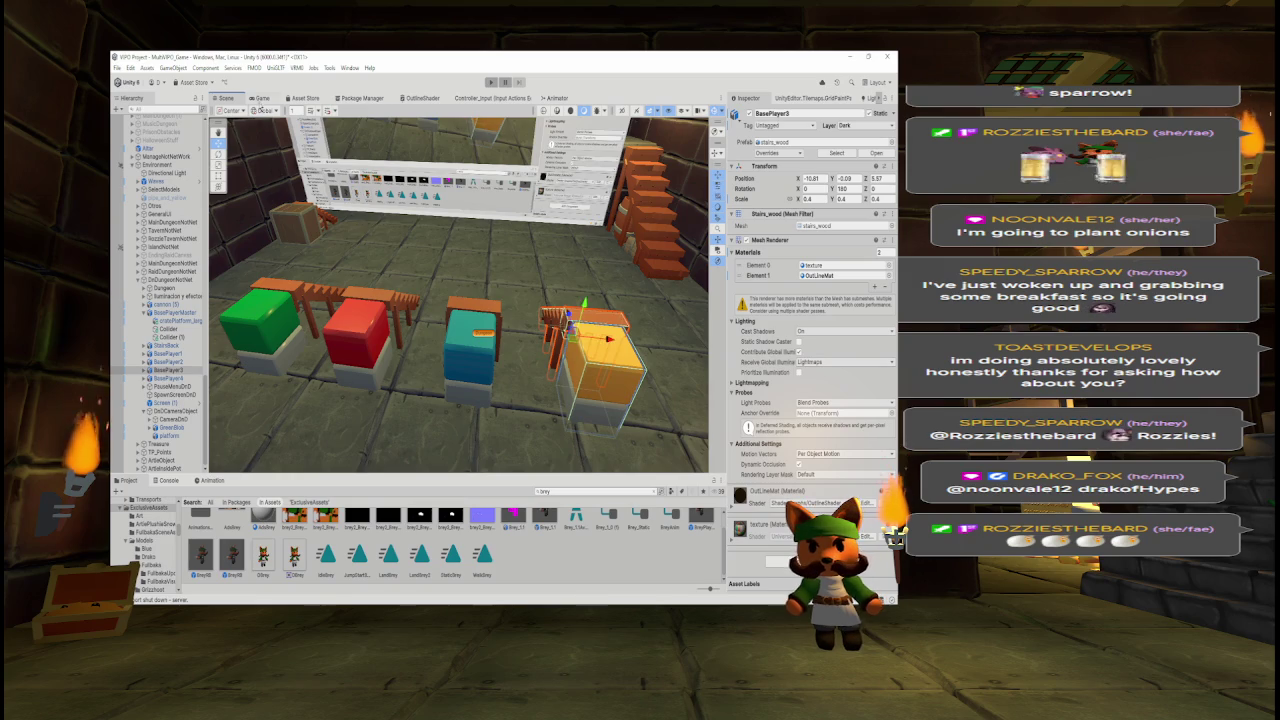
pyautogui.click(262, 99)
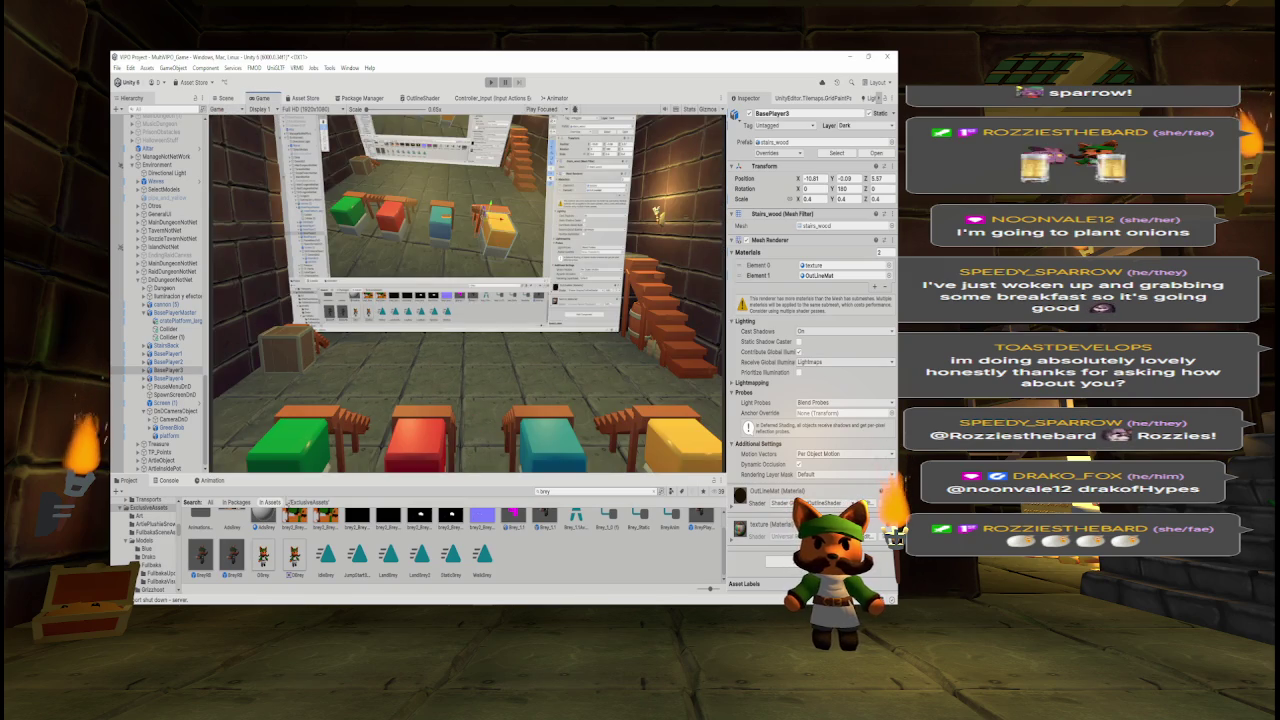
# - Enlarge the Game view by collapsing the Project panel and narrowing the Hierarchy and Inspector
pyautogui.moveTo(305, 474); pyautogui.dragTo(305, 563)
pyautogui.moveTo(208, 330); pyautogui.dragTo(152, 330)
pyautogui.moveTo(727, 393); pyautogui.dragTo(779, 393)
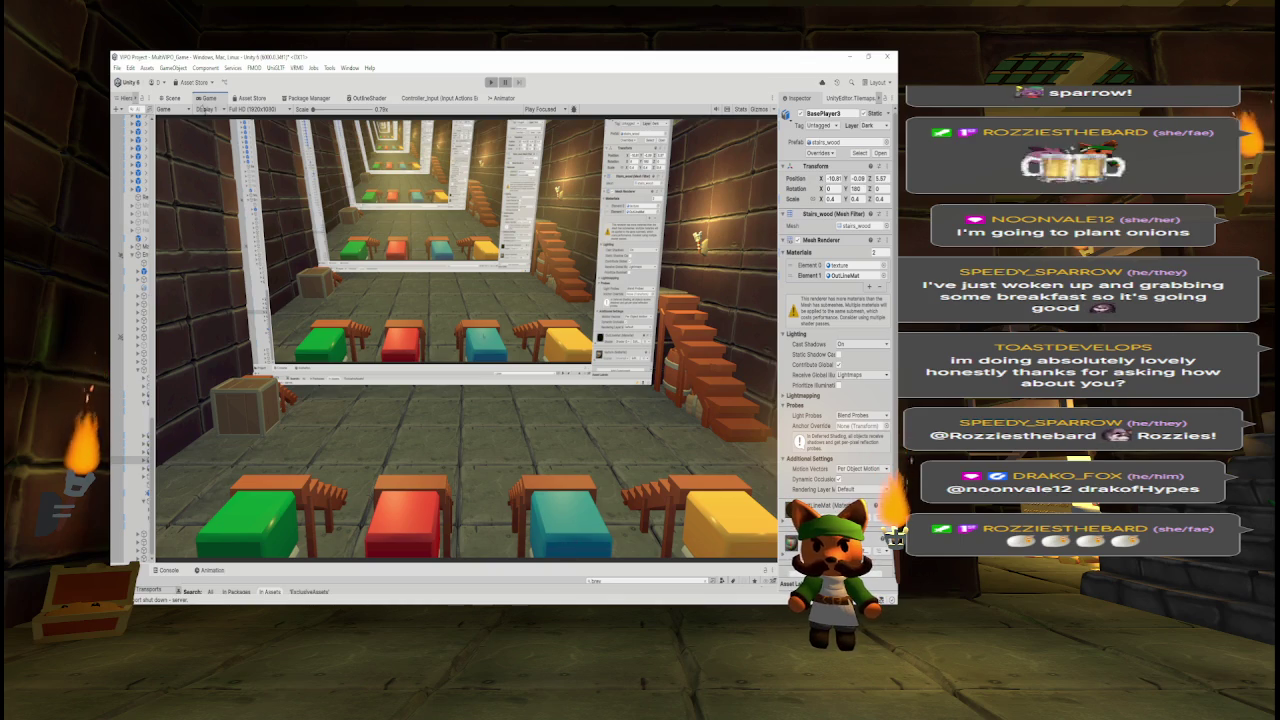
# - Select all four stair stations together and compare them from the game camera
pyautogui.click(173, 98)
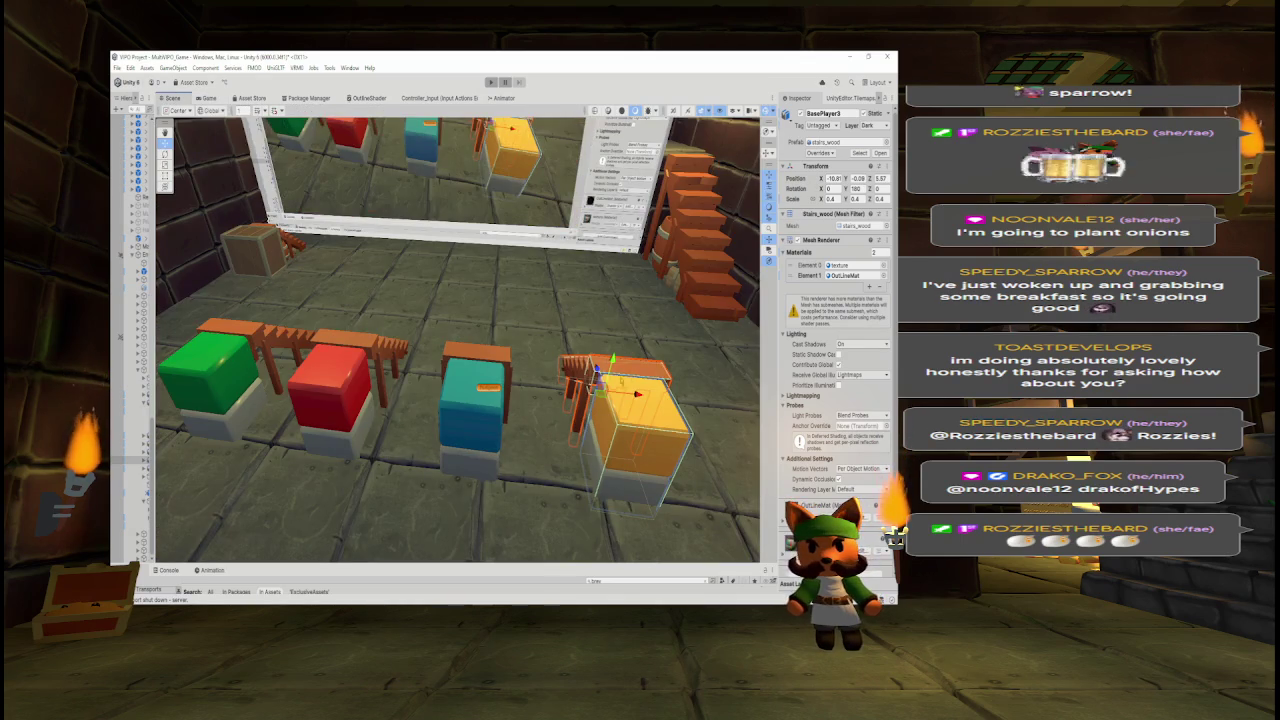
pyautogui.scroll(3, 458, 340)
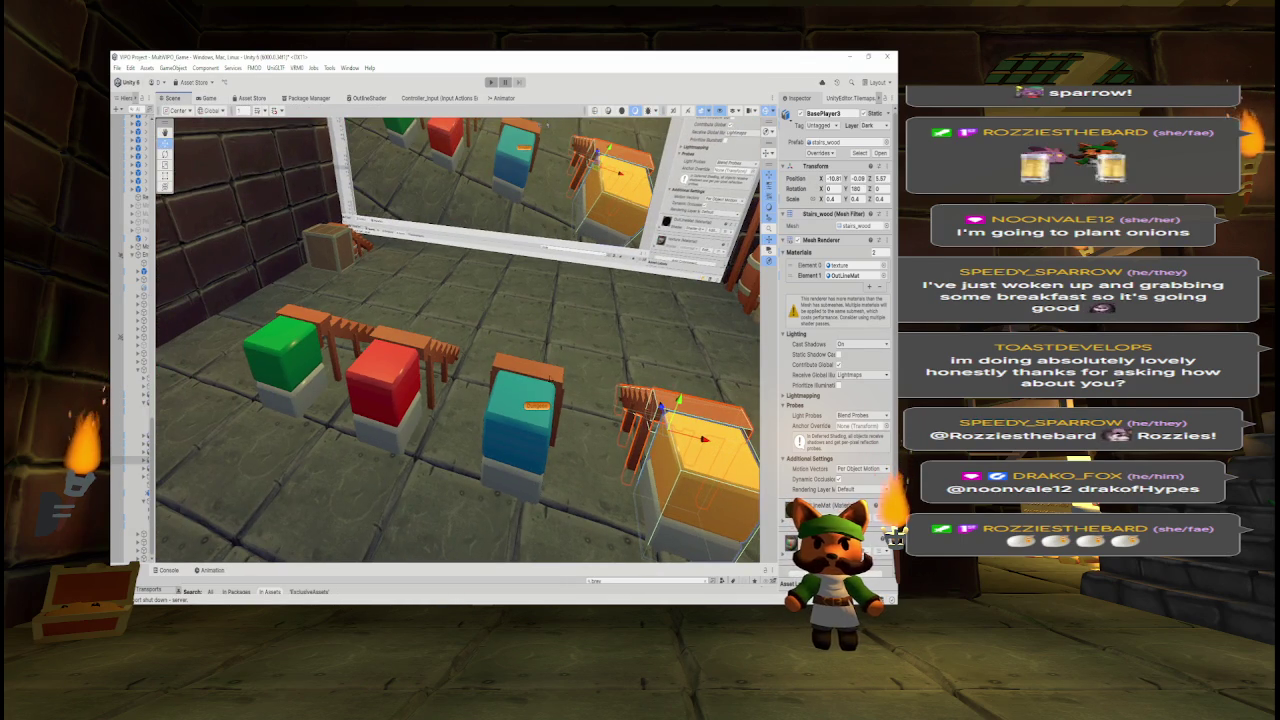
pyautogui.keyDown('ctrl'); pyautogui.click(520, 430); pyautogui.keyUp('ctrl')
pyautogui.keyDown('ctrl'); pyautogui.click(382, 390); pyautogui.keyUp('ctrl')
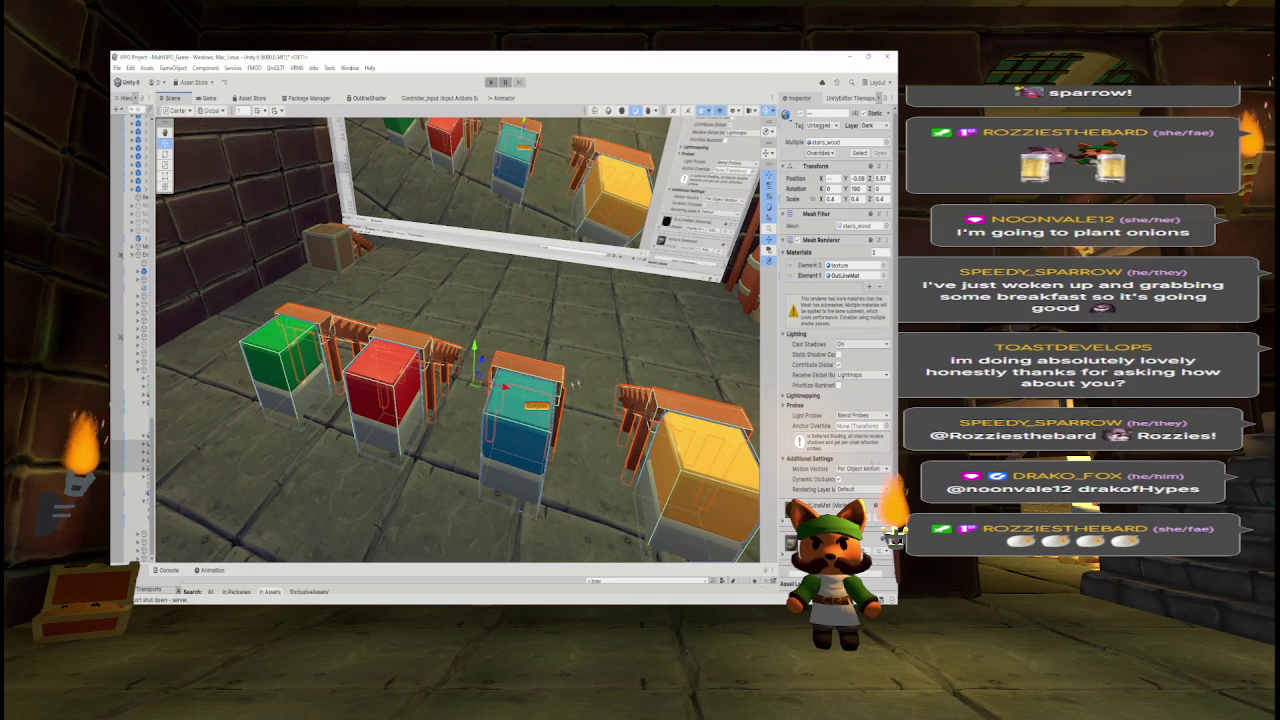
pyautogui.keyDown('ctrl'); pyautogui.click(280, 345); pyautogui.keyUp('ctrl')
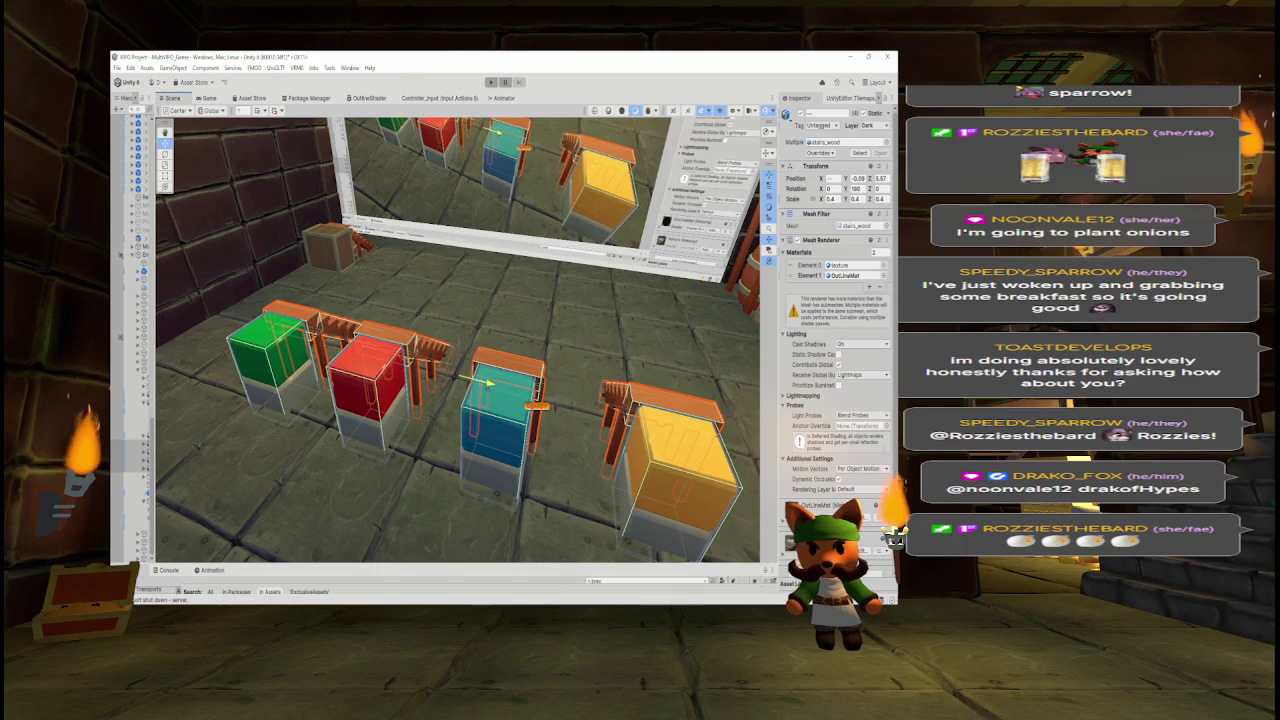
pyautogui.click(206, 99)
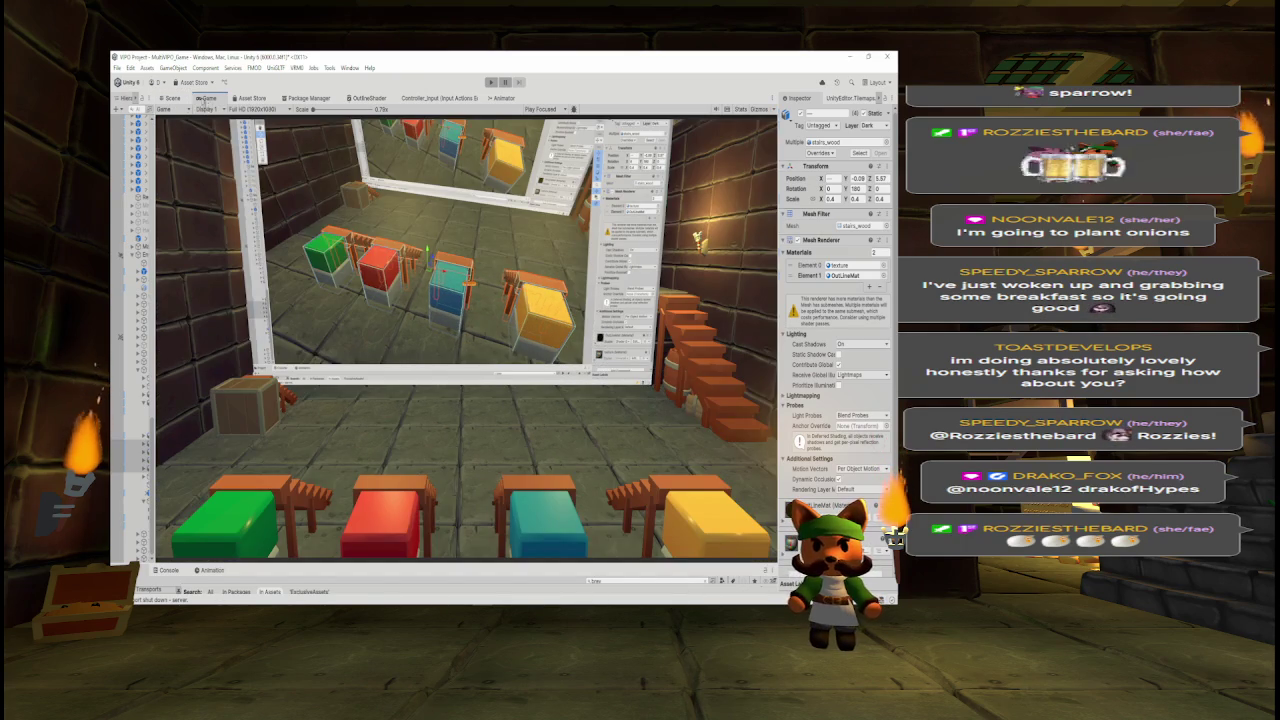
pyautogui.click(172, 98)
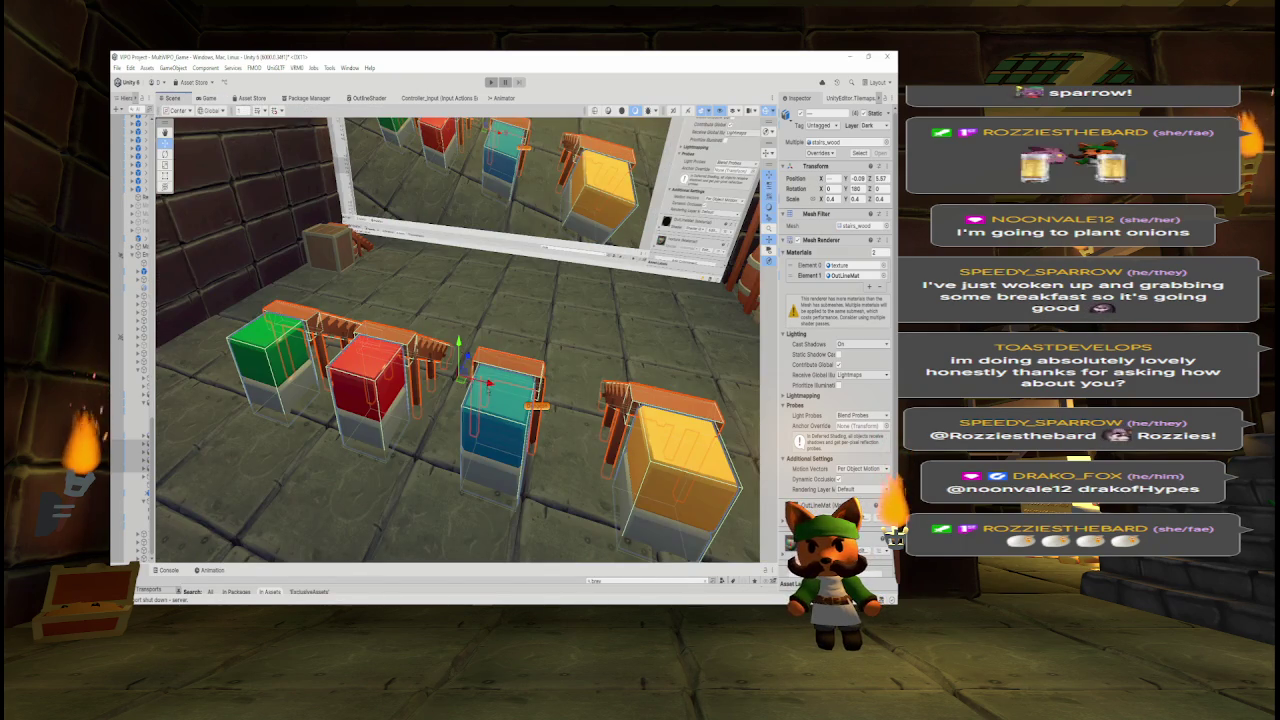
pyautogui.click(210, 99)
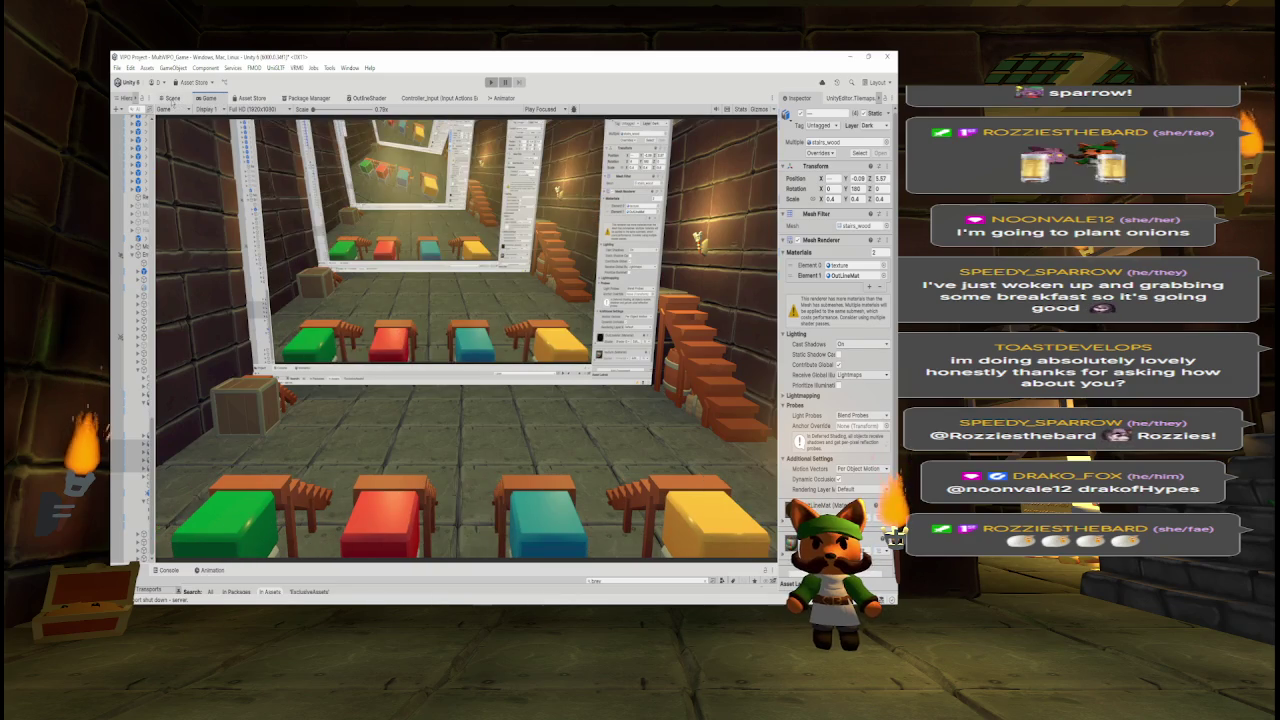
pyautogui.click(168, 98)
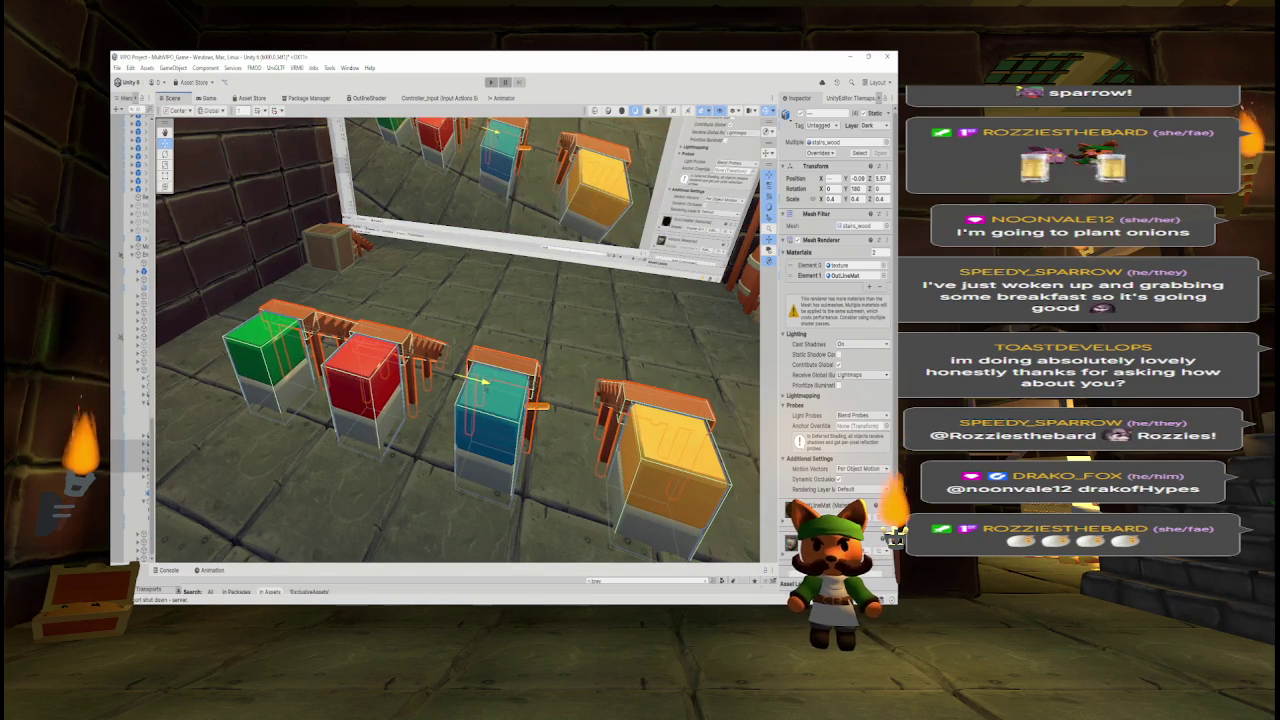
pyautogui.click(212, 103)
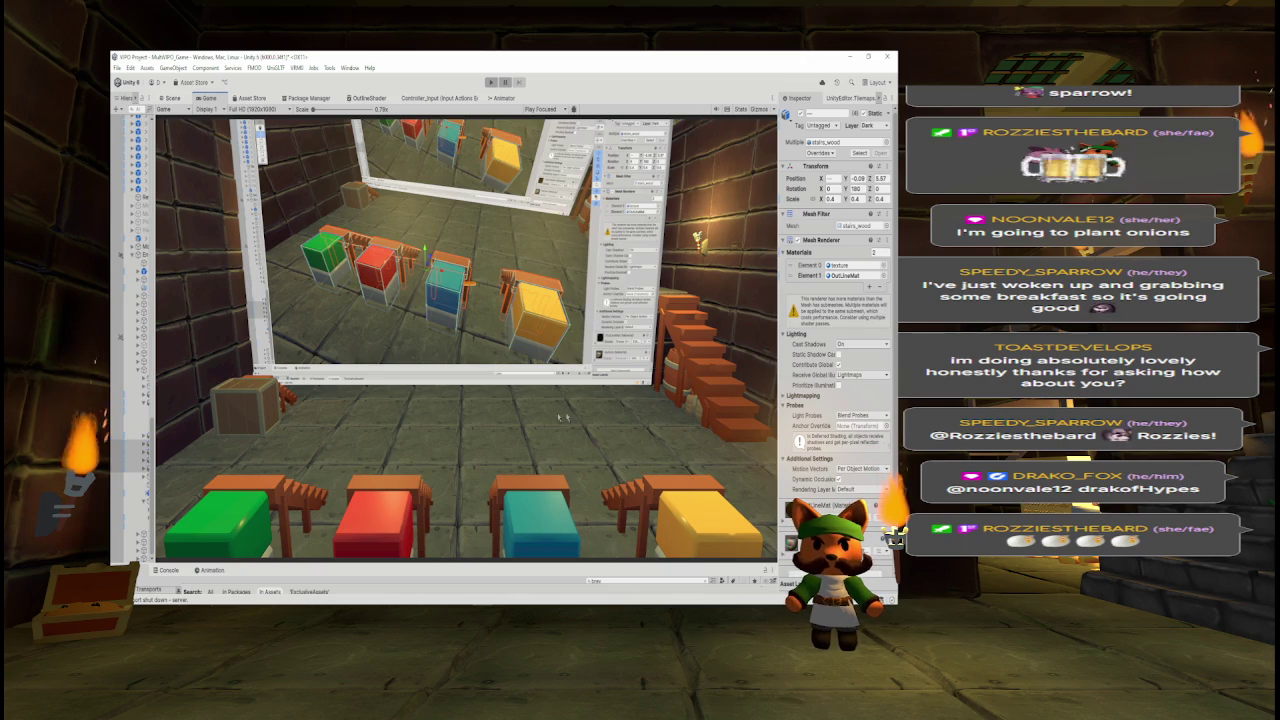
pyautogui.click(172, 98)
# - Shift the four stations together along Z to 5.086 and preview the result in the Game view
pyautogui.moveTo(455, 362); pyautogui.dragTo(471, 337)
pyautogui.click(207, 98)
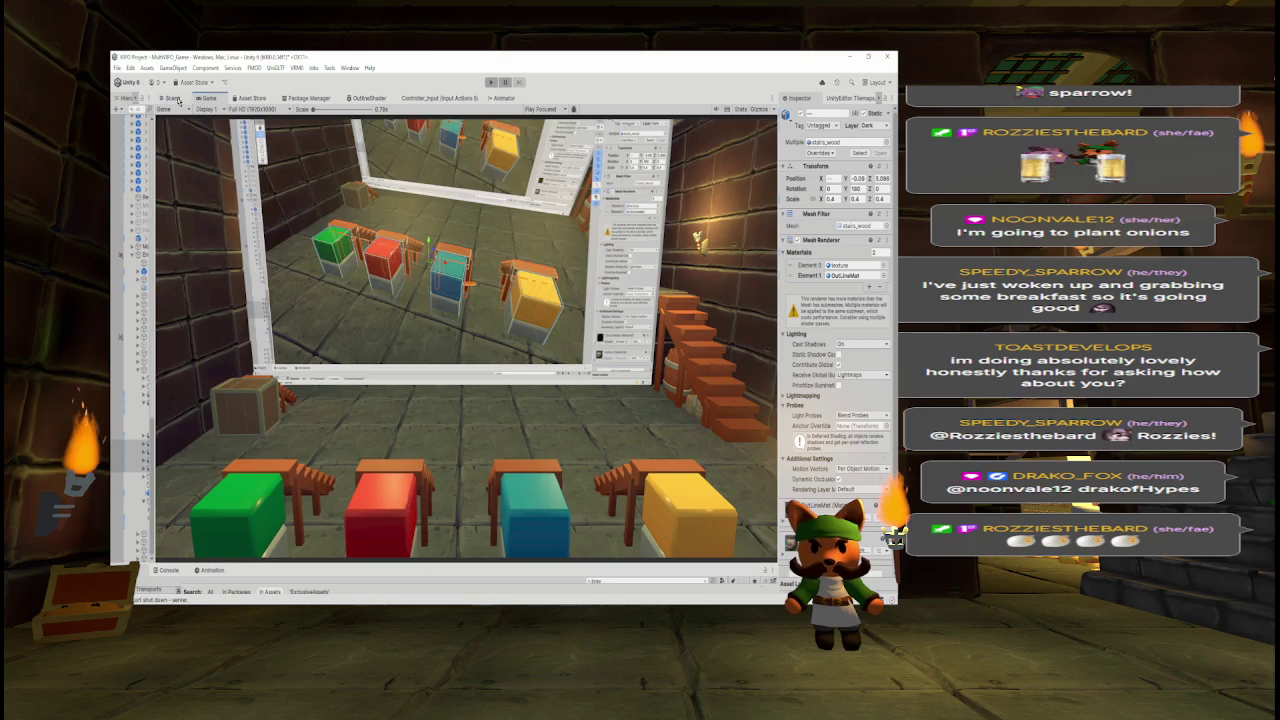
pyautogui.click(174, 99)
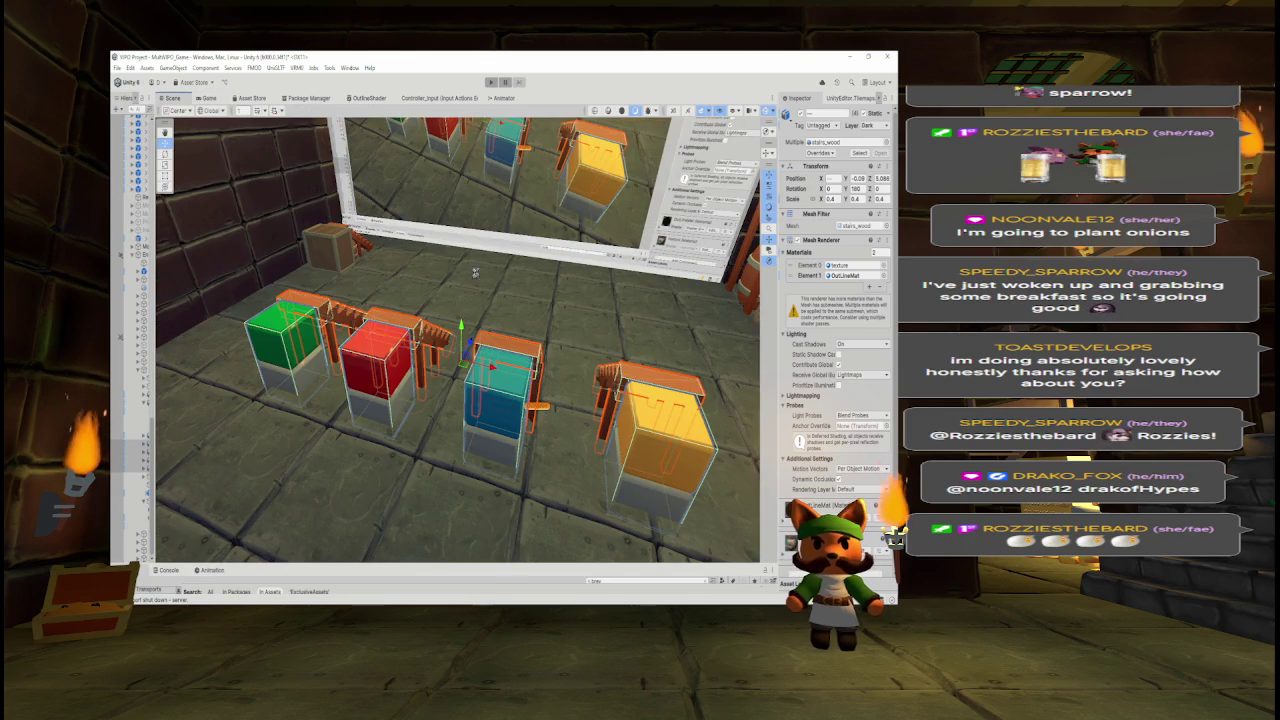
pyautogui.moveTo(438, 283)
pyautogui.mouseDown()
pyautogui.moveTo(737, 260)
pyautogui.moveTo(568, 273)
pyautogui.mouseUp()
pyautogui.click(505, 305)
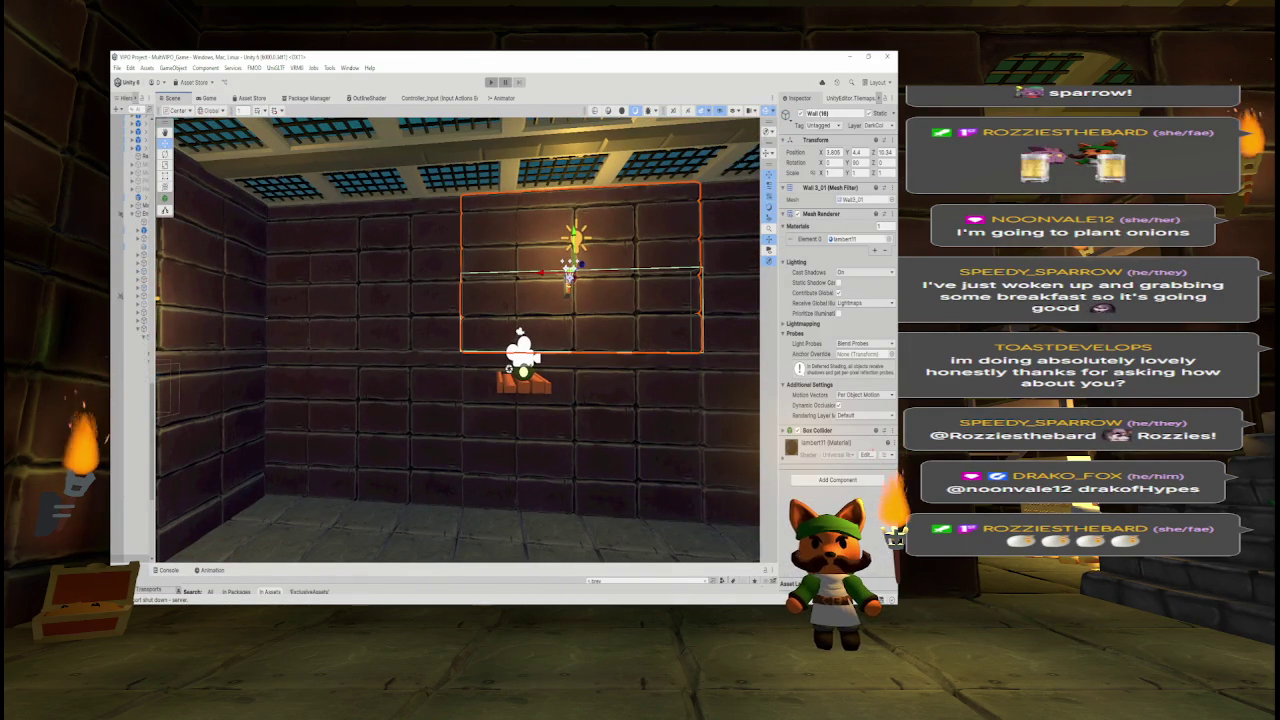
# - Widen the Hierarchy, collapse DnDungeonNotNet, and fly the view toward the tavern wall
pyautogui.moveTo(156, 322); pyautogui.dragTo(211, 322)
pyautogui.click(141, 328)
pyautogui.moveTo(332, 255)
pyautogui.mouseDown()
pyautogui.moveTo(310, 252)
pyautogui.moveTo(360, 260)
pyautogui.mouseUp()
pyautogui.moveTo(330, 300)
pyautogui.mouseDown()
pyautogui.moveTo(243, 256)
pyautogui.moveTo(413, 256)
pyautogui.moveTo(463, 277)
pyautogui.moveTo(428, 213)
pyautogui.moveTo(369, 231)
pyautogui.moveTo(697, 295)
pyautogui.moveTo(701, 333)
pyautogui.moveTo(411, 285)
pyautogui.mouseUp()
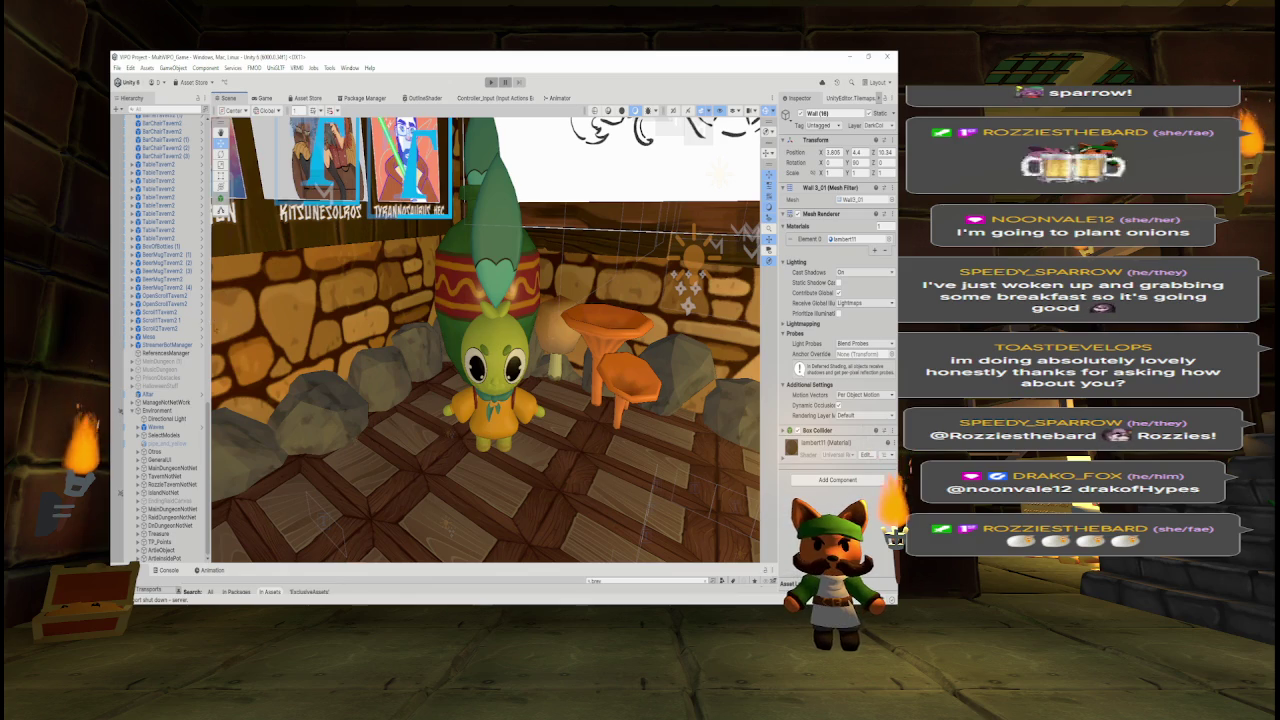
# - Widen the Hierarchy and enlarge the Project panel so asset thumbnails show
pyautogui.moveTo(210, 328); pyautogui.dragTo(222, 328)
pyautogui.moveTo(330, 564); pyautogui.dragTo(260, 513)
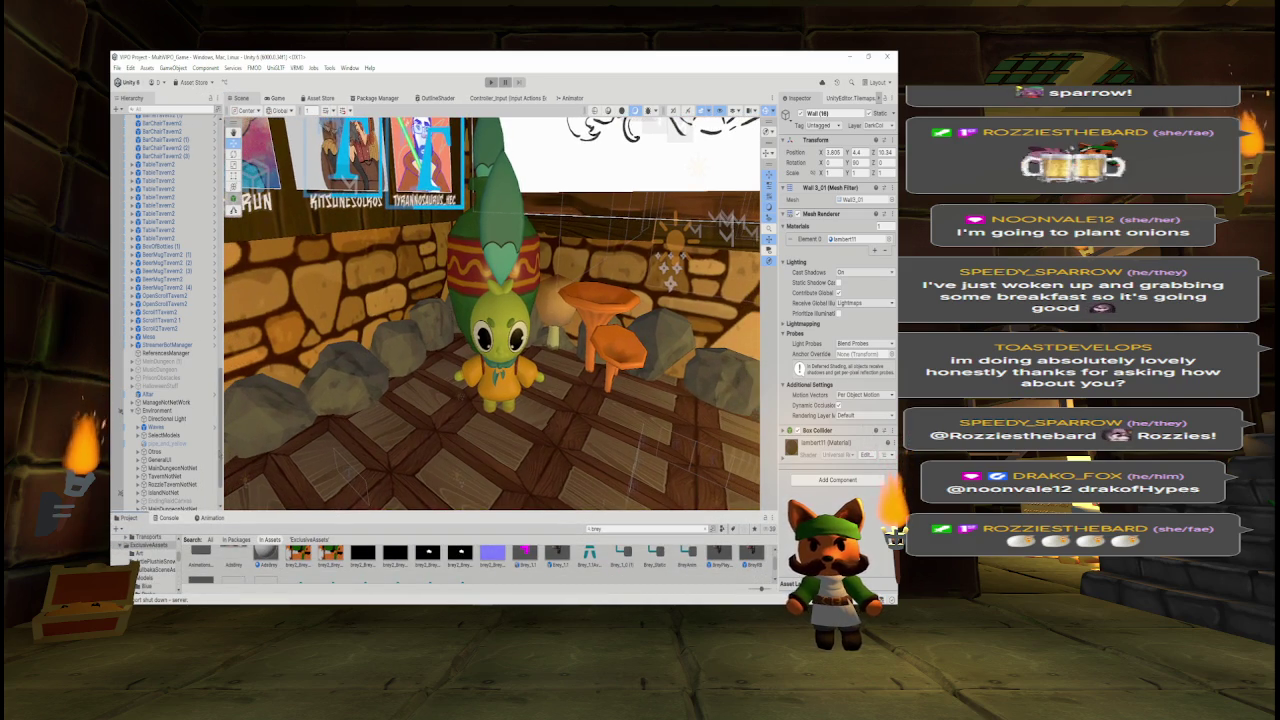
pyautogui.scroll(-2, 180, 470)
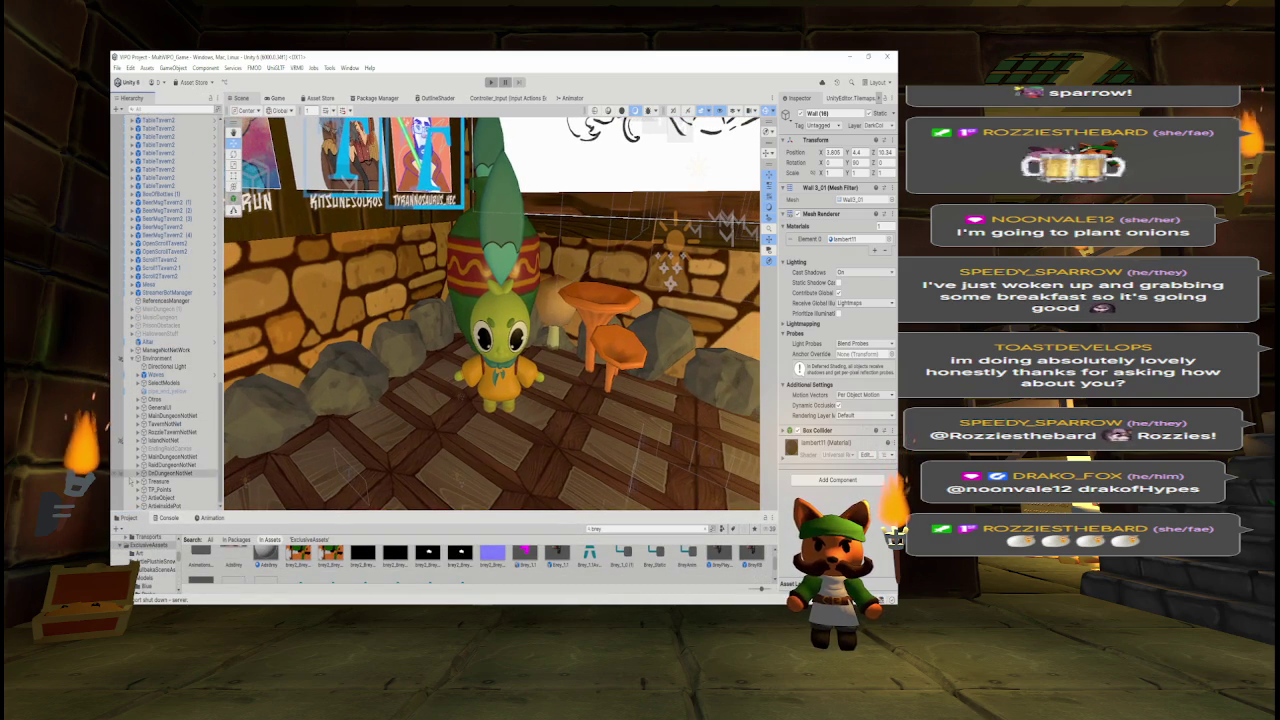
pyautogui.moveTo(361, 516); pyautogui.dragTo(366, 418)
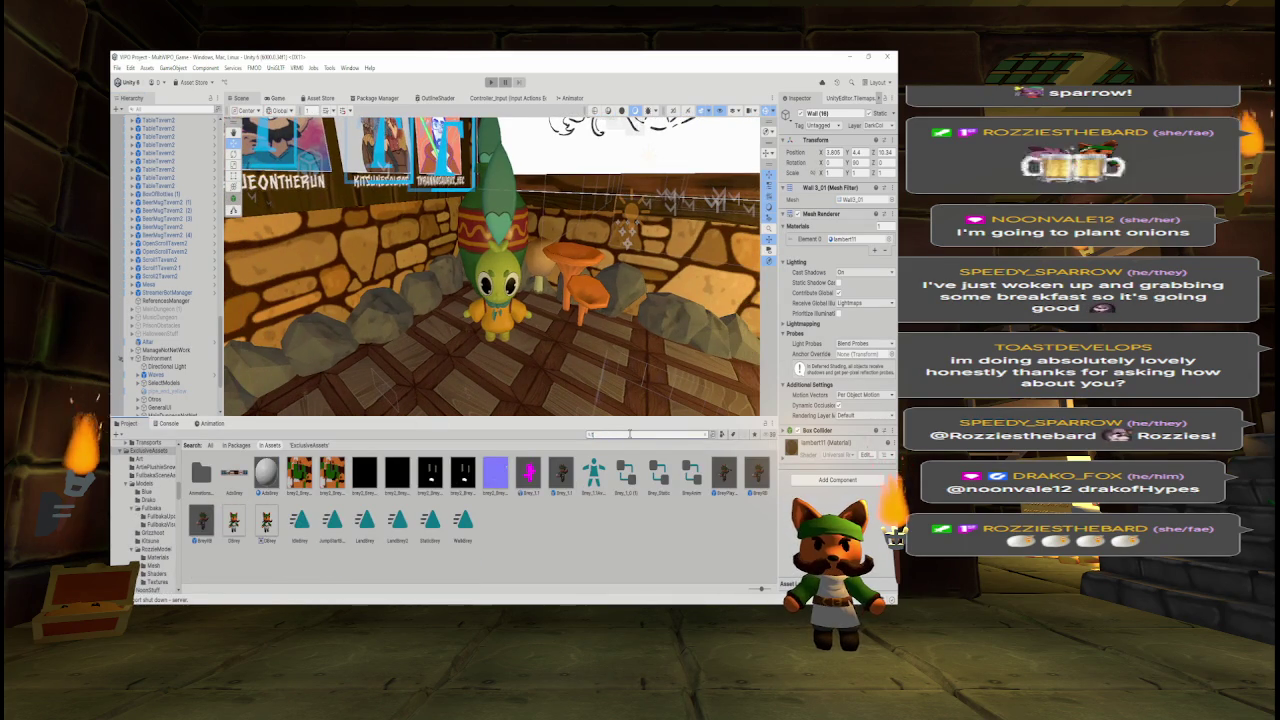
# - Search 'textb' and drop the TextBox prefab into the tavern beside the green character
pyautogui.write('extb')
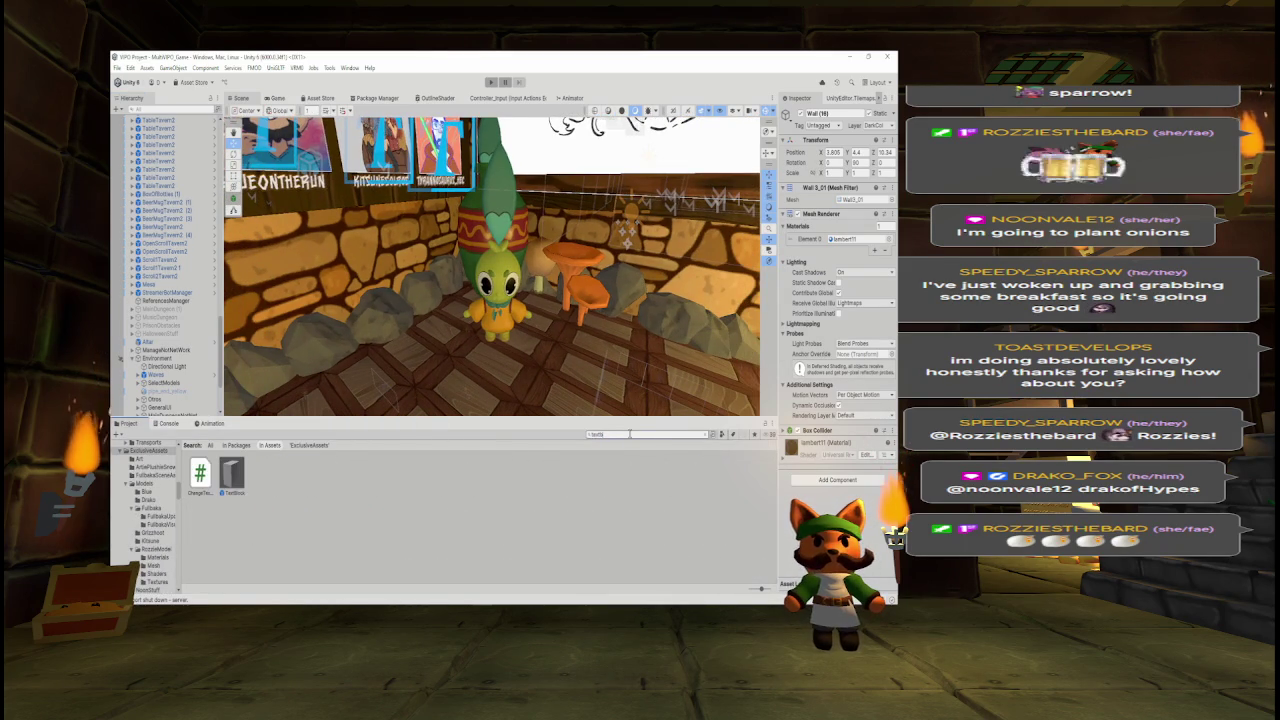
pyautogui.moveTo(232, 475)
pyautogui.mouseDown()
pyautogui.moveTo(368, 355)
pyautogui.moveTo(455, 325)
pyautogui.mouseUp()
pyautogui.moveTo(499, 418); pyautogui.dragTo(500, 560)
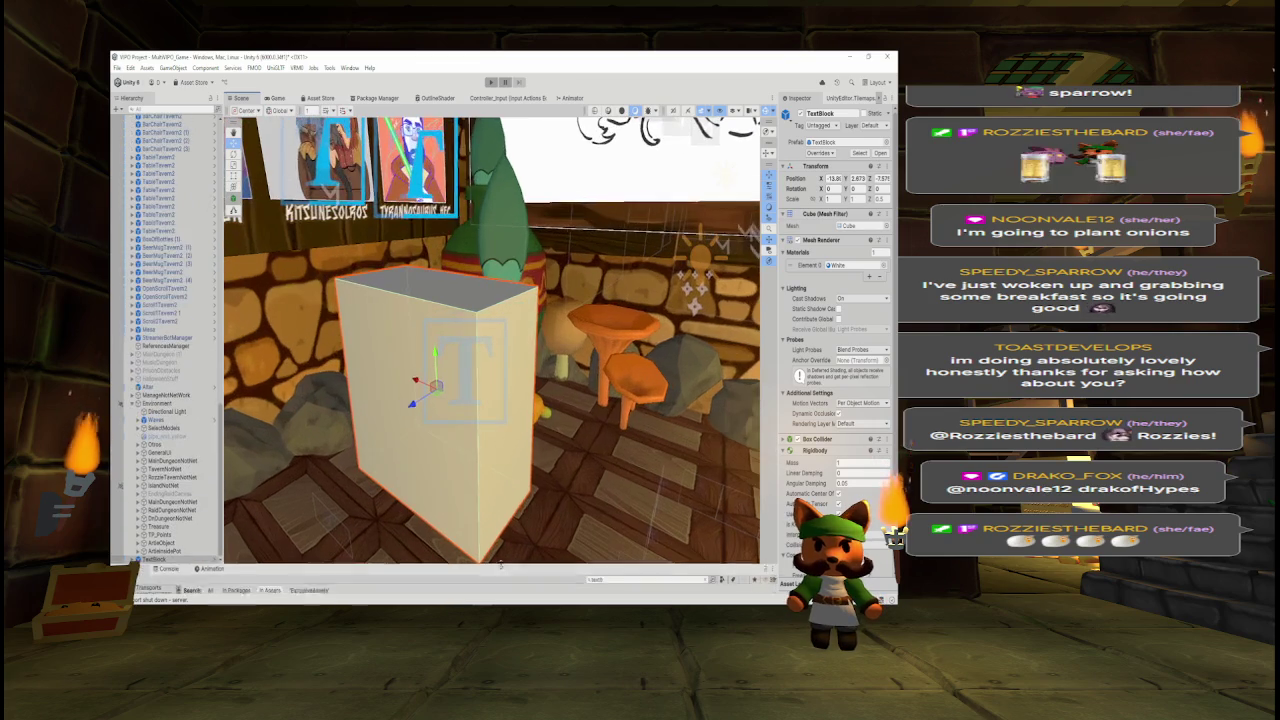
# - Set the block's Y rotation to about 4590, then adjust it until the text faces the camera
pyautogui.click(859, 188)
pyautogui.write('45')
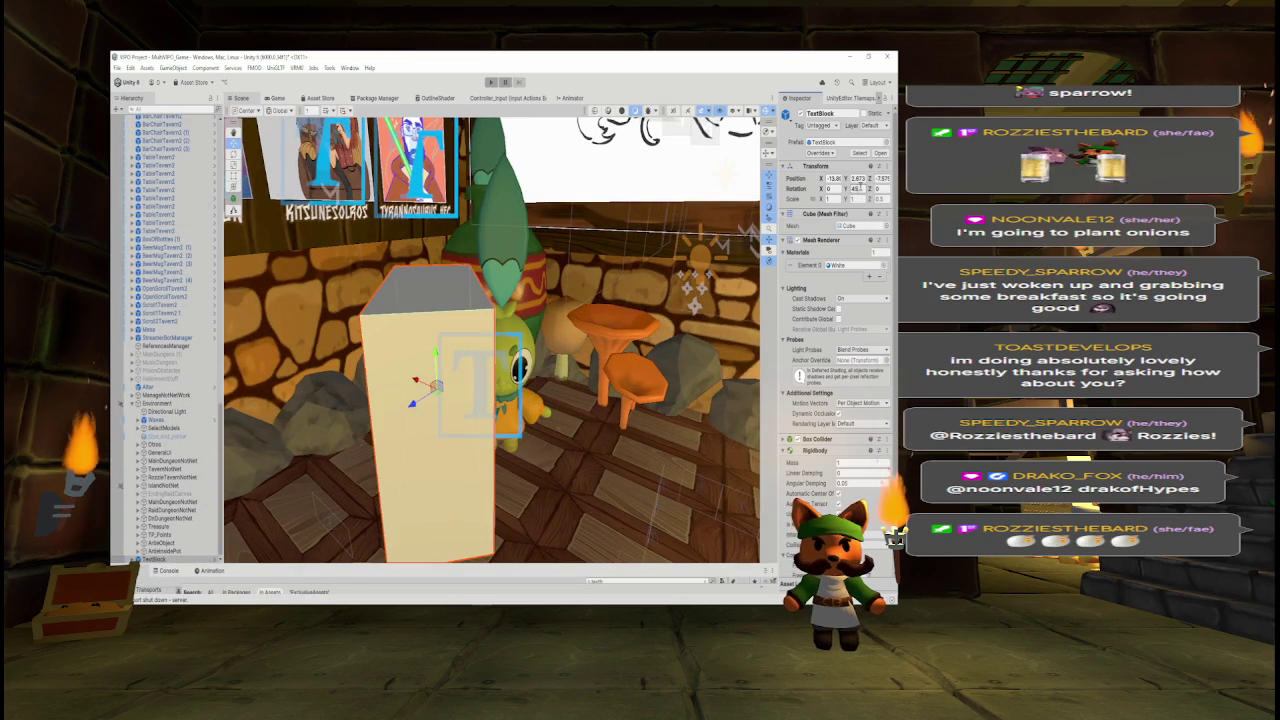
pyautogui.write('90')
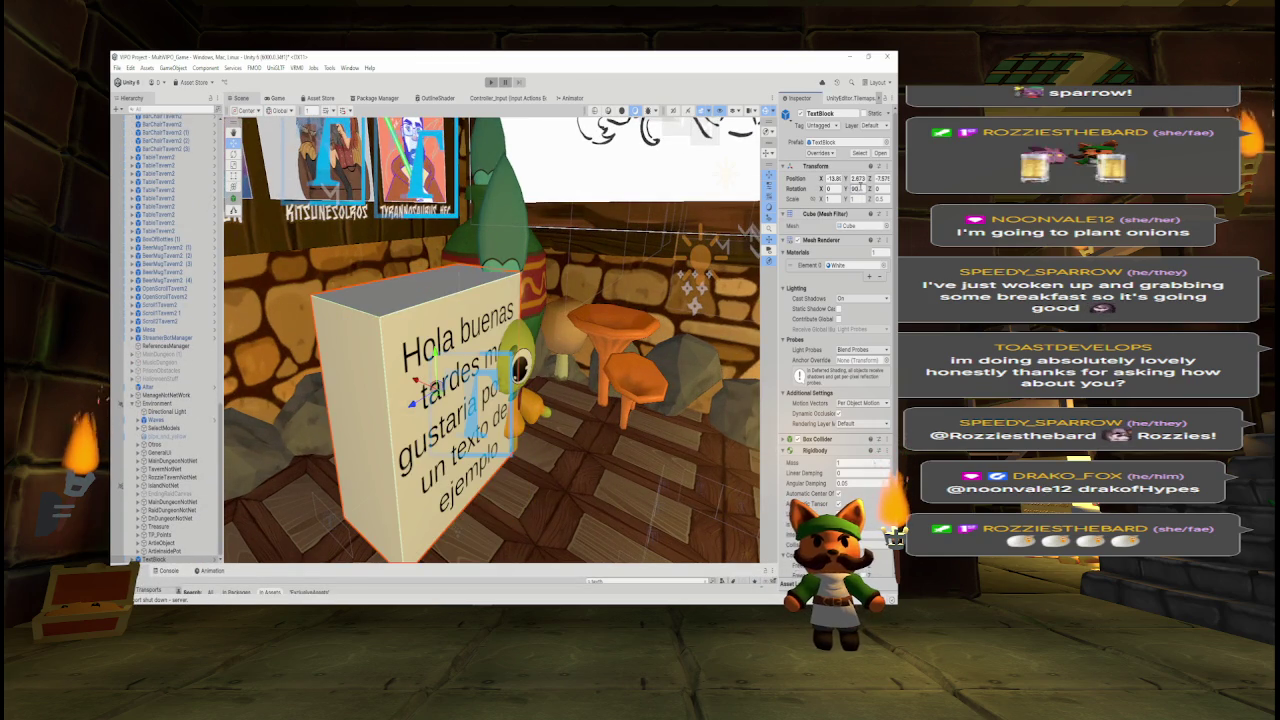
pyautogui.moveTo(848, 189); pyautogui.dragTo(866, 189)
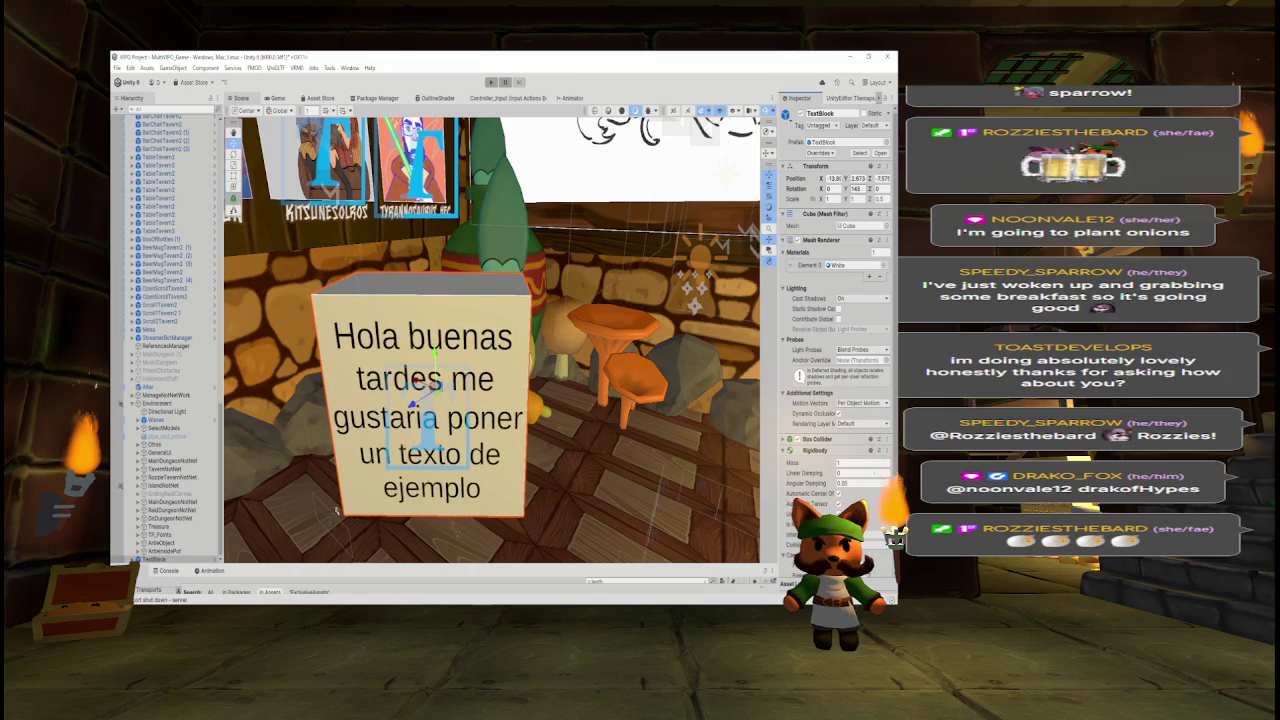
# - Select TextBlock in the Hierarchy and expand it to show its children
pyautogui.click(165, 558)
pyautogui.scroll(-1, 170, 520)
pyautogui.click(138, 551)
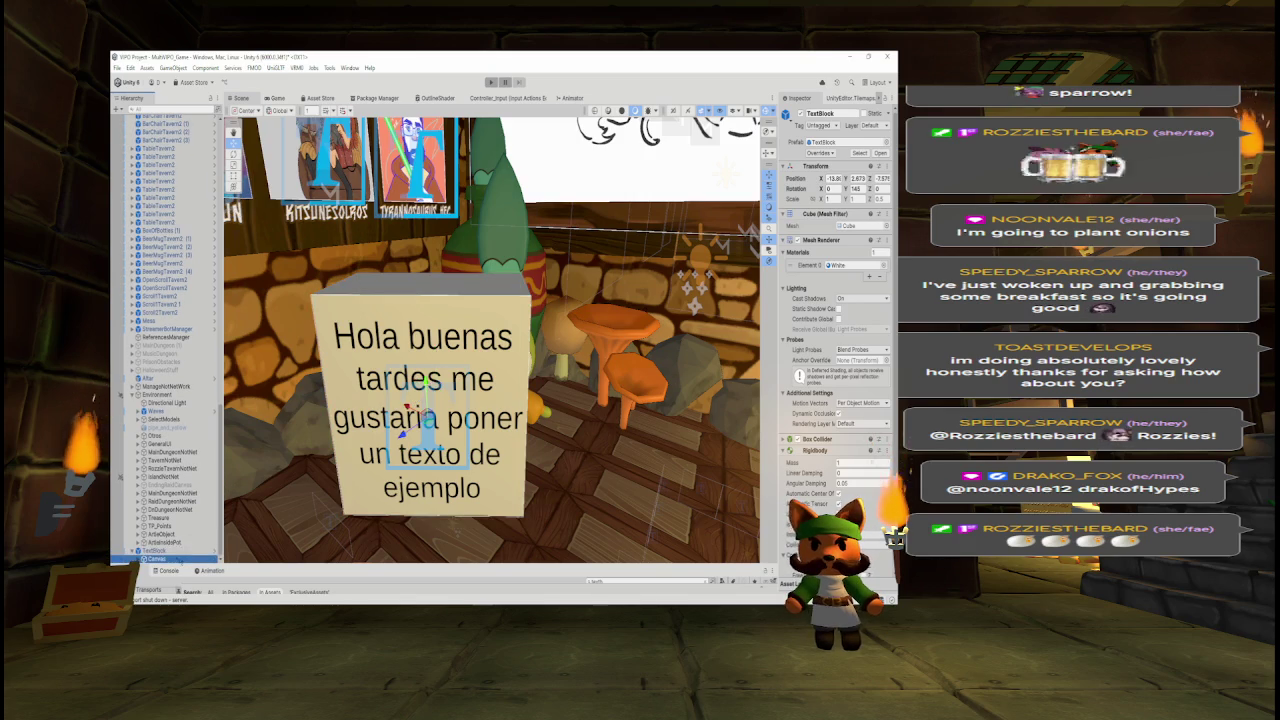
# - Replace the Text (TMP) Spanish sample sentence with 'Artie Fartie'
pyautogui.click(160, 558)
pyautogui.click(165, 558)
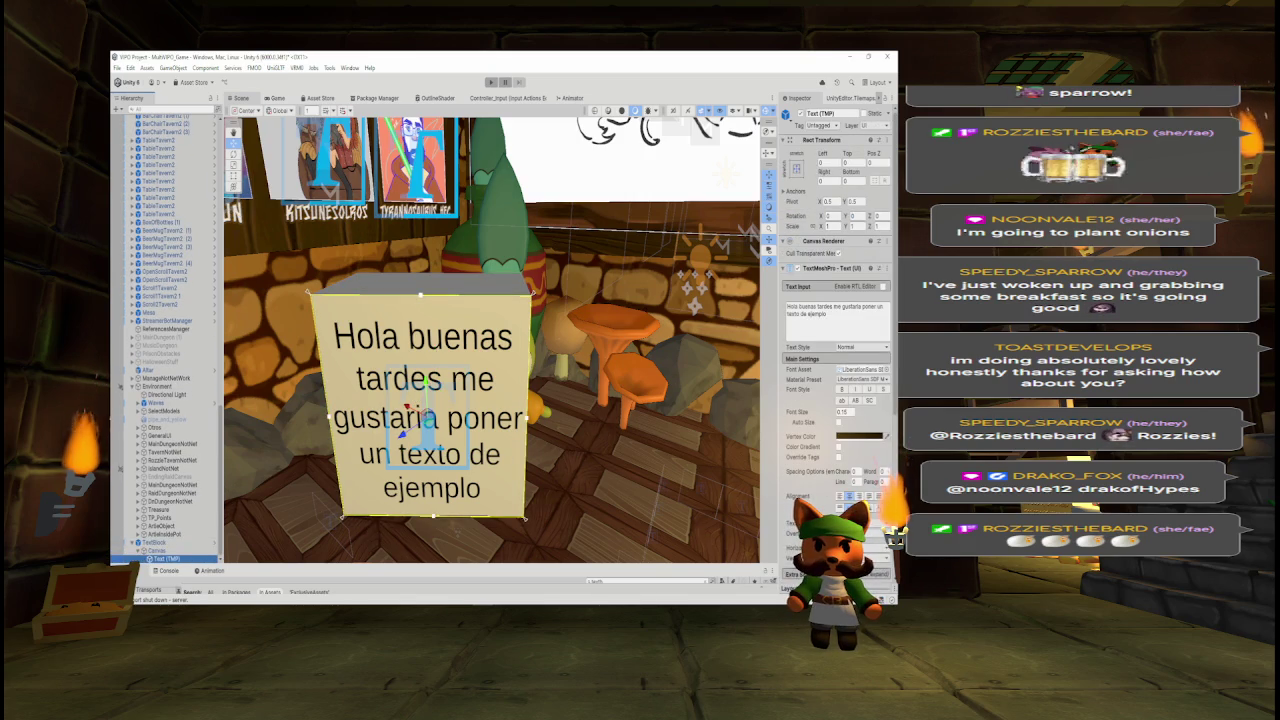
pyautogui.click(852, 328)
pyautogui.hotkey('ctrl', 'a')
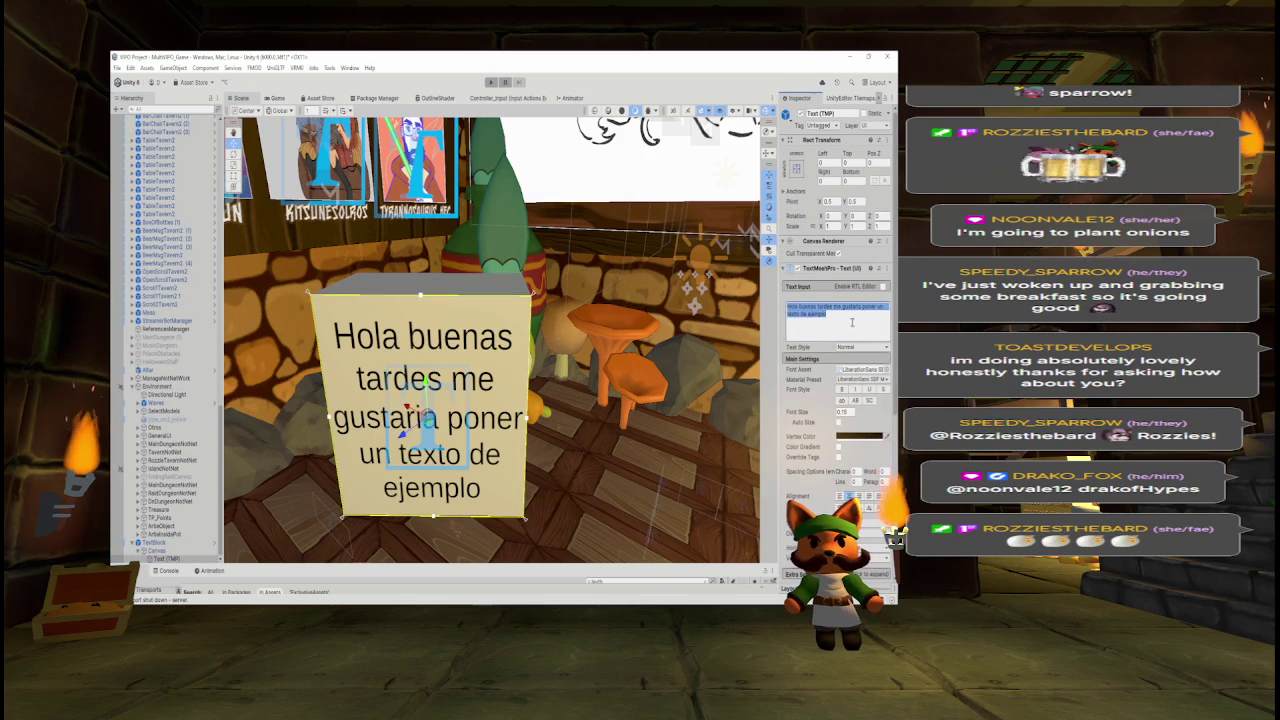
pyautogui.write('A')
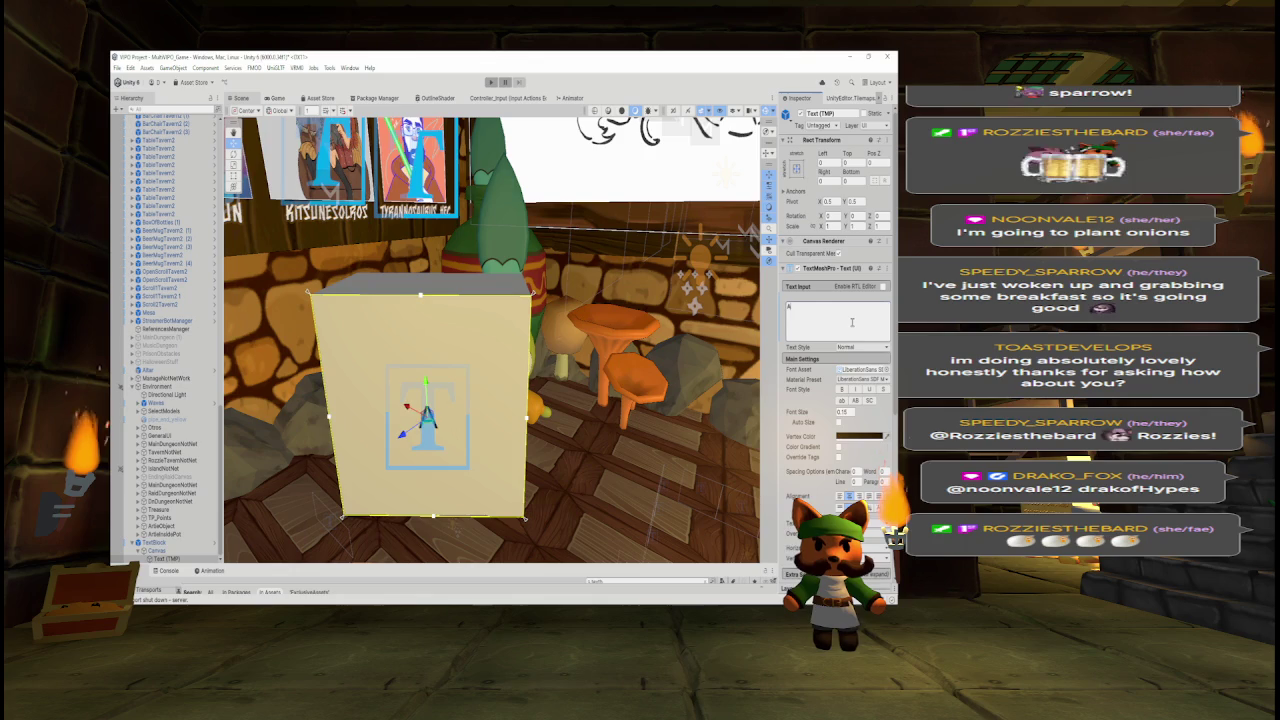
pyautogui.write('rtie Fartie')
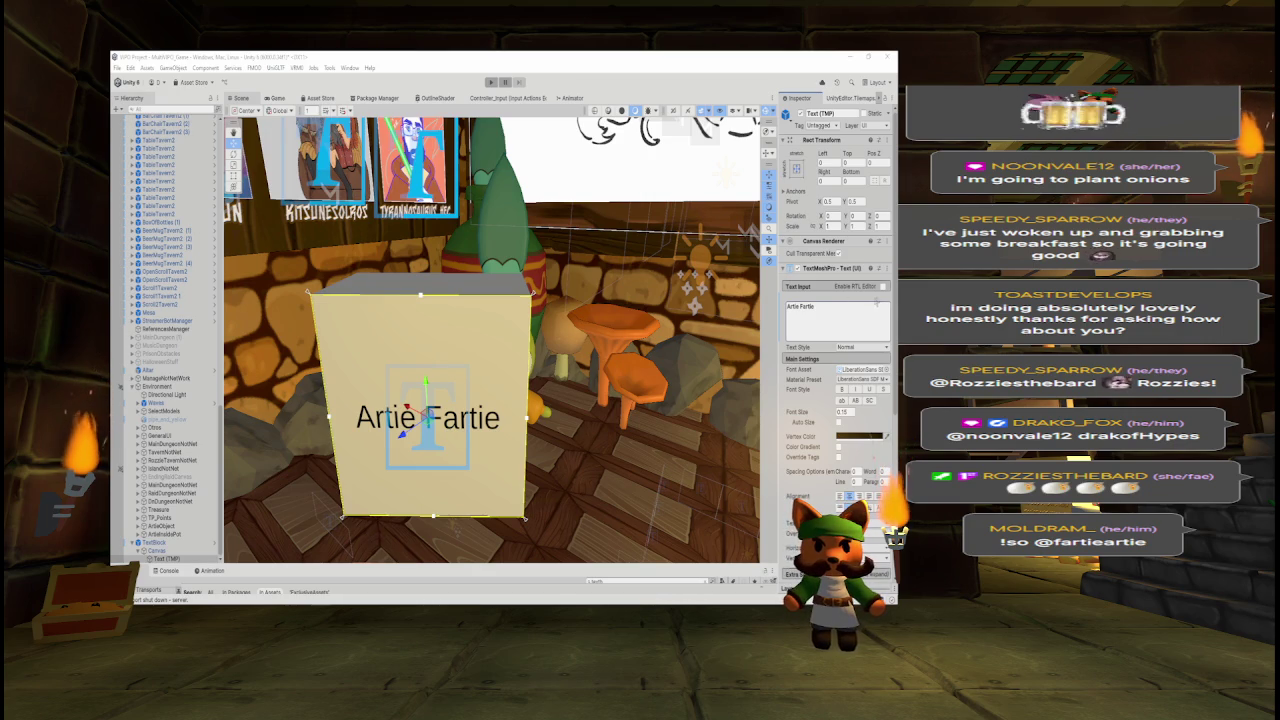
# - Append ' Plushie made by' followed by the maker's name to the caption text
pyautogui.write('Plushie')
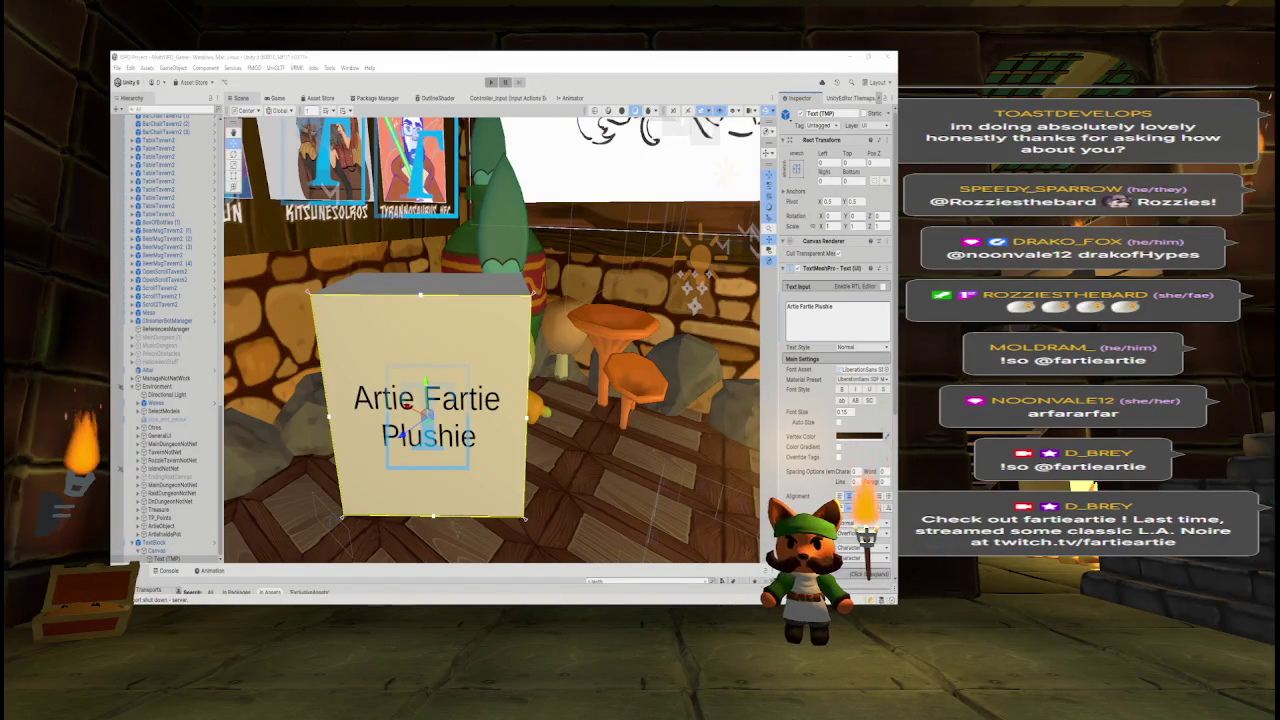
pyautogui.click(861, 308)
pyautogui.click(861, 308)
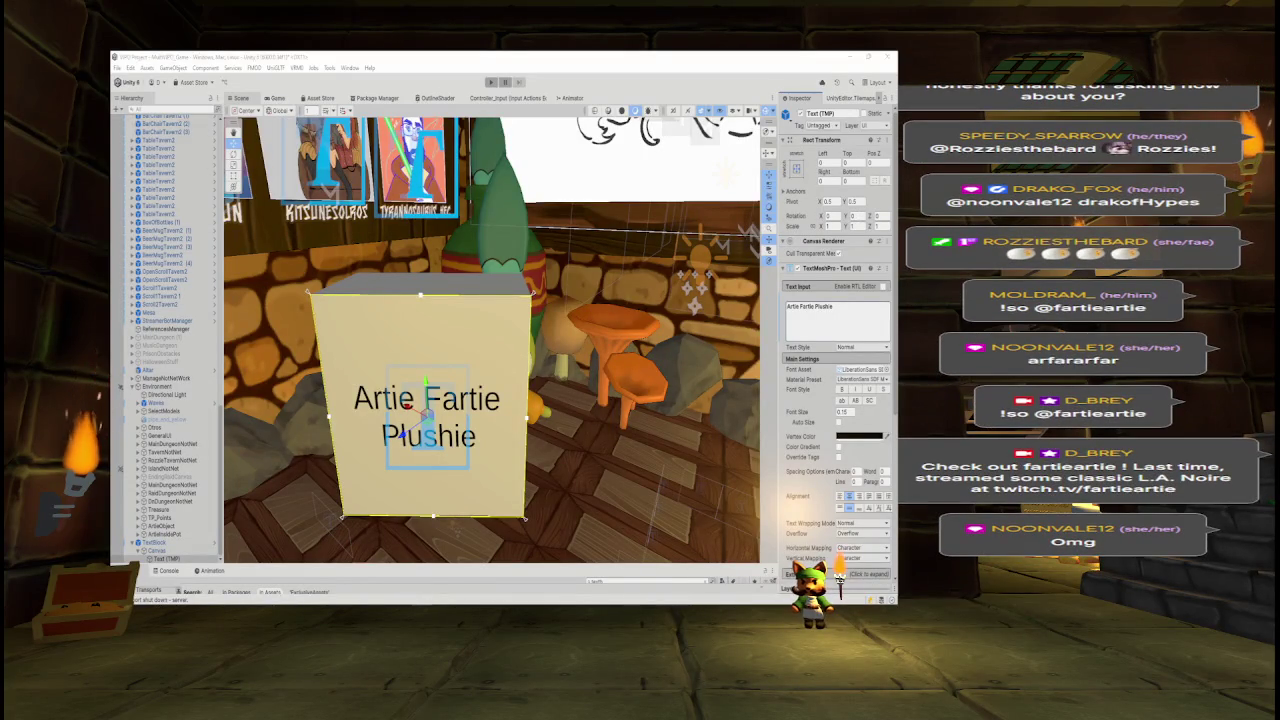
pyautogui.doubleClick(857, 309)
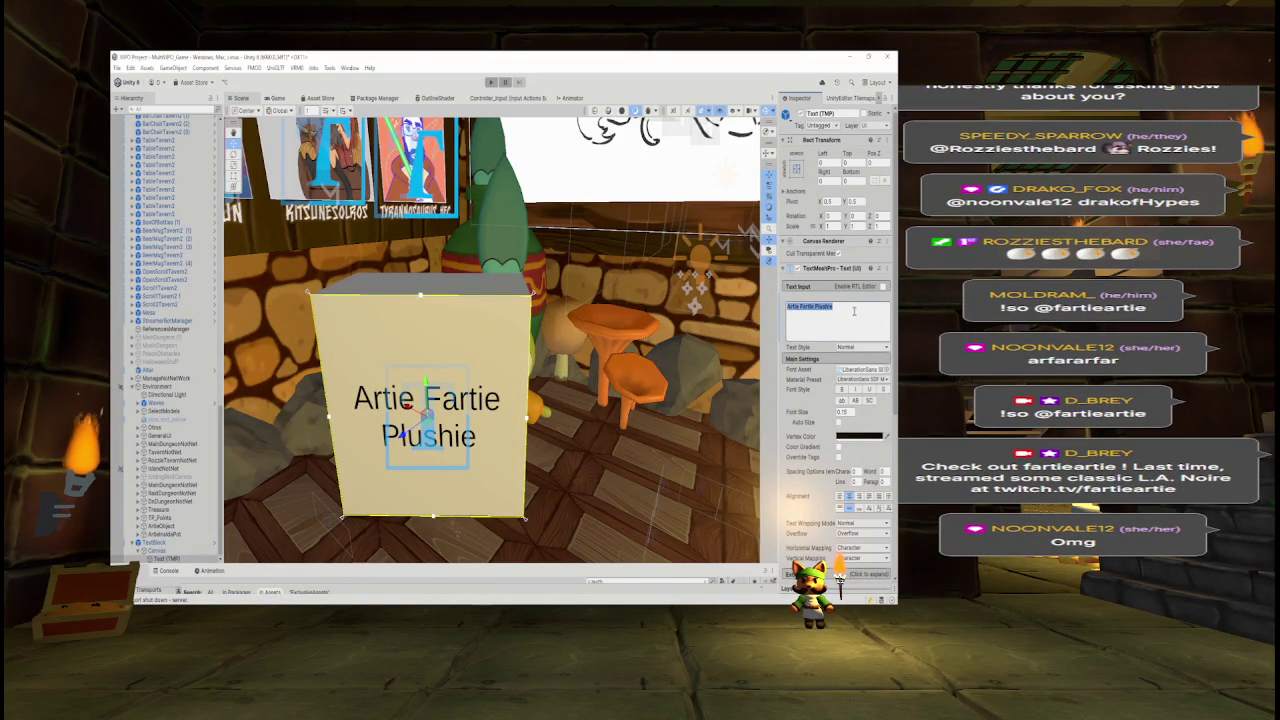
pyautogui.click(857, 309)
pyautogui.write('from')
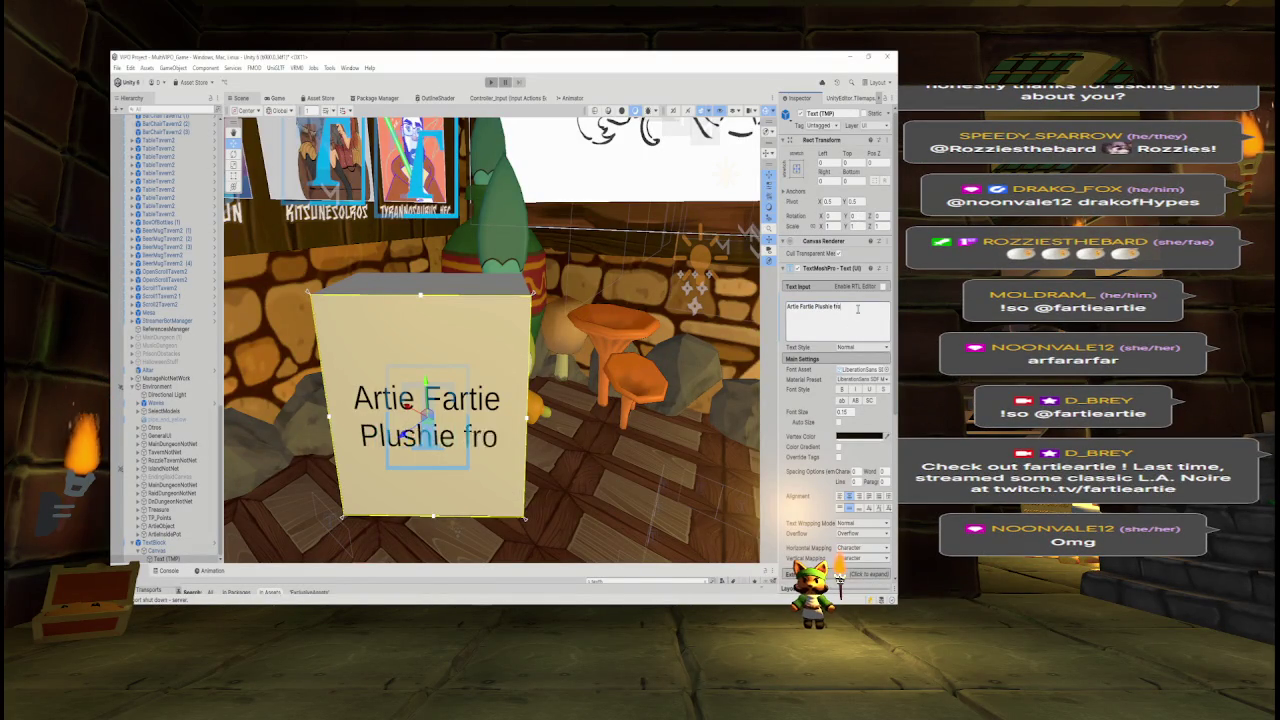
pyautogui.press('BackSpace')
pyautogui.press('BackSpace')
pyautogui.press('BackSpace')
pyautogui.write('made by')
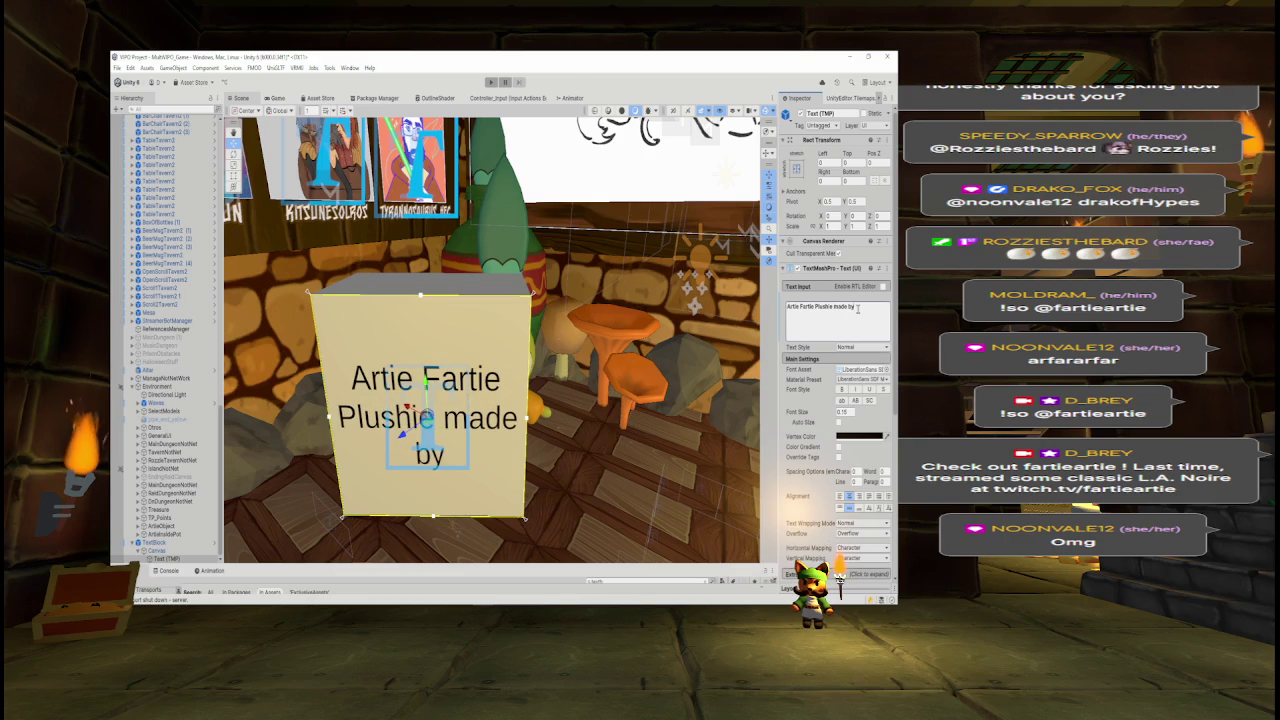
pyautogui.write(' Snow_Twig')
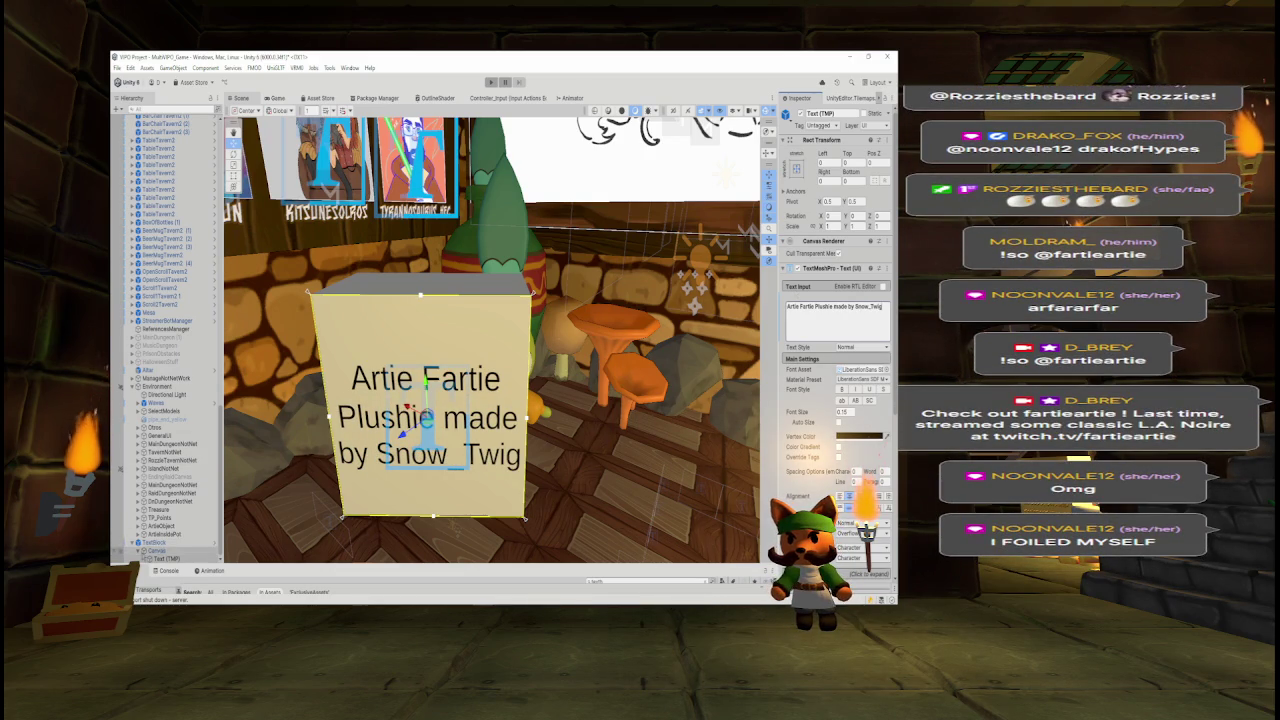
# - Remove the Rigidbody component from the TextBlock
pyautogui.click(153, 551)
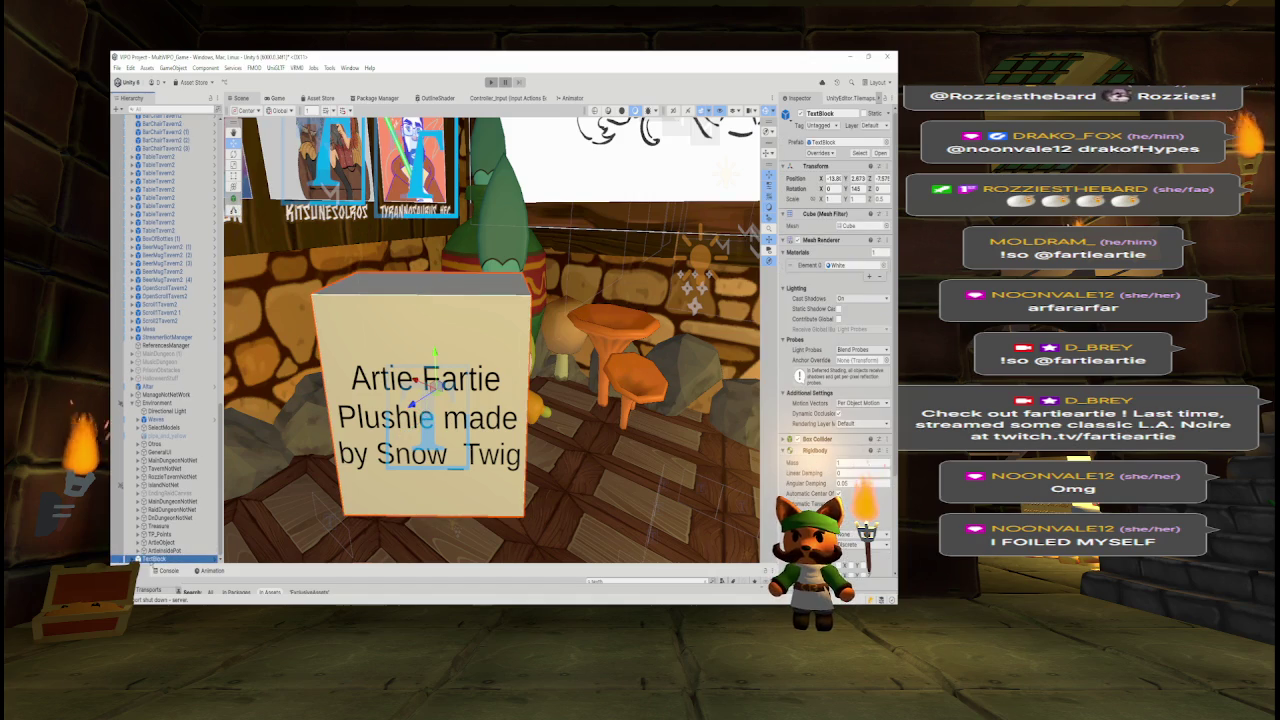
pyautogui.click(792, 241)
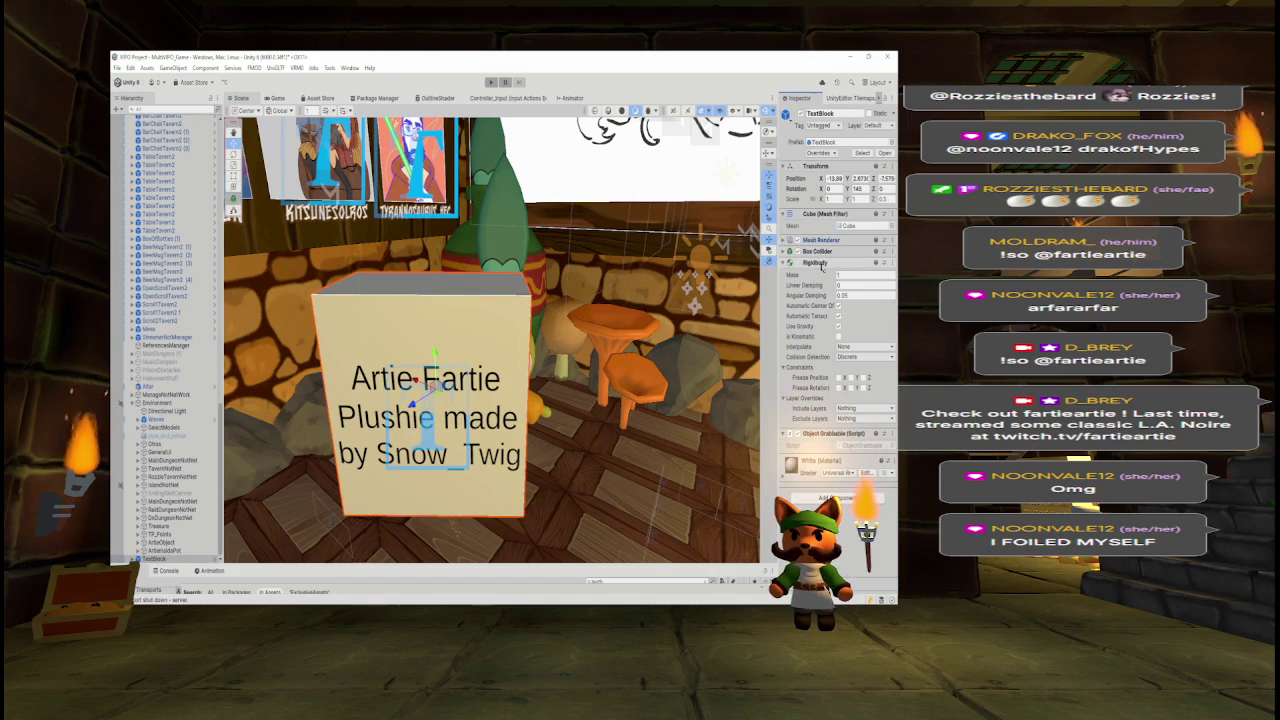
pyautogui.rightClick(816, 266)
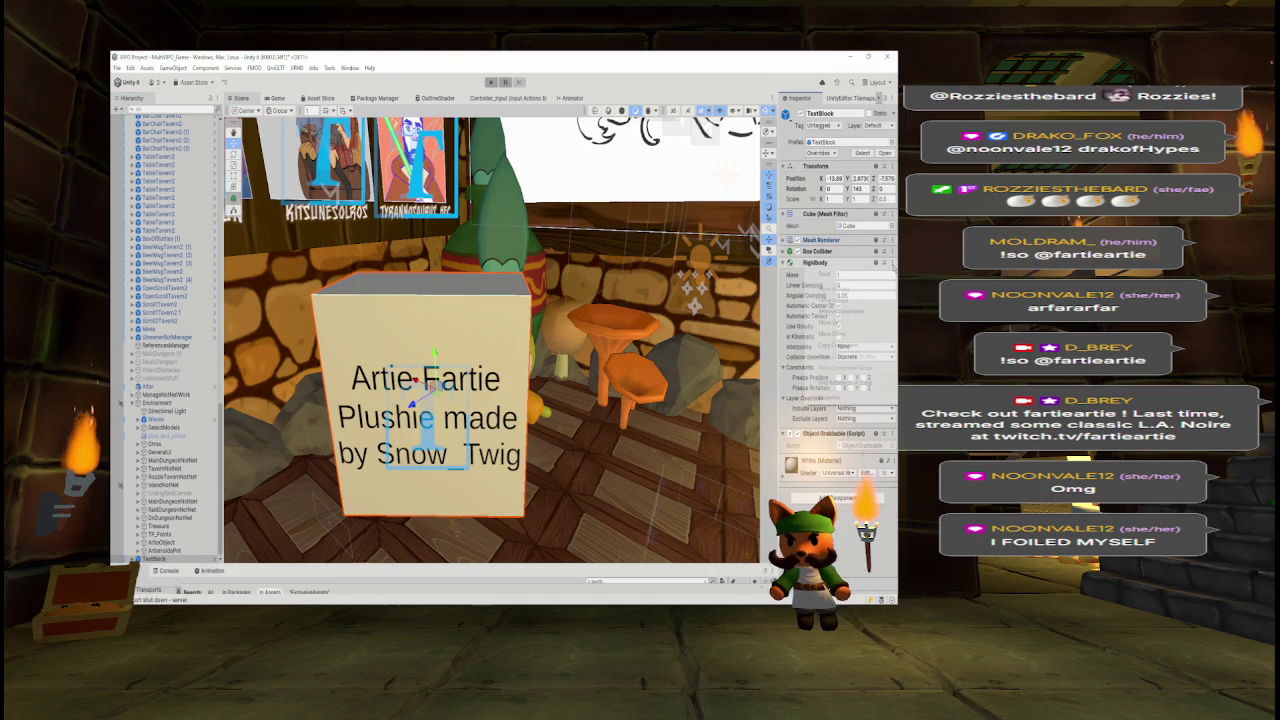
pyautogui.click(861, 312)
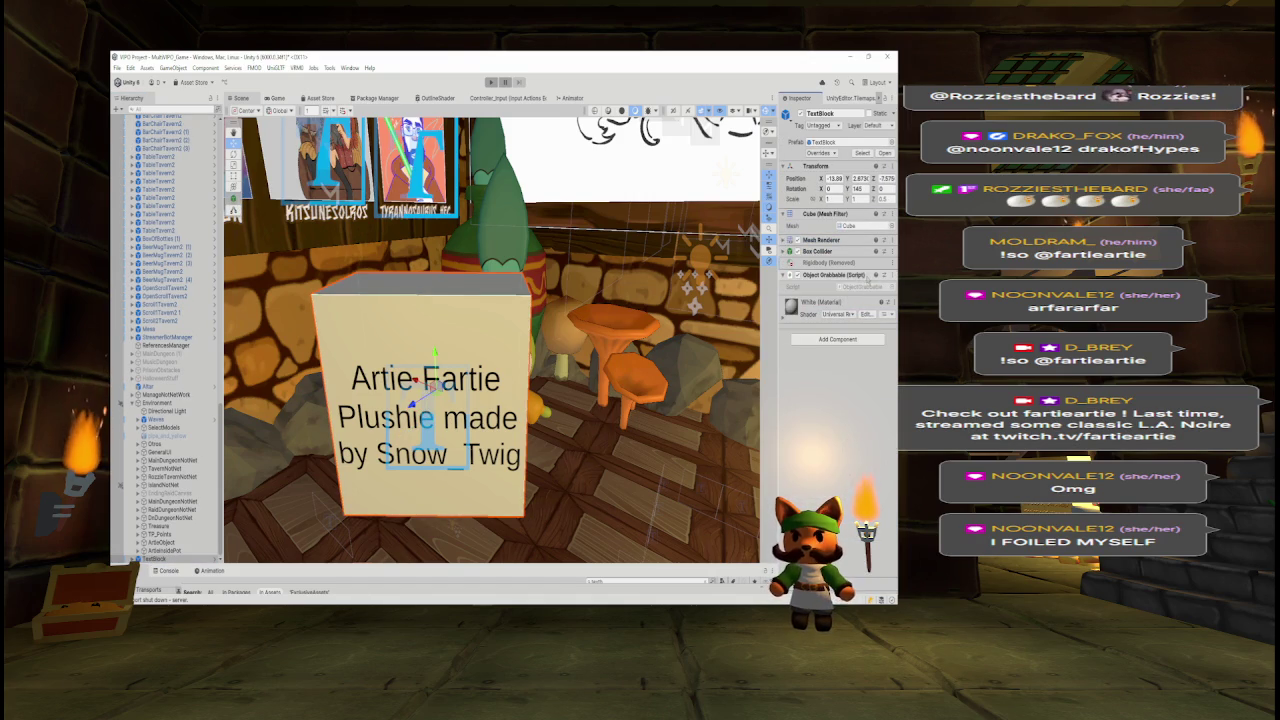
# - Remove the Object Grabbable script and rename the block ArtiePlushieCredits
pyautogui.click(885, 275)
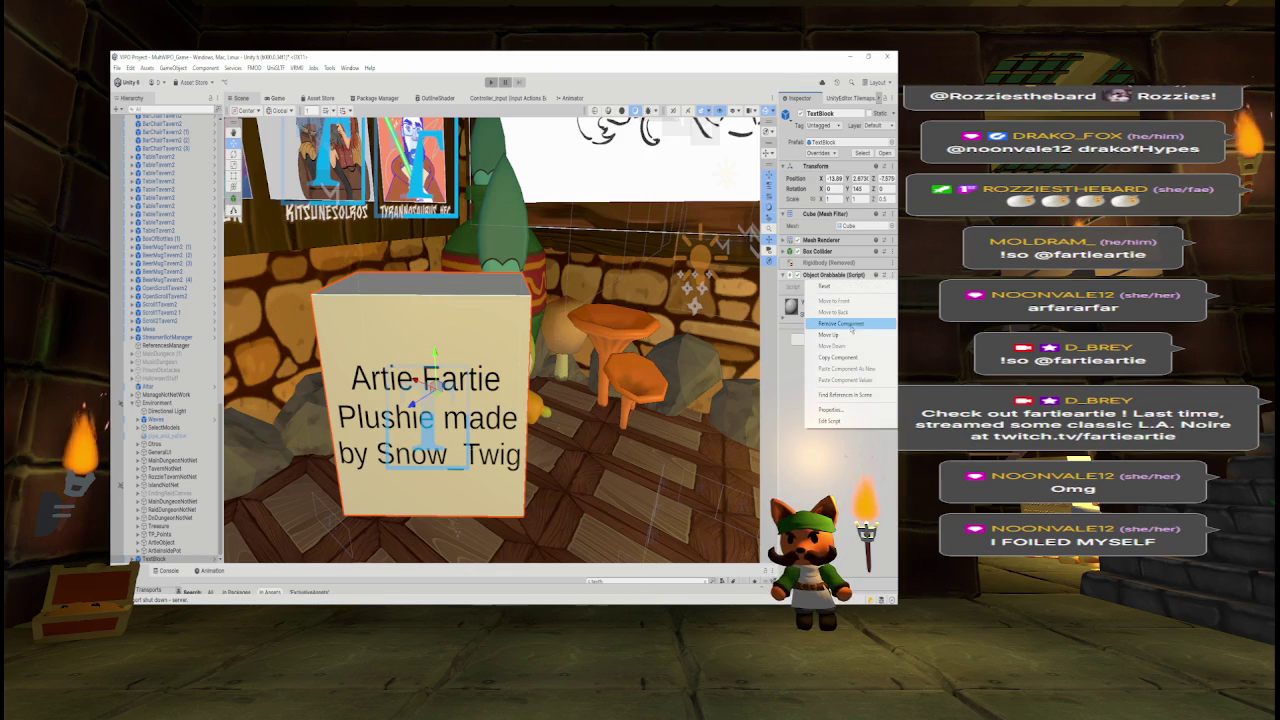
pyautogui.click(841, 323)
pyautogui.click(836, 113)
pyautogui.write('ArtiePlushieCredits')
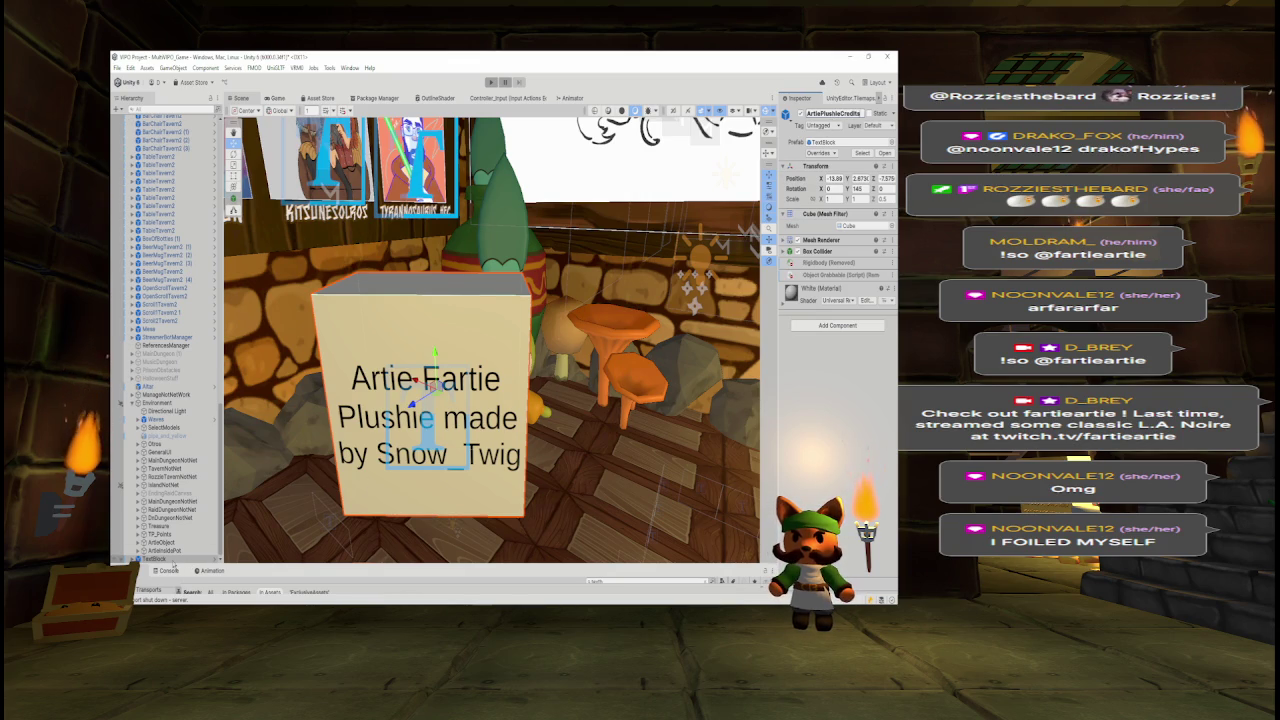
# - Apply Prefab > Remove Unused Overrides to ArtiePlushieCredits
pyautogui.rightClick(183, 559)
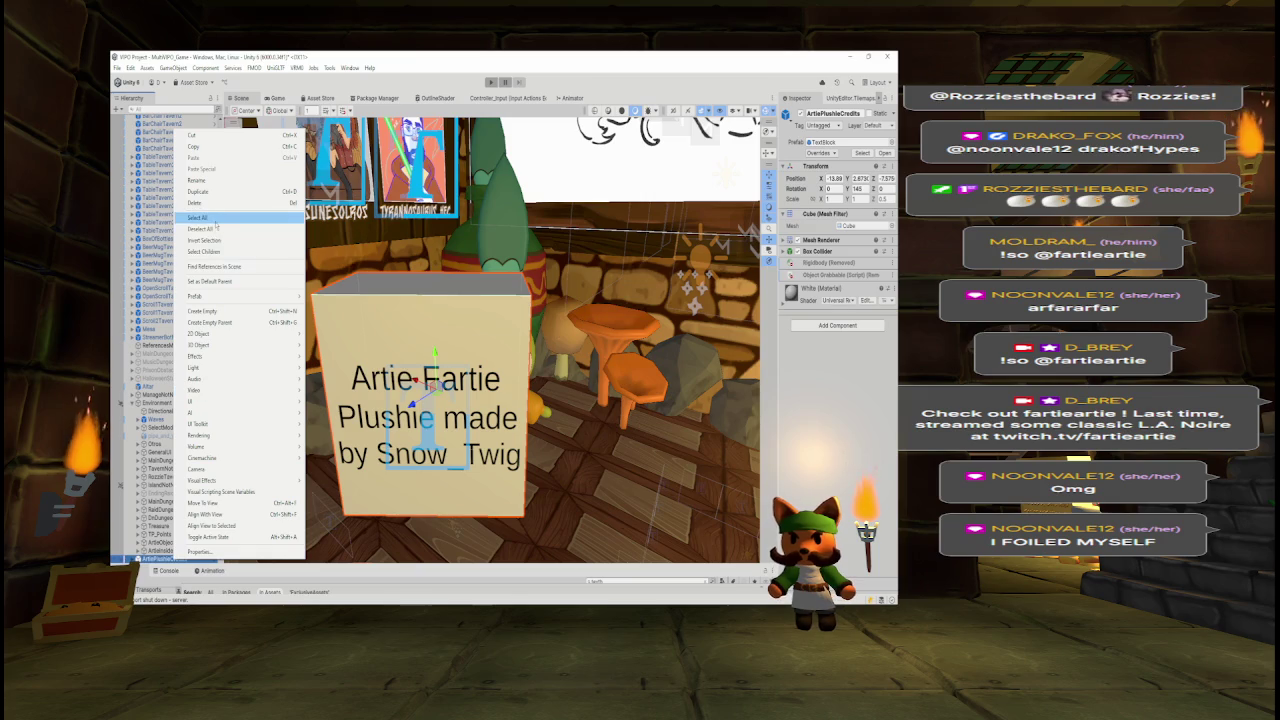
pyautogui.moveTo(250, 296)
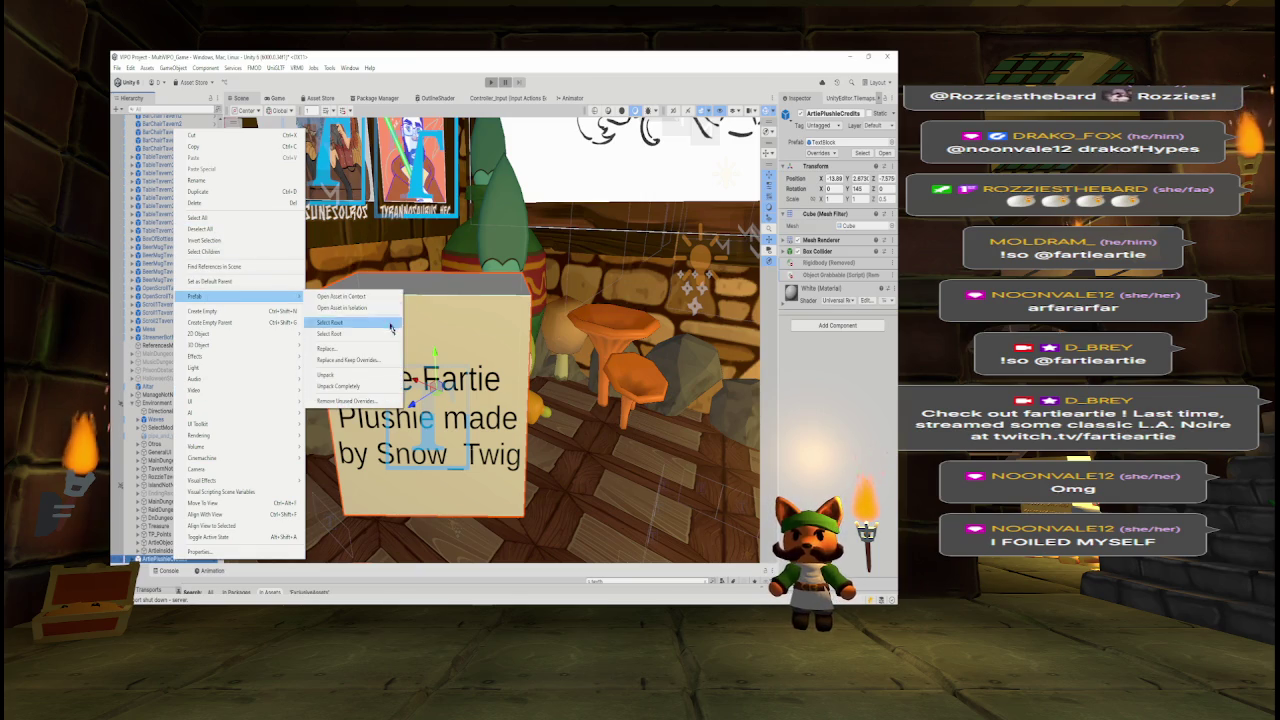
pyautogui.click(363, 399)
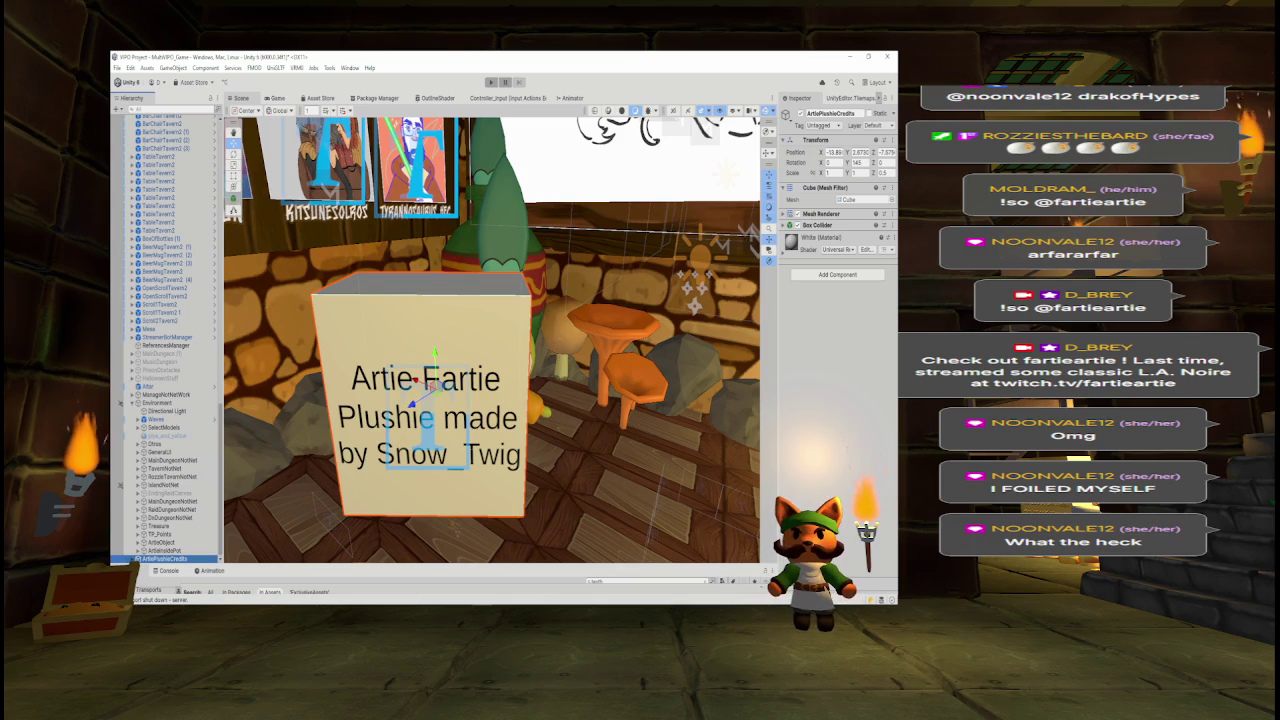
# - Try setting X and Y scale to 0.5, then undo both changes
pyautogui.click(828, 173)
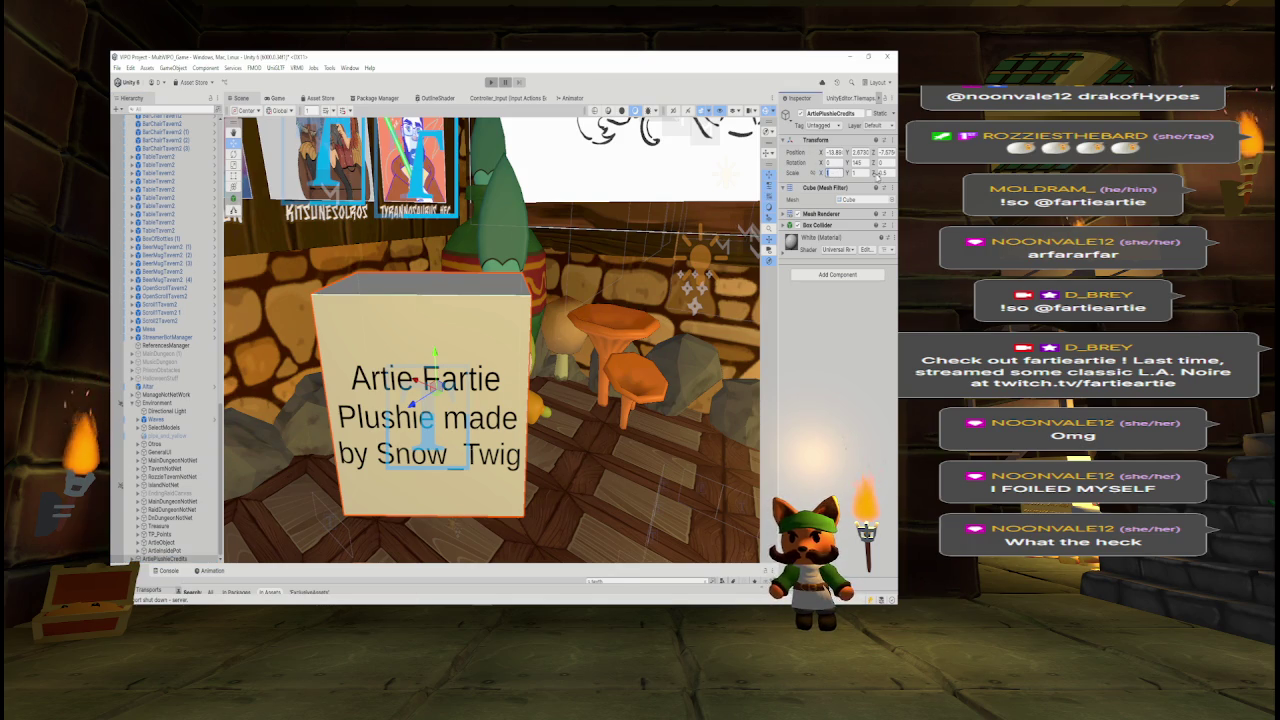
pyautogui.write('0.5')
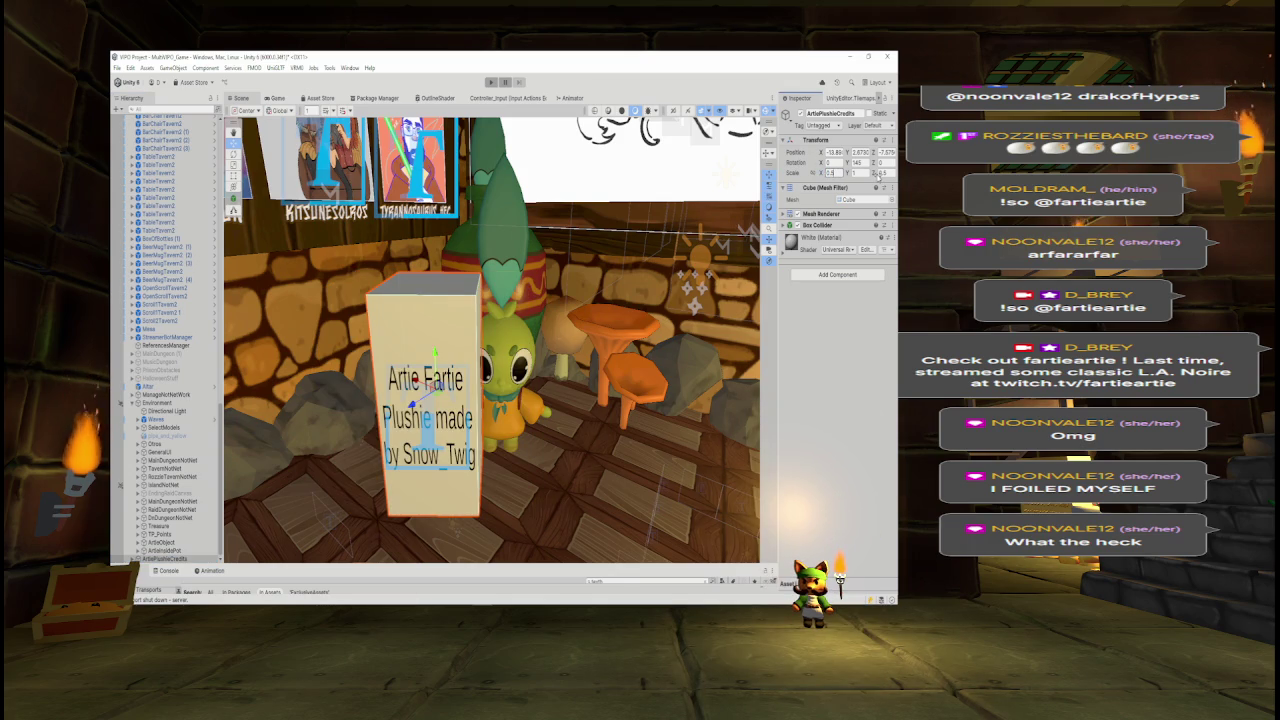
pyautogui.press('Tab')
pyautogui.write('0.5')
pyautogui.press('Tab')
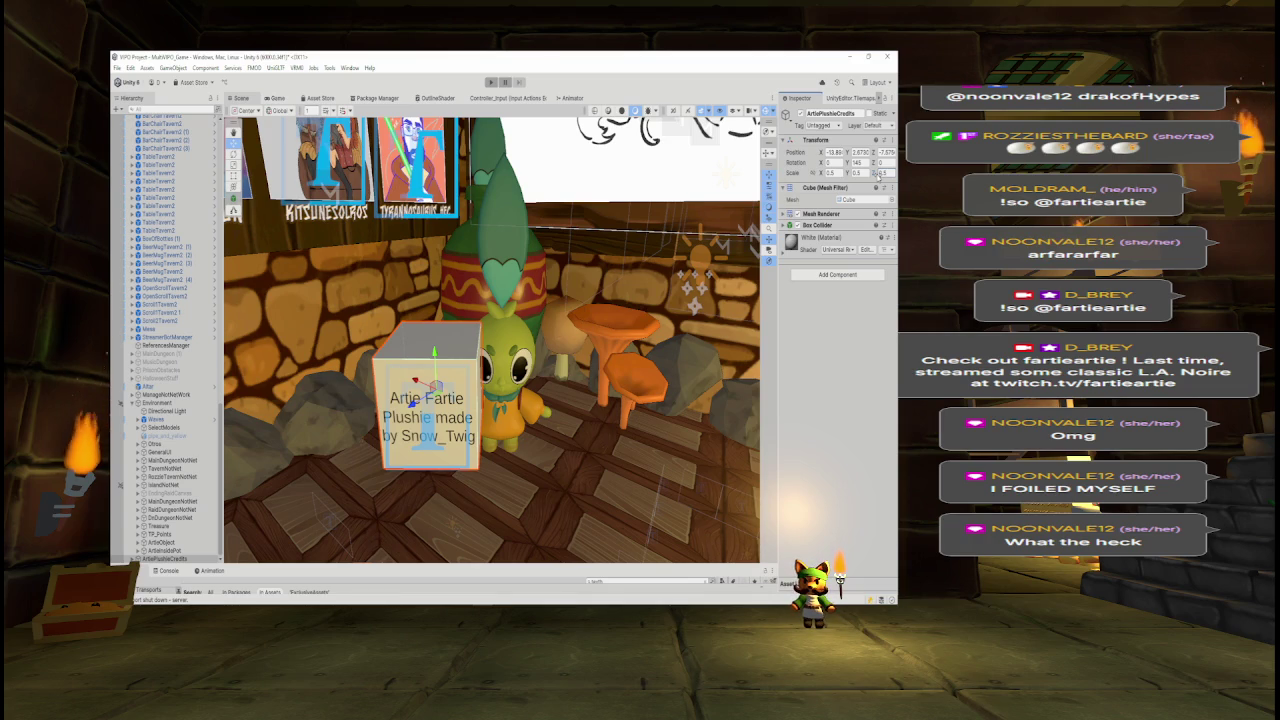
pyautogui.hotkey('ctrl', 'z')
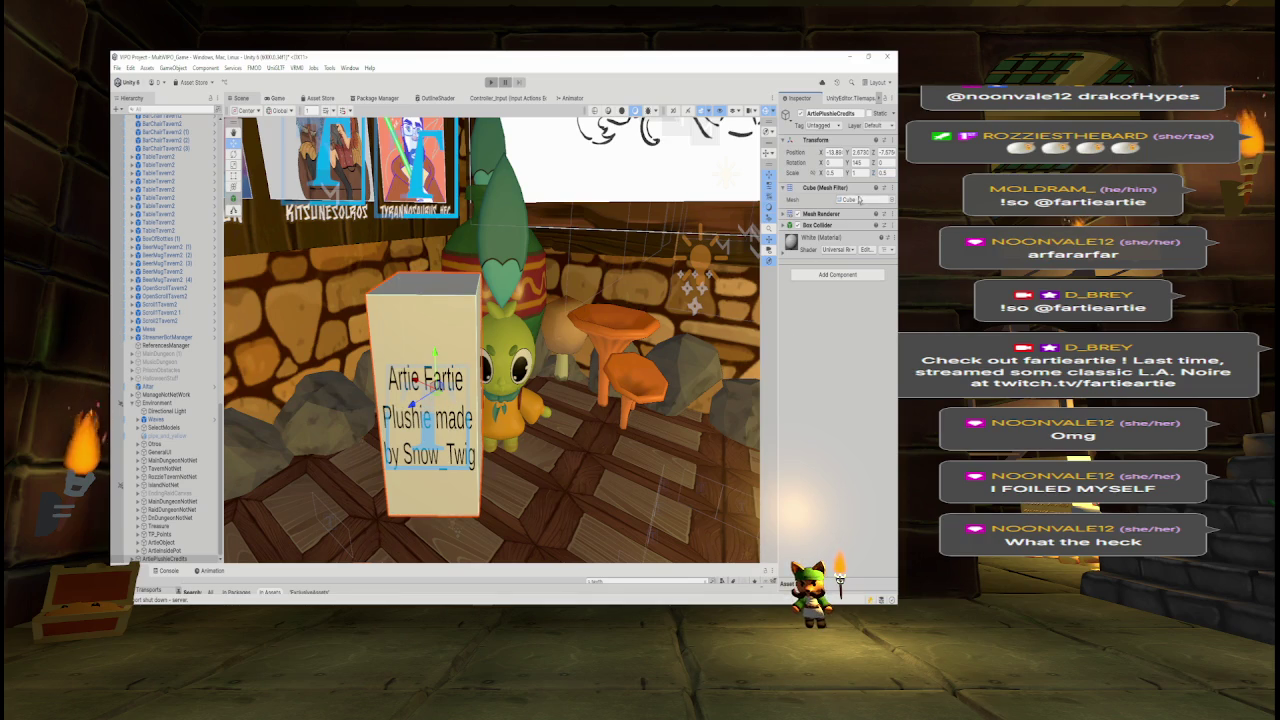
pyautogui.hotkey('ctrl', 'z')
pyautogui.hotkey('ctrl', 'z')
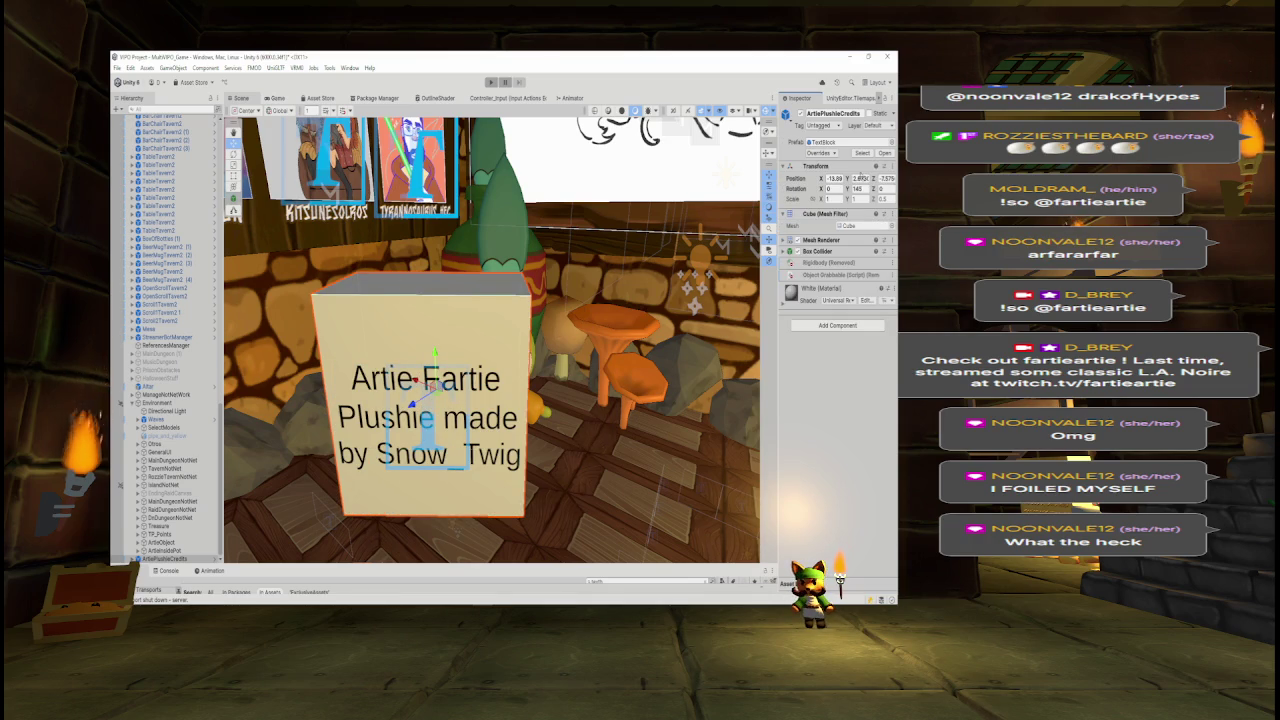
# - Unpack ArtiePlushieCredits completely and set its scale to 0.5 on X, Y and Z
pyautogui.rightClick(183, 557)
pyautogui.moveTo(274, 297)
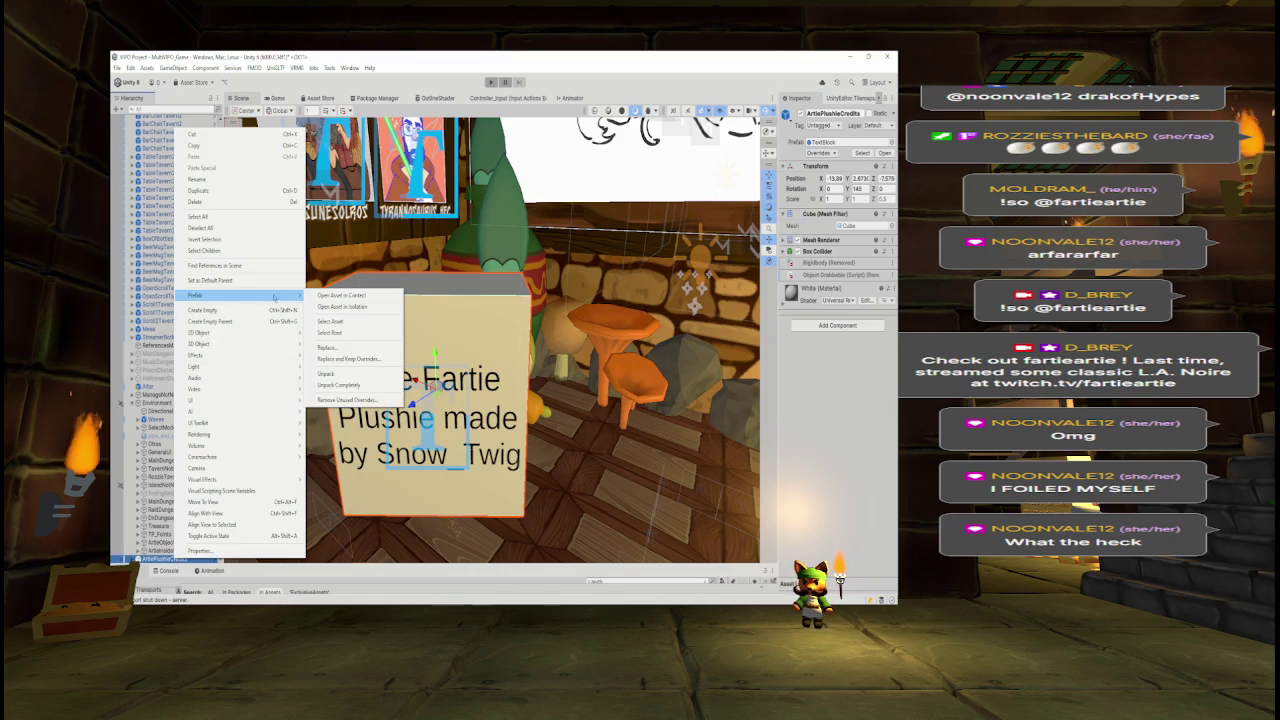
pyautogui.click(338, 385)
pyautogui.click(835, 172)
pyautogui.write('0.5')
pyautogui.press('Tab')
pyautogui.write('0.5')
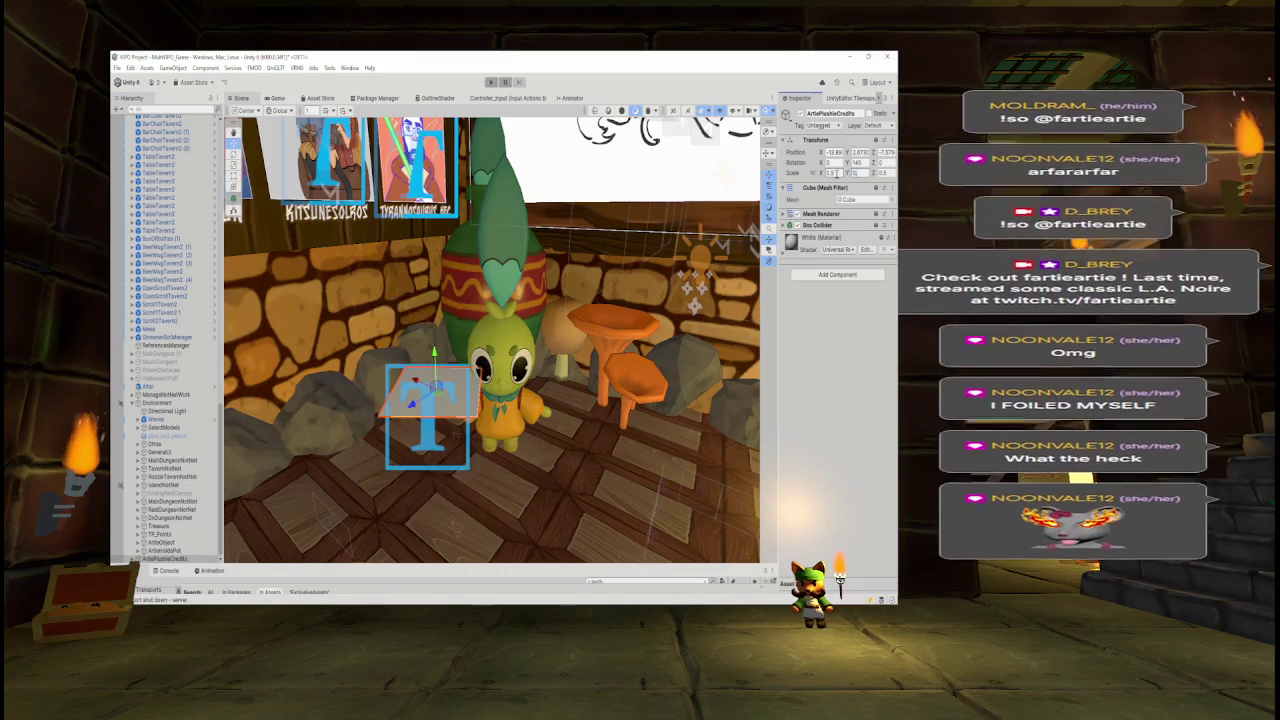
pyautogui.press('Tab')
pyautogui.write('0.5')
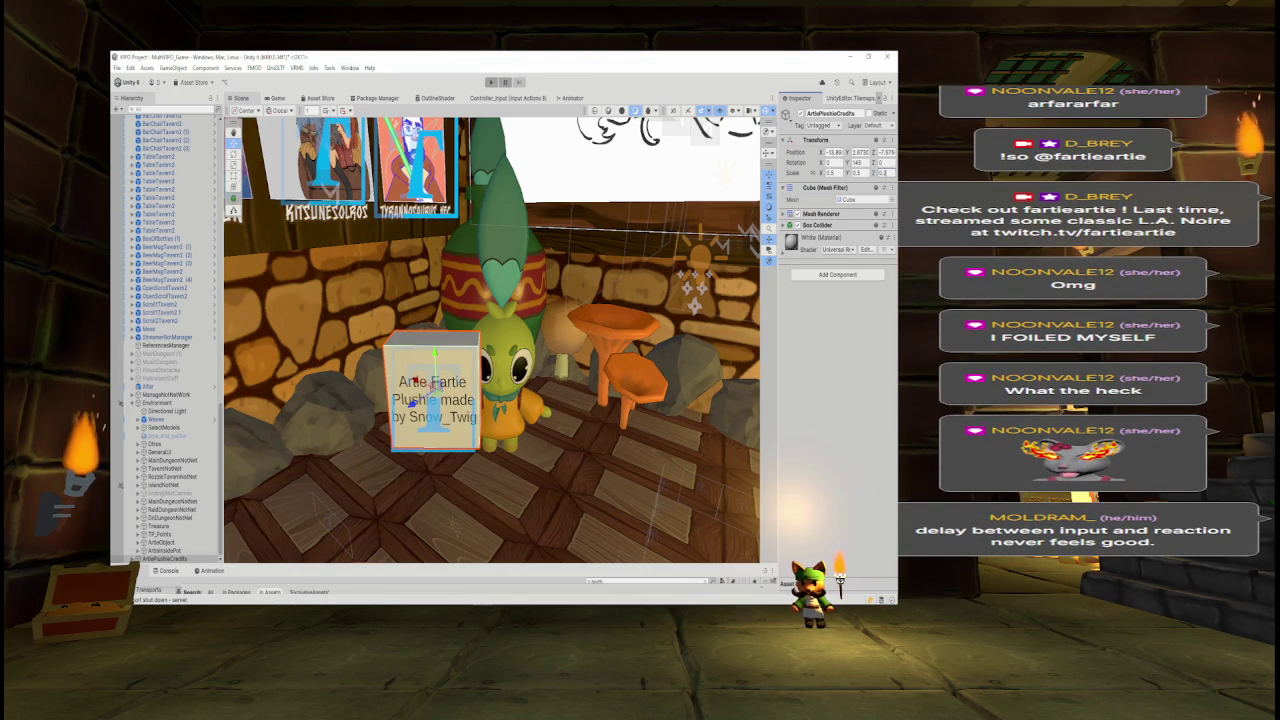
# - Raise the plaque, set its X and Y scale to 0.75, then lower it slightly to Y 3.074
pyautogui.moveTo(431, 352); pyautogui.dragTo(432, 210)
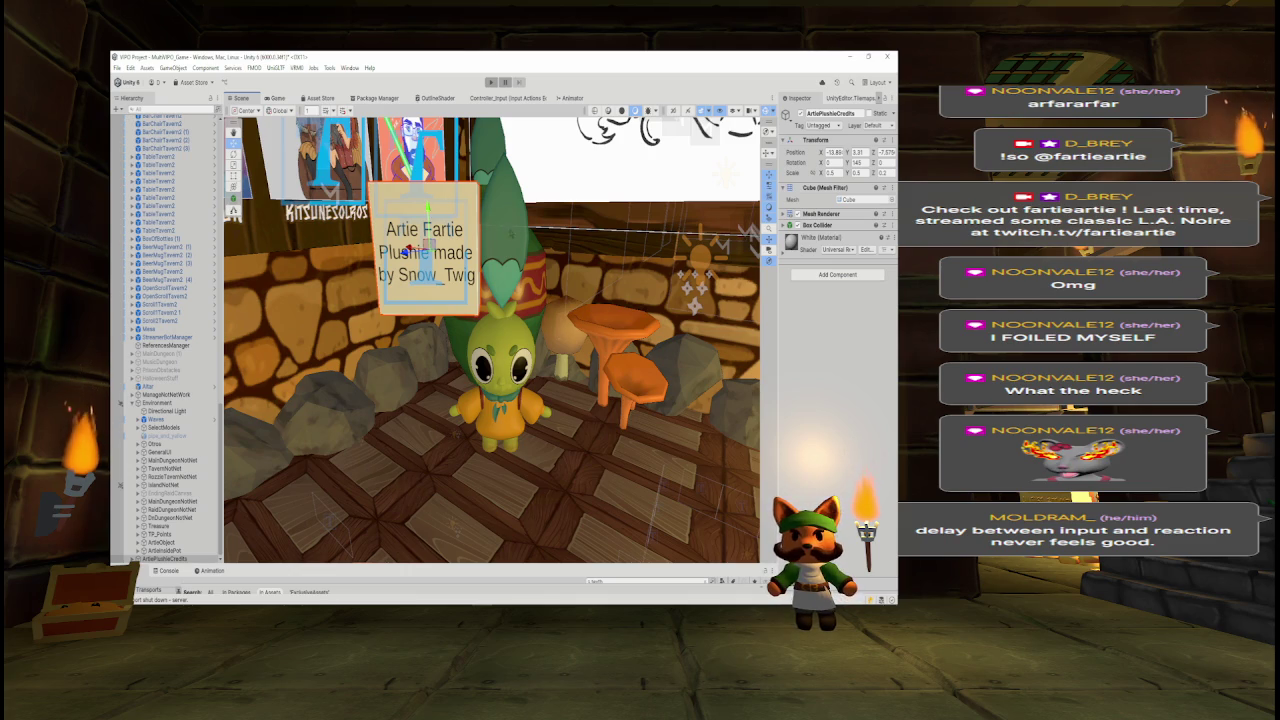
pyautogui.moveTo(535, 235)
pyautogui.mouseDown()
pyautogui.moveTo(500, 345)
pyautogui.moveTo(548, 345)
pyautogui.moveTo(505, 325)
pyautogui.moveTo(509, 351)
pyautogui.moveTo(448, 320)
pyautogui.moveTo(446, 336)
pyautogui.mouseUp()
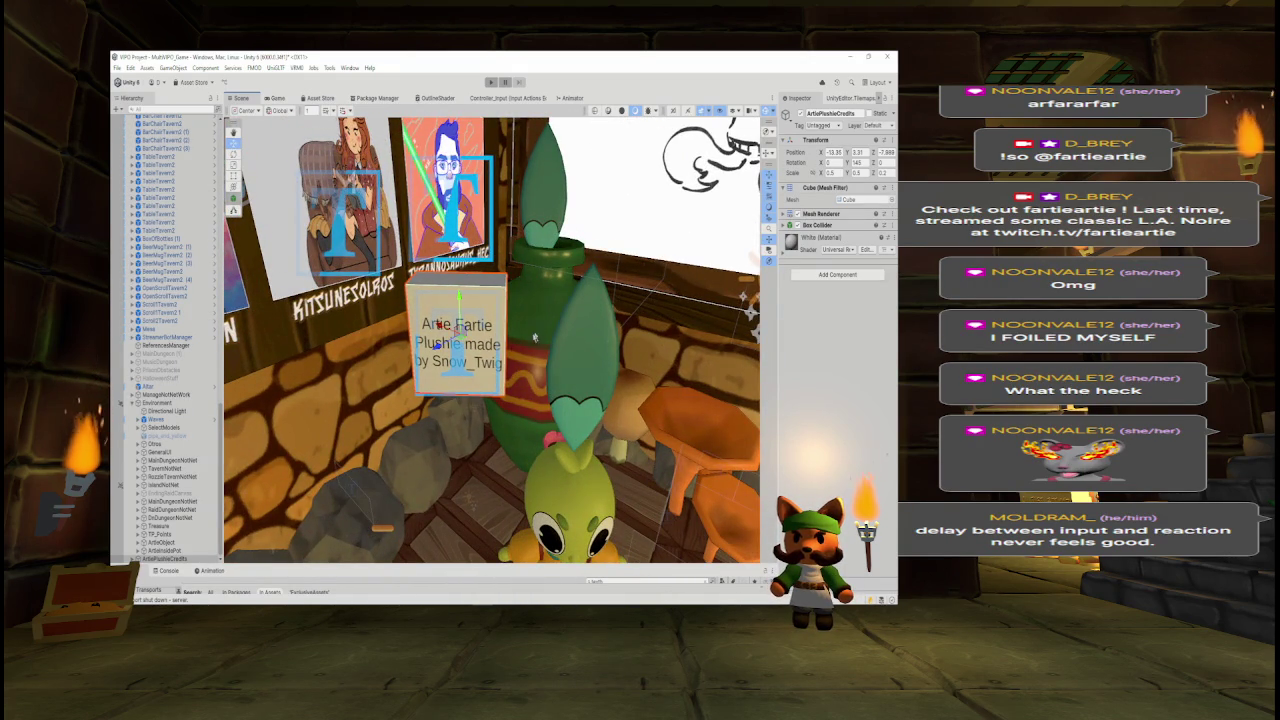
pyautogui.click(162, 558)
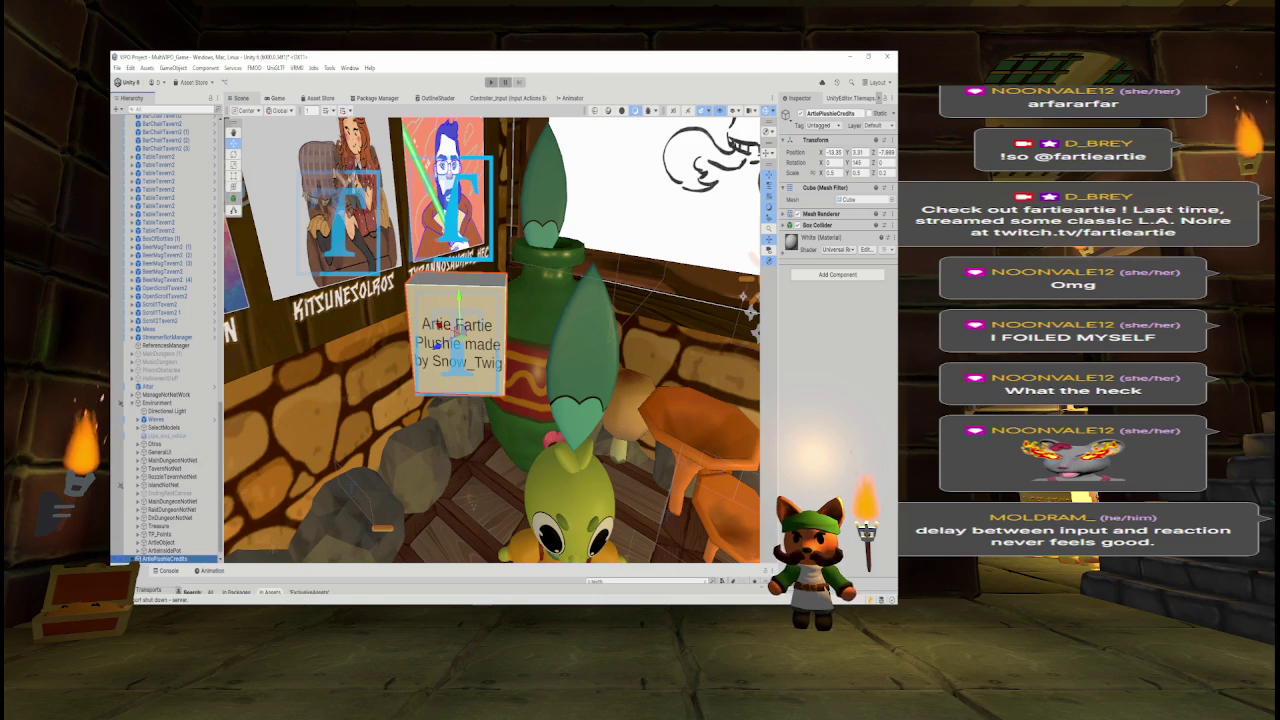
pyautogui.click(830, 172)
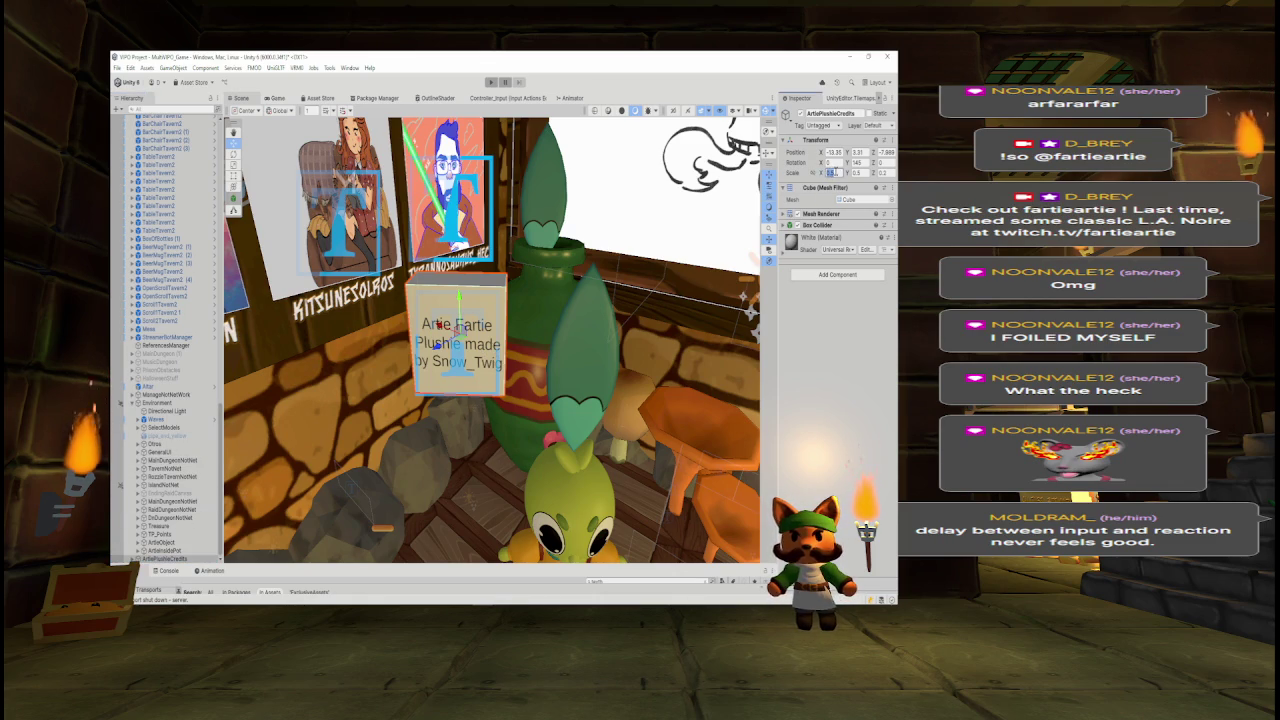
pyautogui.write('0.75')
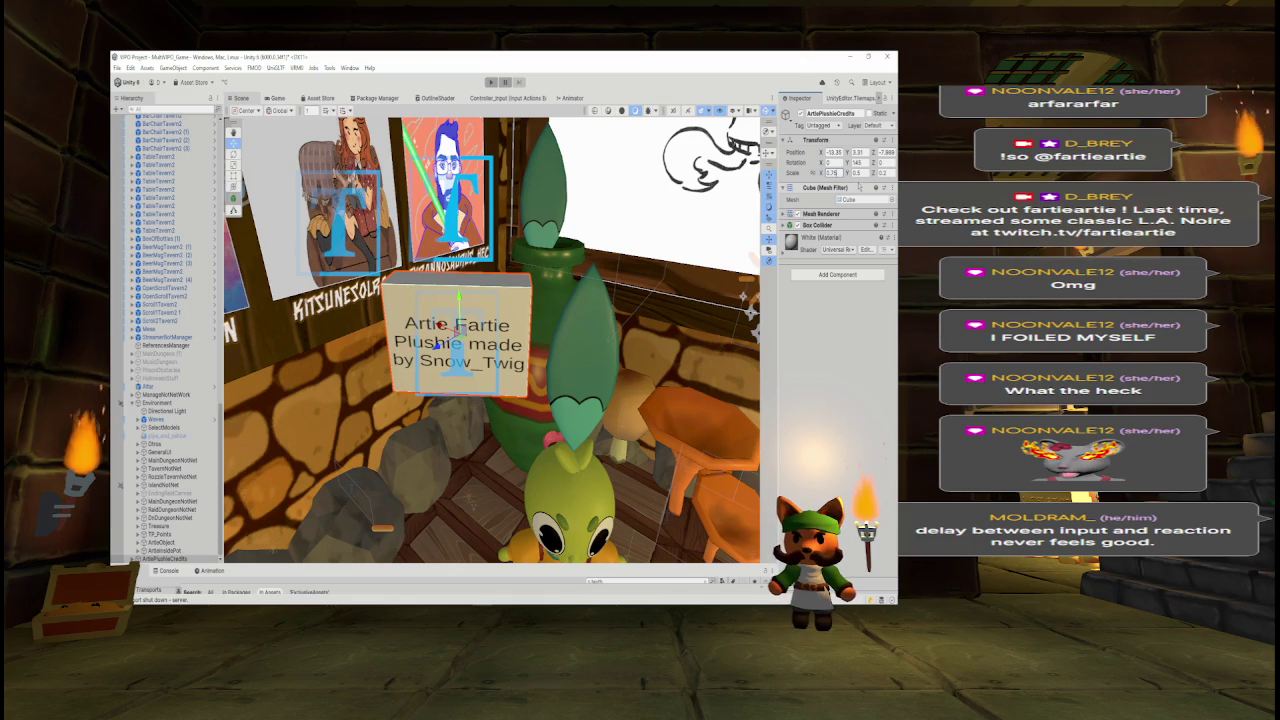
pyautogui.click(857, 173)
pyautogui.write('0.75')
pyautogui.moveTo(463, 293); pyautogui.dragTo(461, 345)
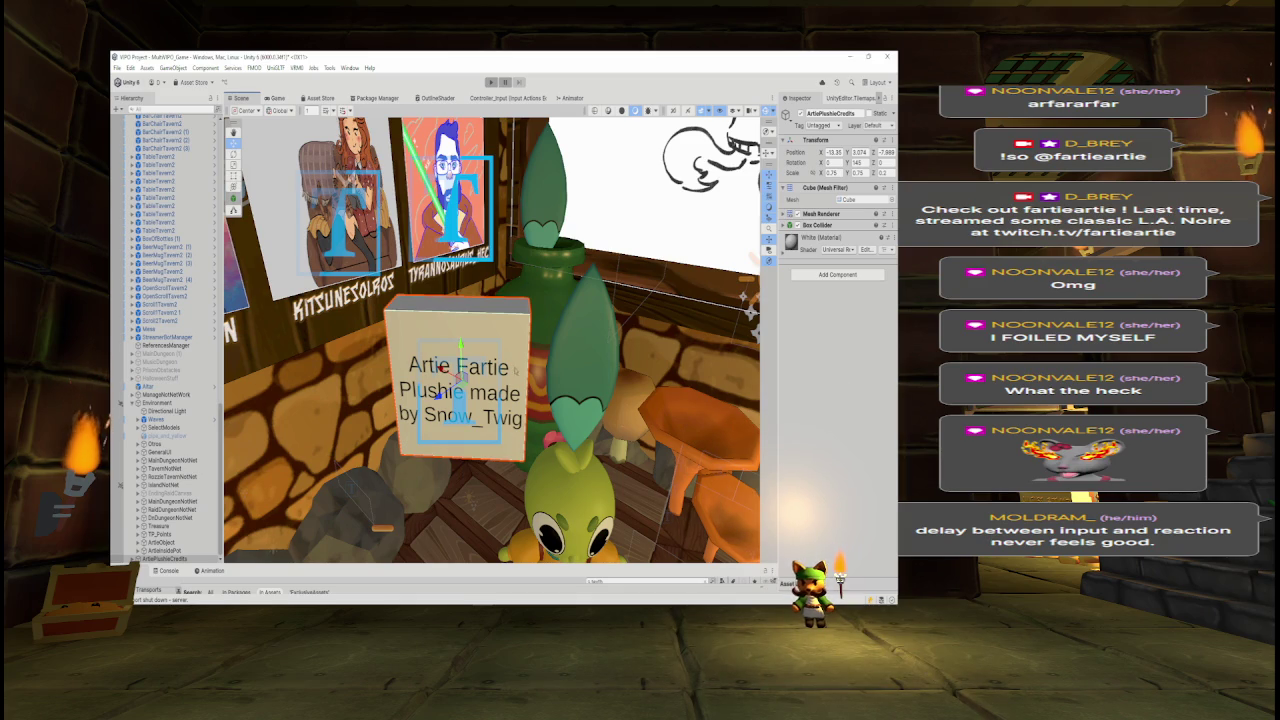
pyautogui.moveTo(482, 595)
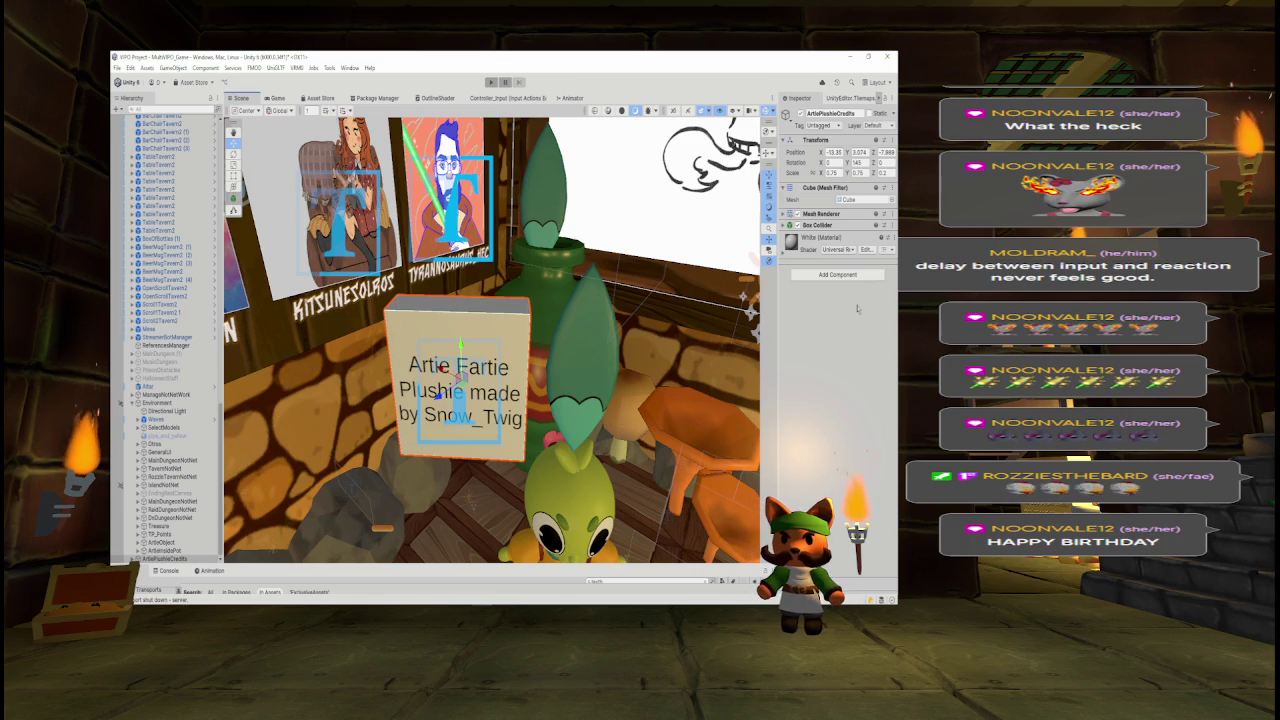
# - Orbit and zoom to a head-on view of the plaque, then select ArtiePlushieCredits and ArtieInsidePot
pyautogui.moveTo(612, 366)
pyautogui.mouseDown()
pyautogui.moveTo(476, 365)
pyautogui.moveTo(592, 340)
pyautogui.mouseUp()
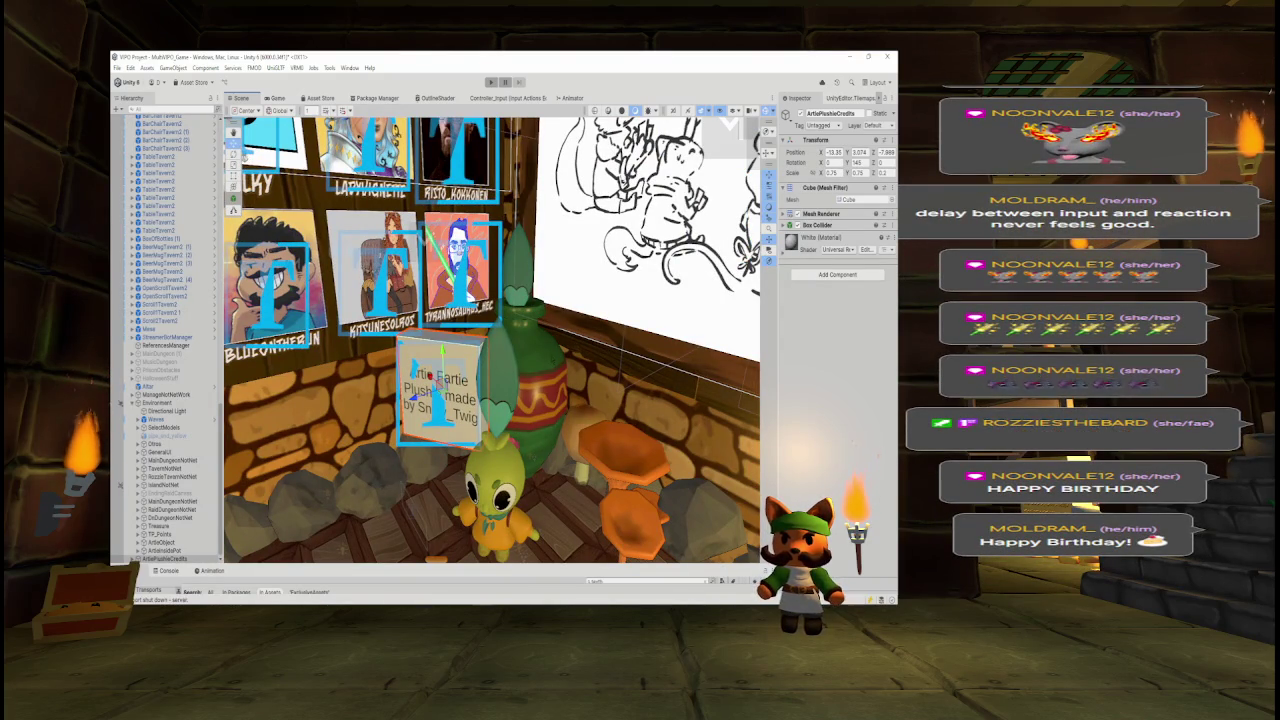
pyautogui.moveTo(552, 330); pyautogui.dragTo(558, 328)
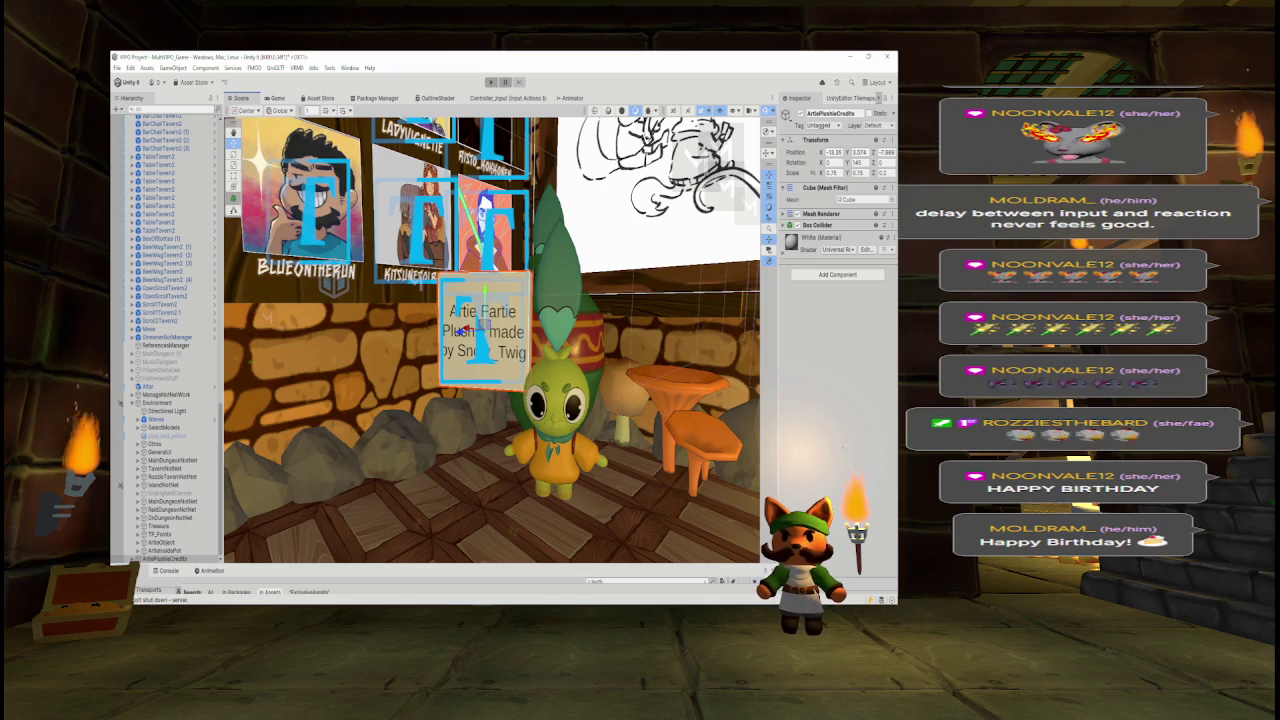
pyautogui.moveTo(558, 328)
pyautogui.mouseDown()
pyautogui.moveTo(590, 328)
pyautogui.moveTo(568, 330)
pyautogui.moveTo(596, 348)
pyautogui.mouseUp()
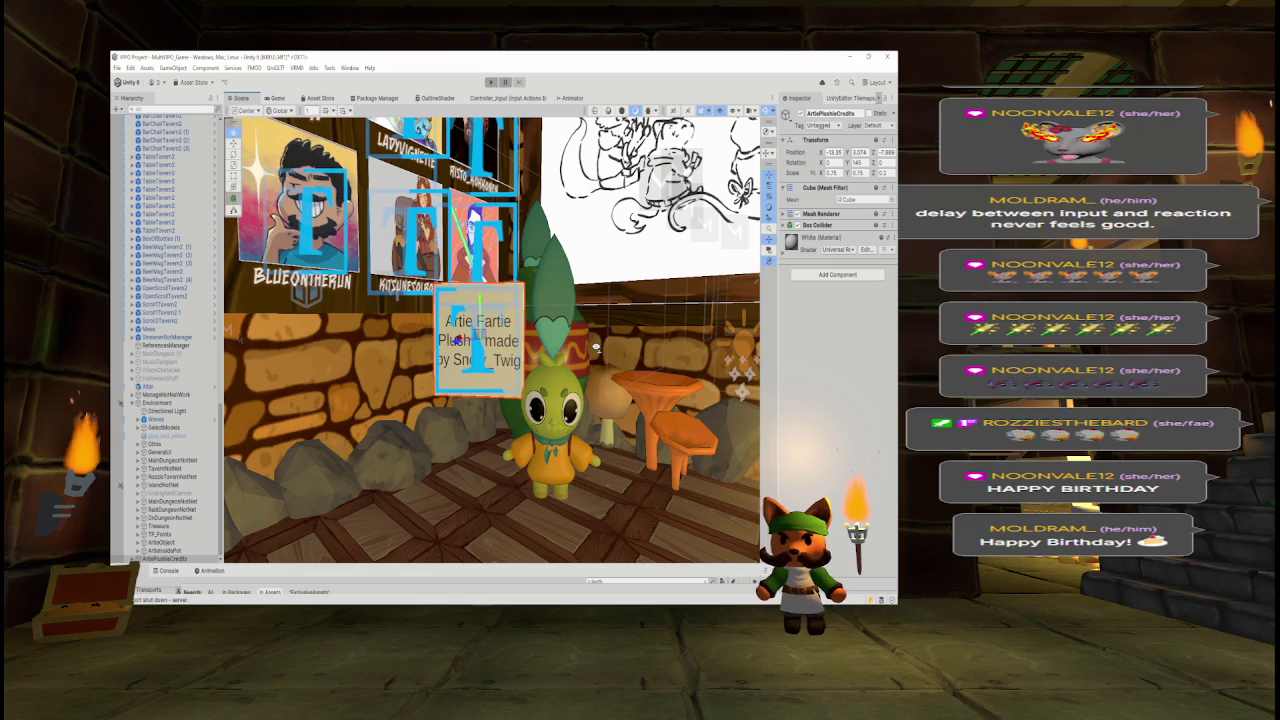
pyautogui.moveTo(594, 347)
pyautogui.mouseDown()
pyautogui.moveTo(525, 348)
pyautogui.moveTo(555, 302)
pyautogui.mouseUp()
pyautogui.scroll(2, 555, 302)
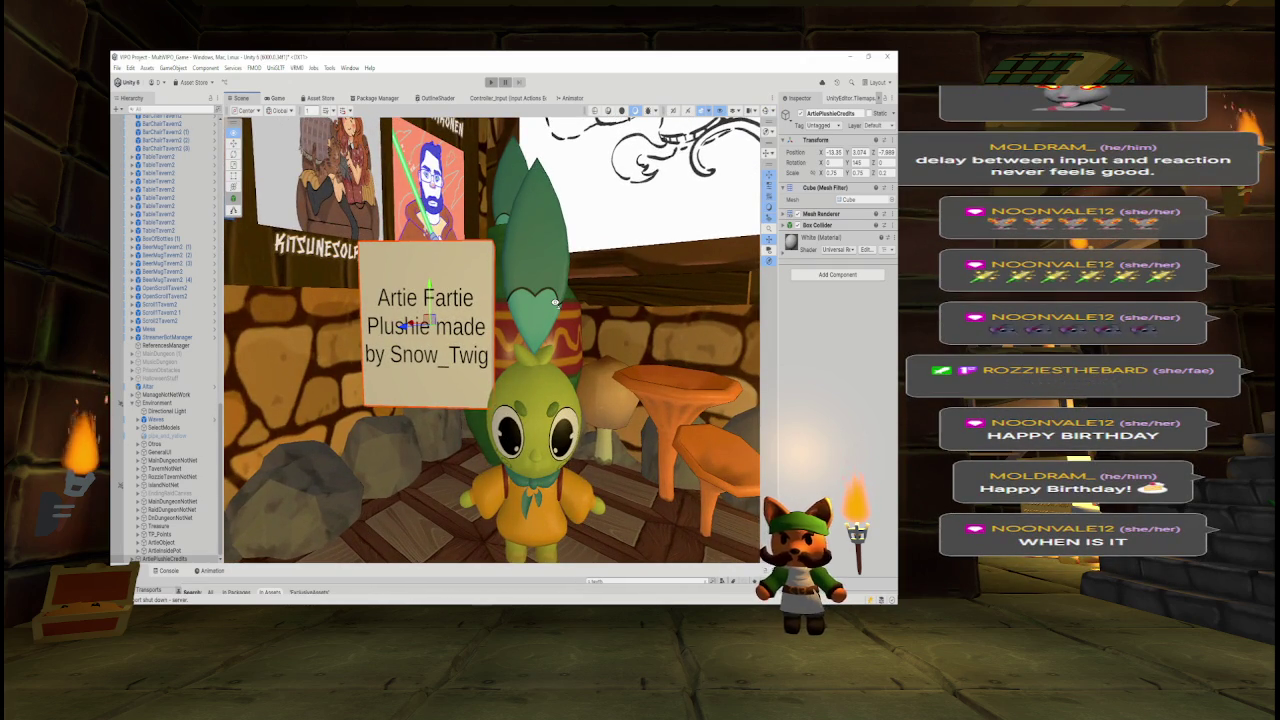
pyautogui.scroll(1, 555, 302)
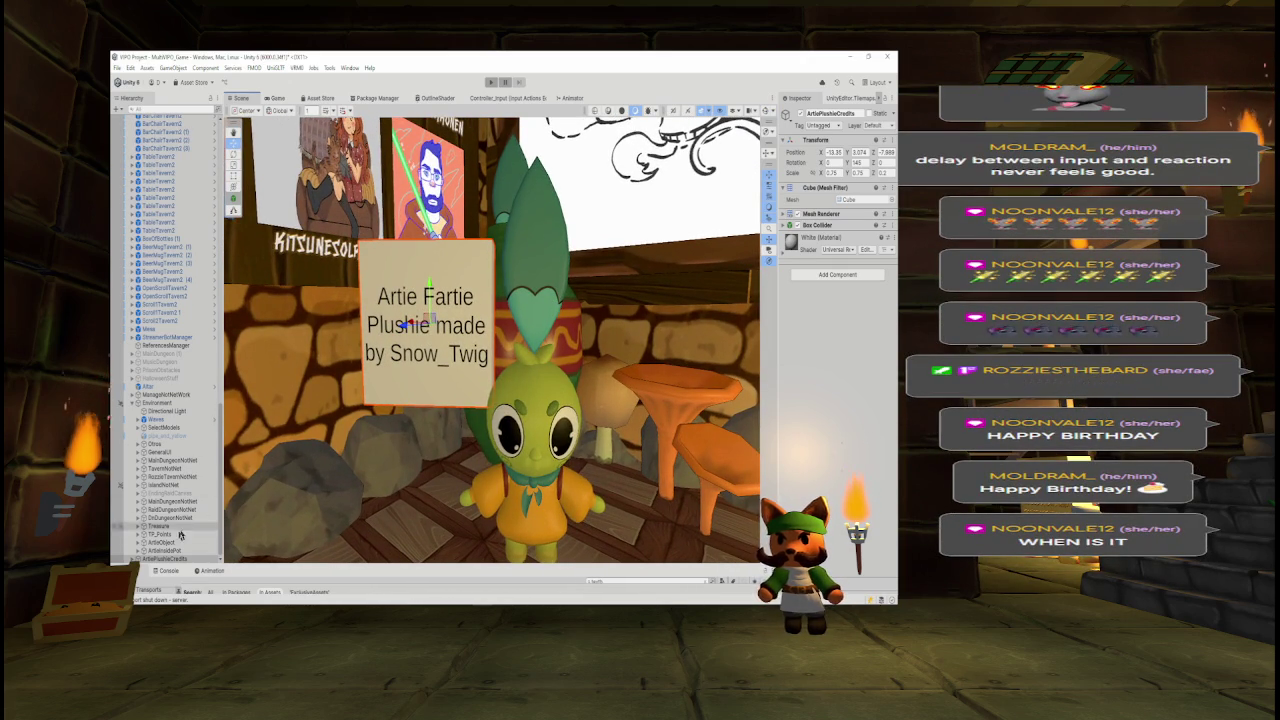
pyautogui.click(165, 558)
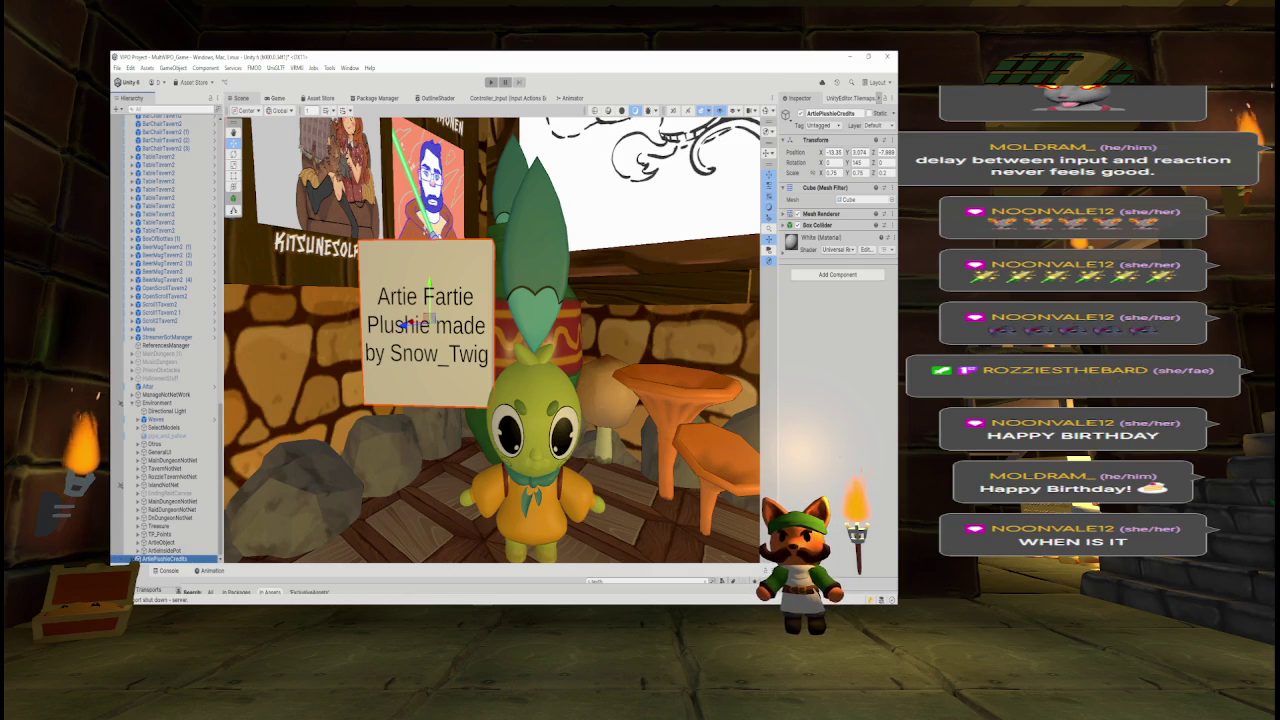
pyautogui.click(165, 551)
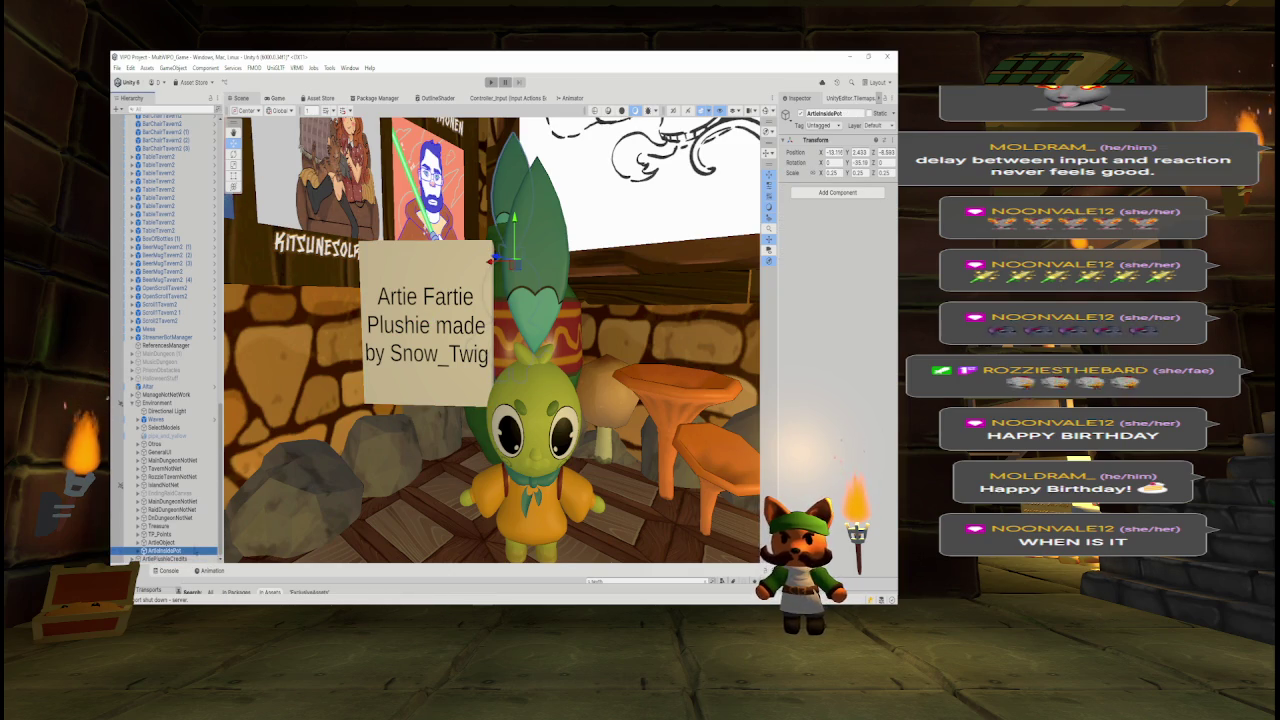
# - Set the credits Text (TMP) font asset to AnimalCrossingFont, wrapping the caption onto four lines
pyautogui.press('Down')
pyautogui.press('Right')
pyautogui.press('Down')
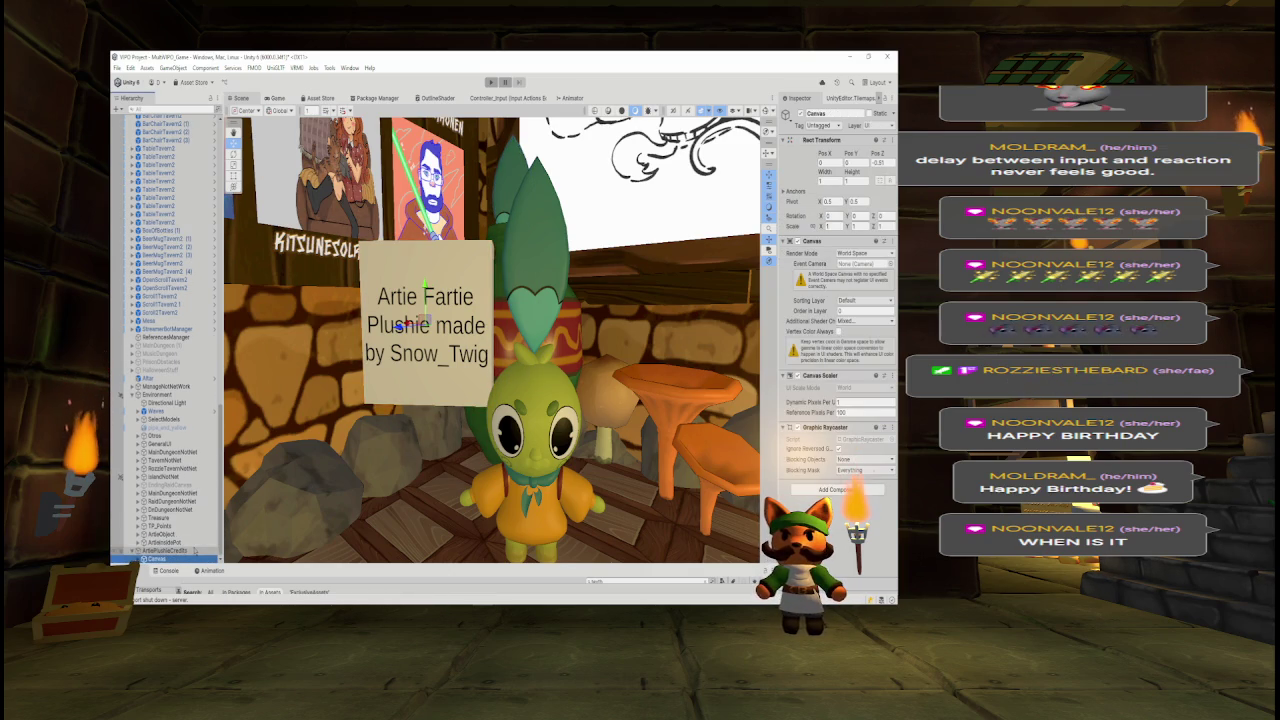
pyautogui.press('Right')
pyautogui.press('Down')
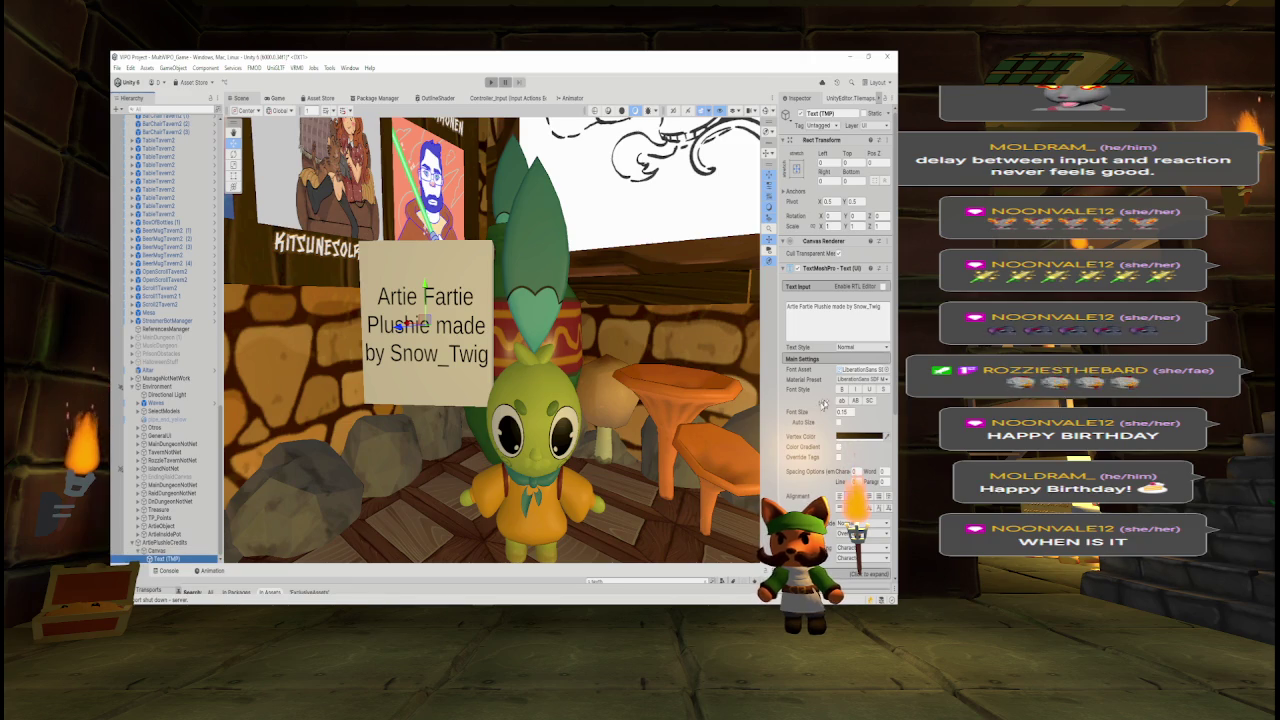
pyautogui.click(883, 369)
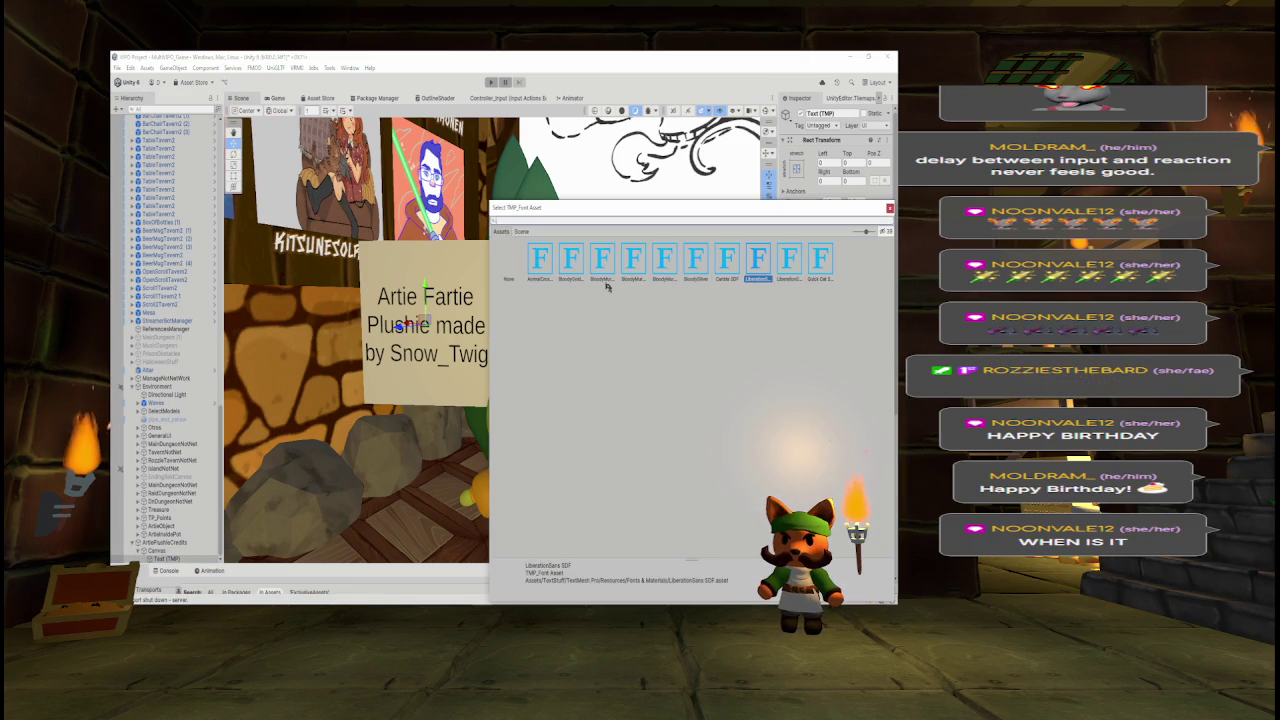
pyautogui.click(540, 258)
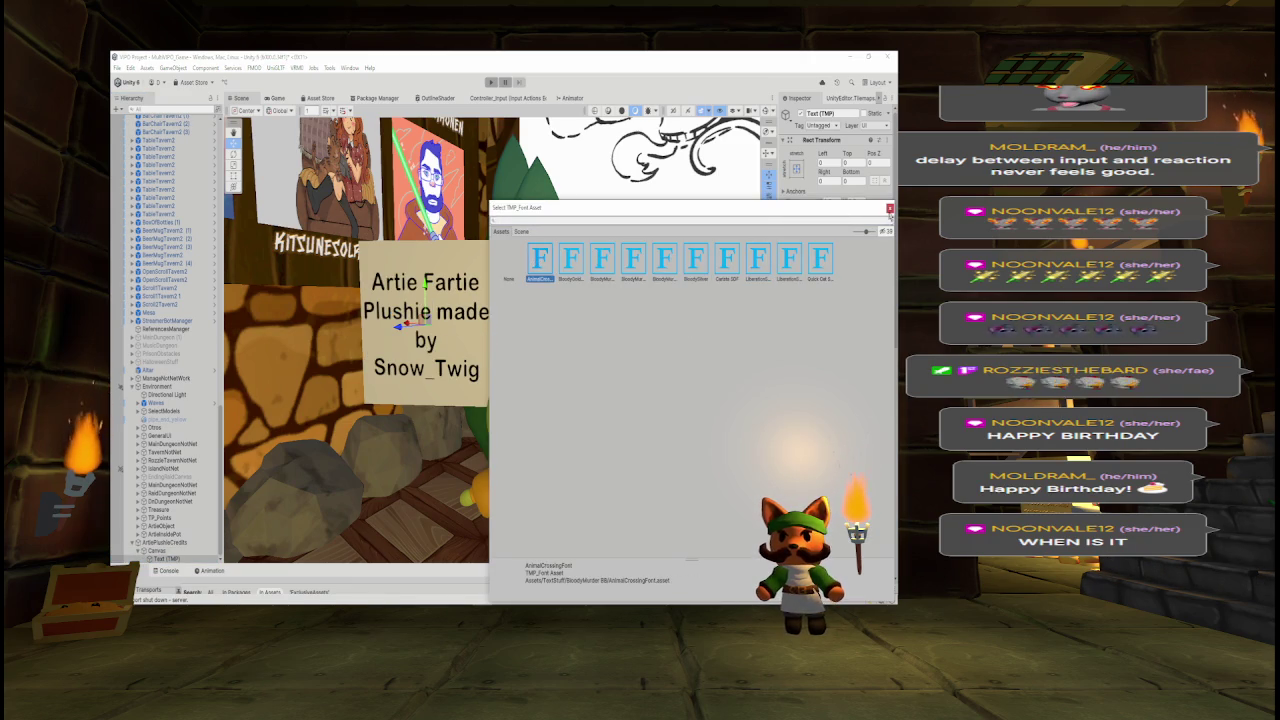
pyautogui.click(889, 208)
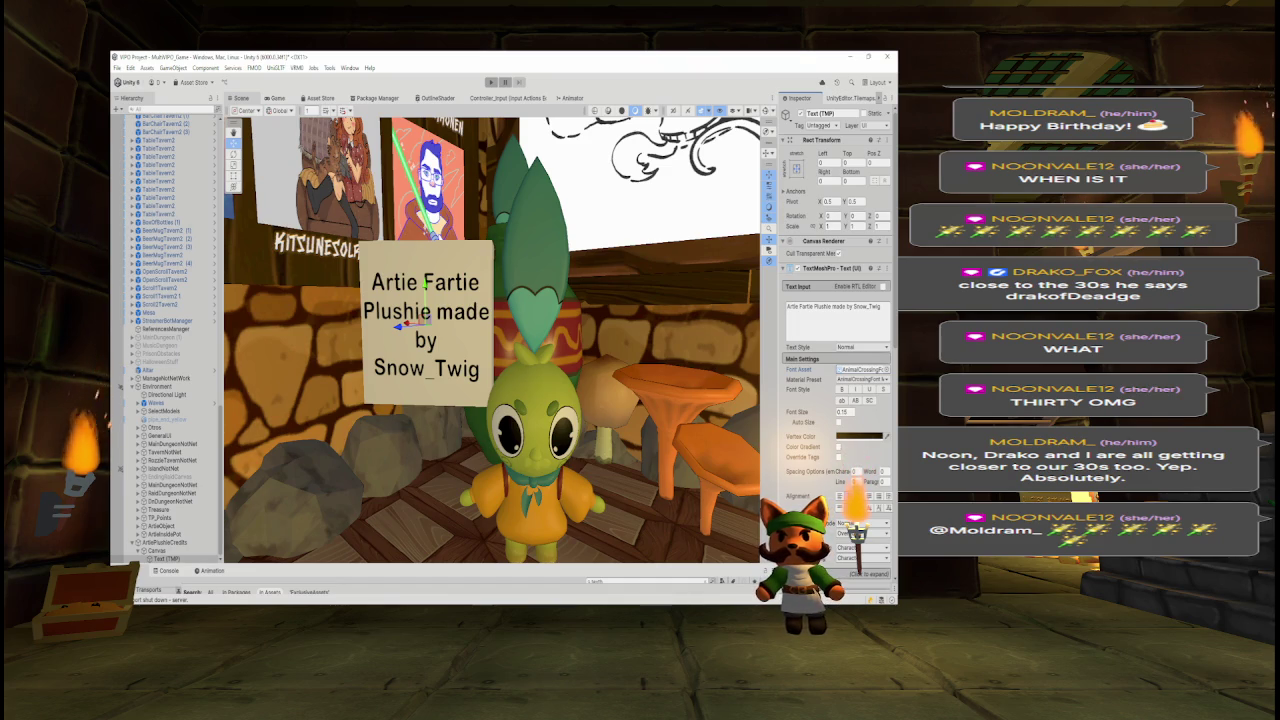
# - Search the project assets for 'menu' and open the MultiVIPO_Menu scene
pyautogui.scroll(-5, 551, 327)
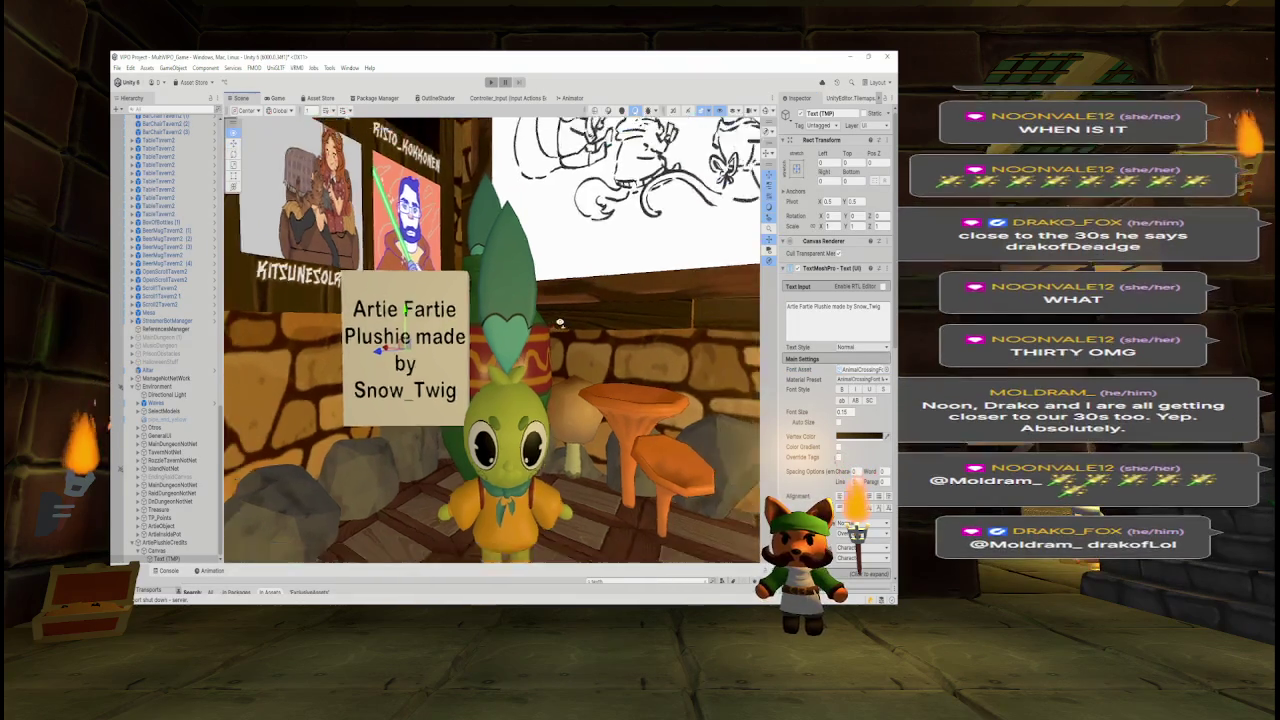
pyautogui.scroll(-8, 551, 327)
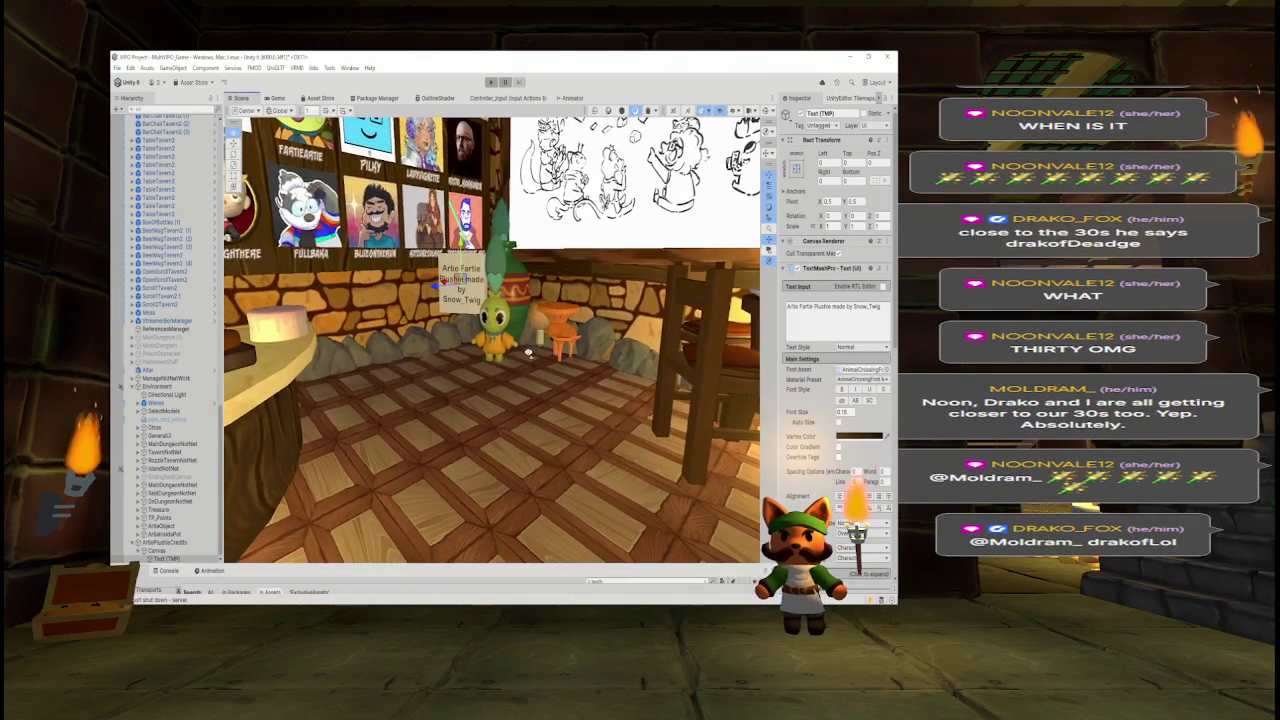
pyautogui.scroll(10, 528, 347)
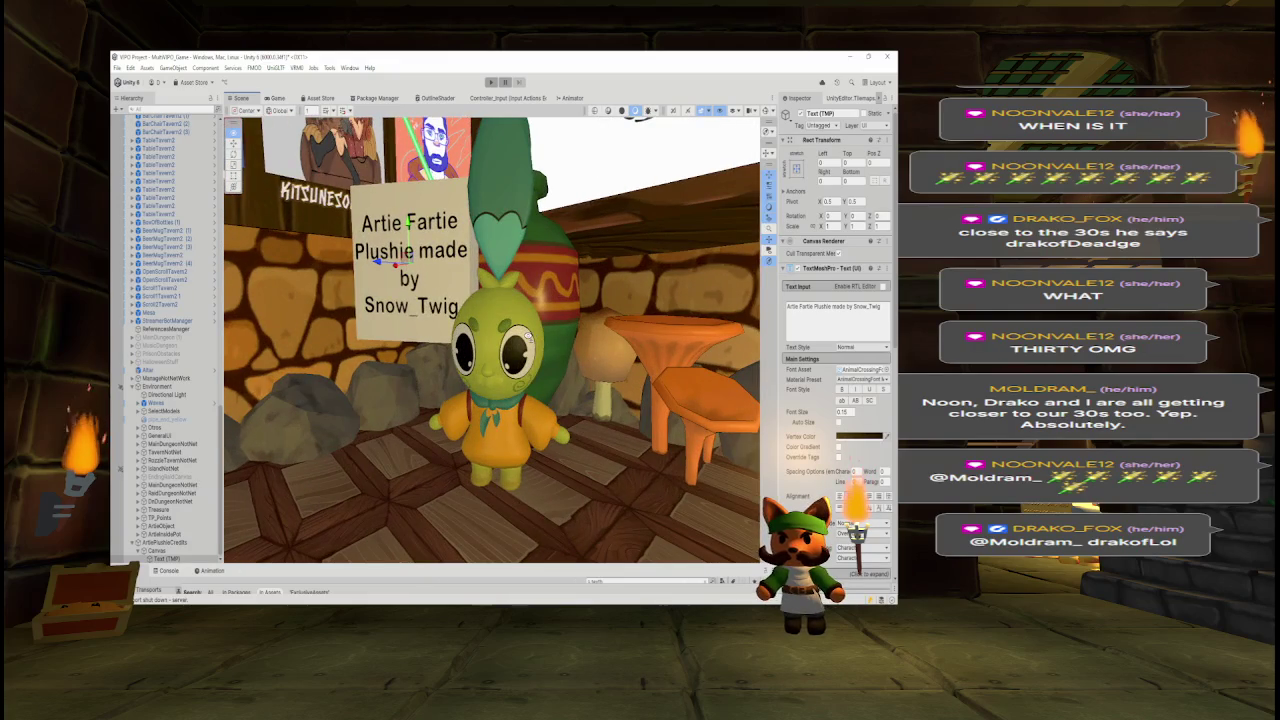
pyautogui.moveTo(594, 565); pyautogui.dragTo(594, 507)
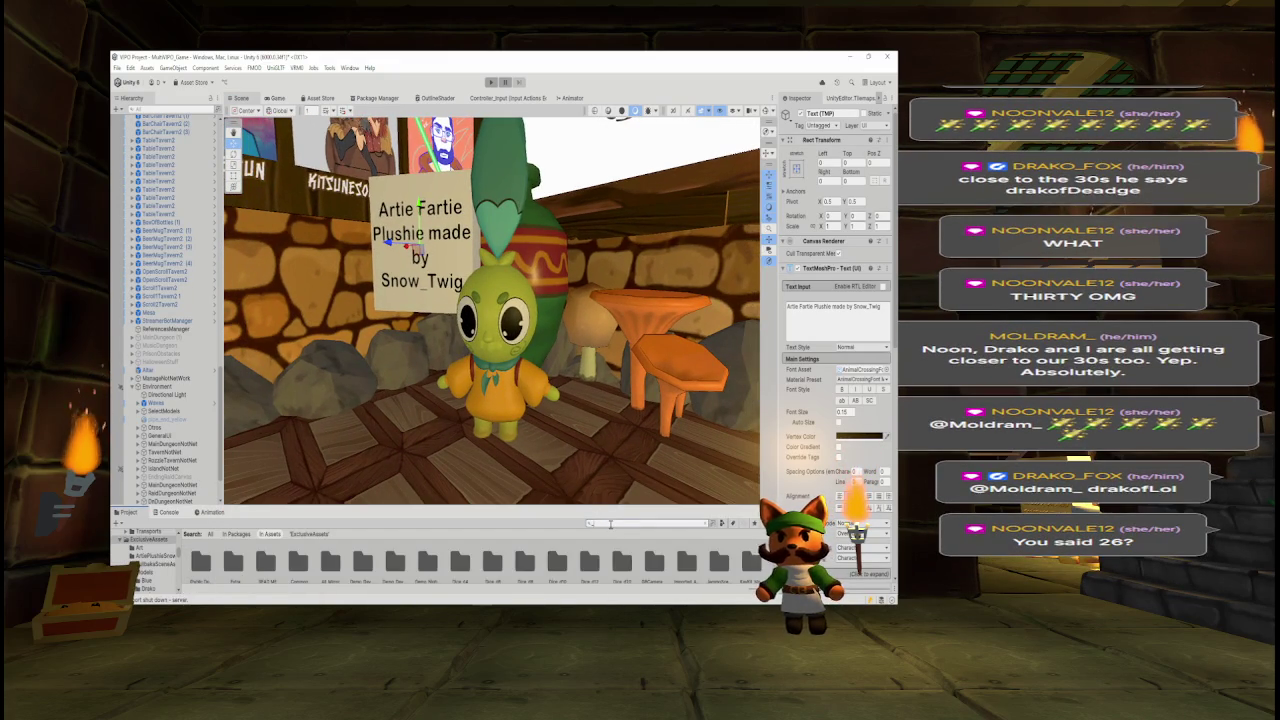
pyautogui.write('_menu')
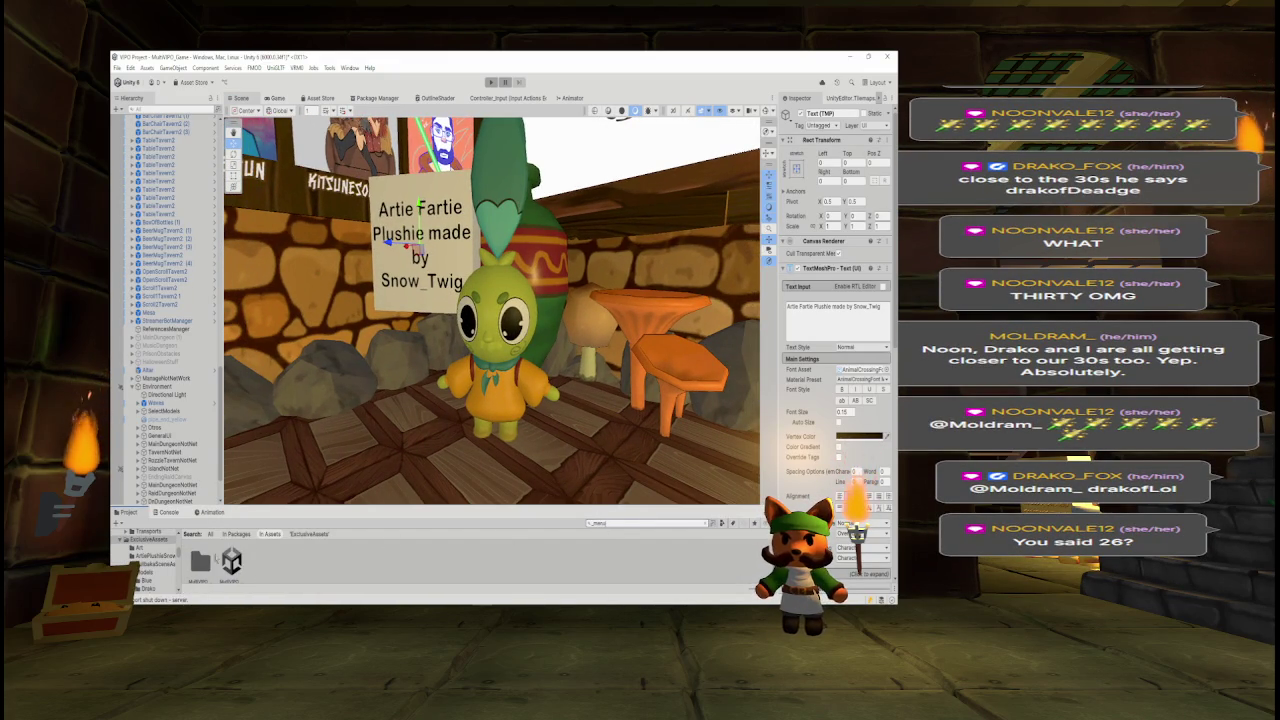
pyautogui.doubleClick(231, 561)
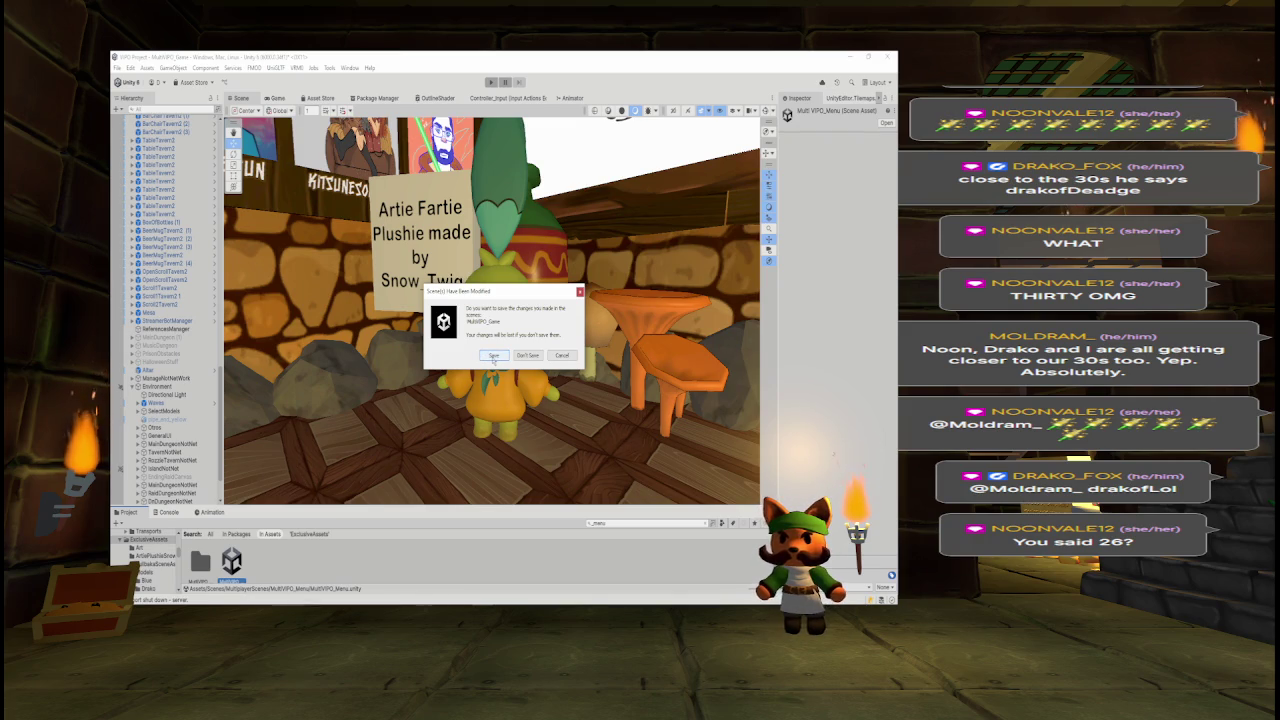
# - Save the modified game scene, play MultiVIPO_Menu in the Game view, and host a game
pyautogui.click(493, 356)
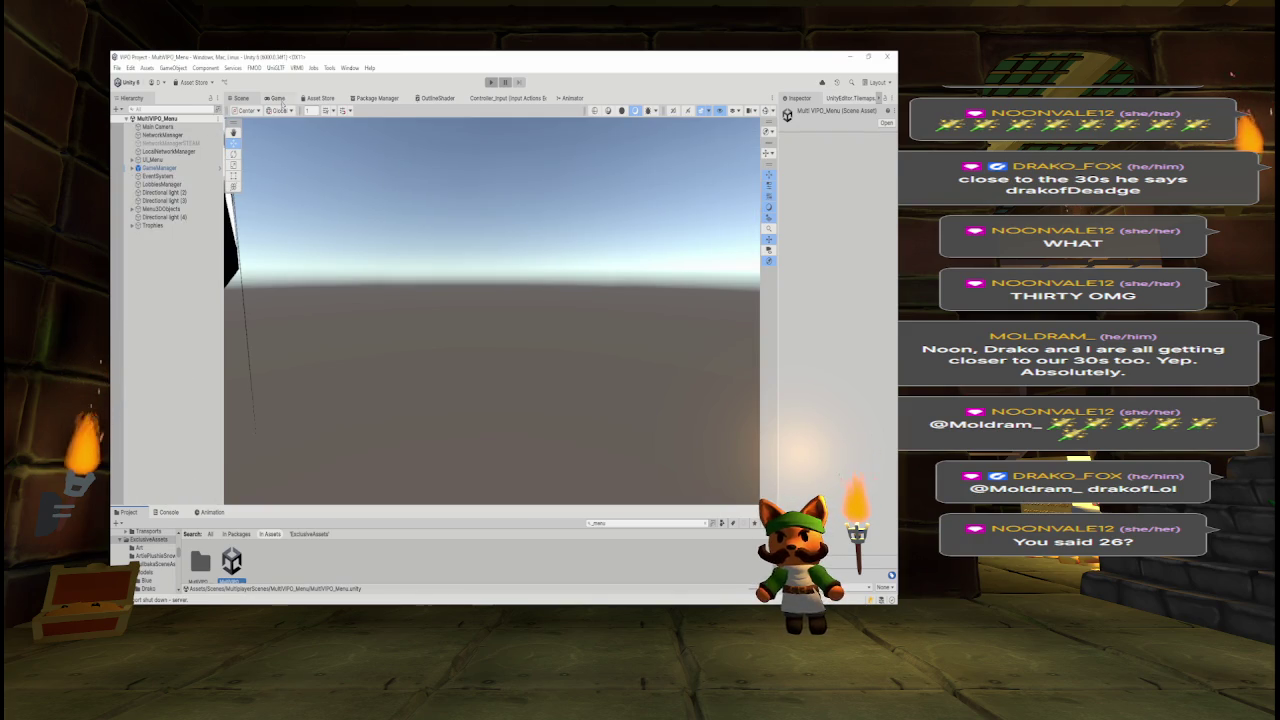
pyautogui.click(279, 99)
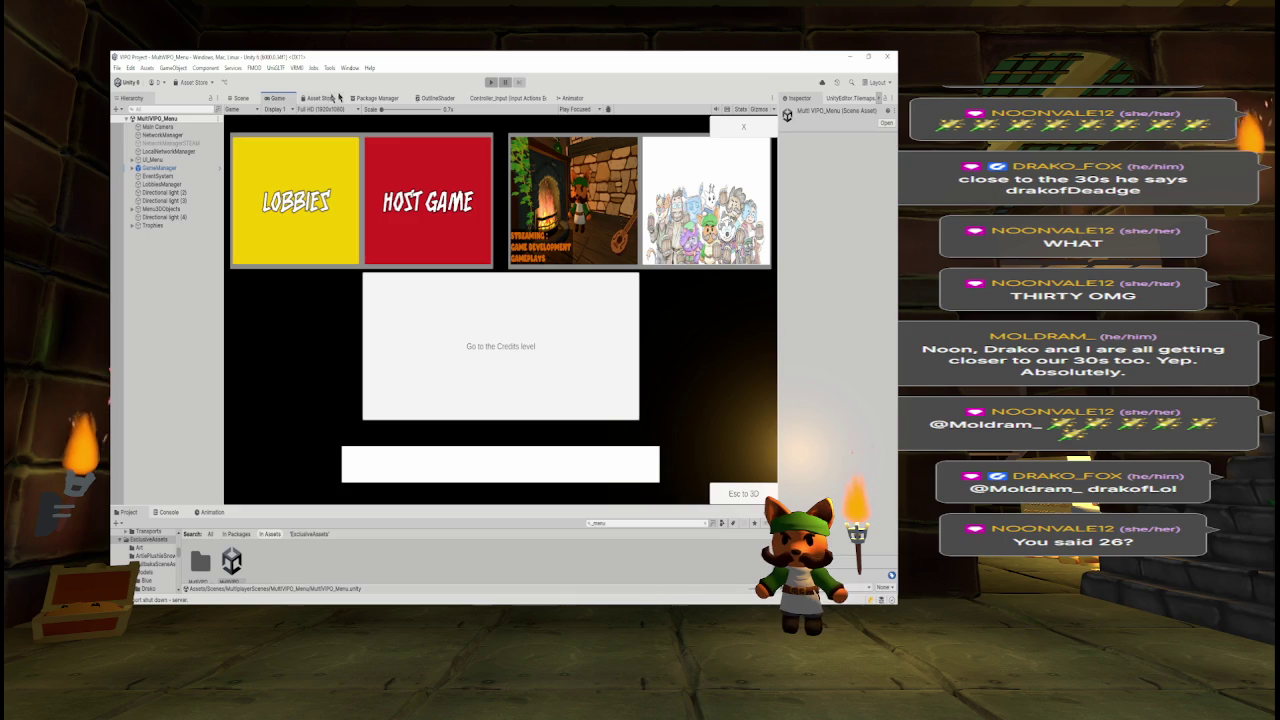
pyautogui.click(491, 84)
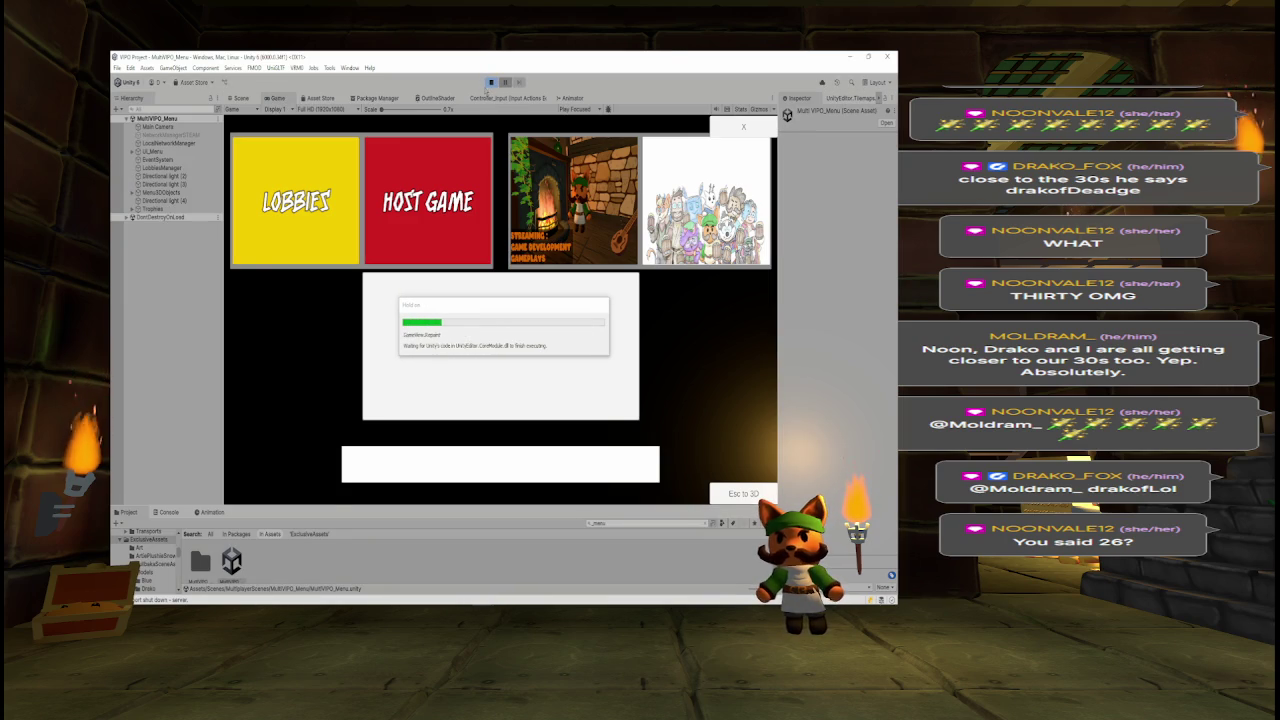
pyautogui.click(410, 190)
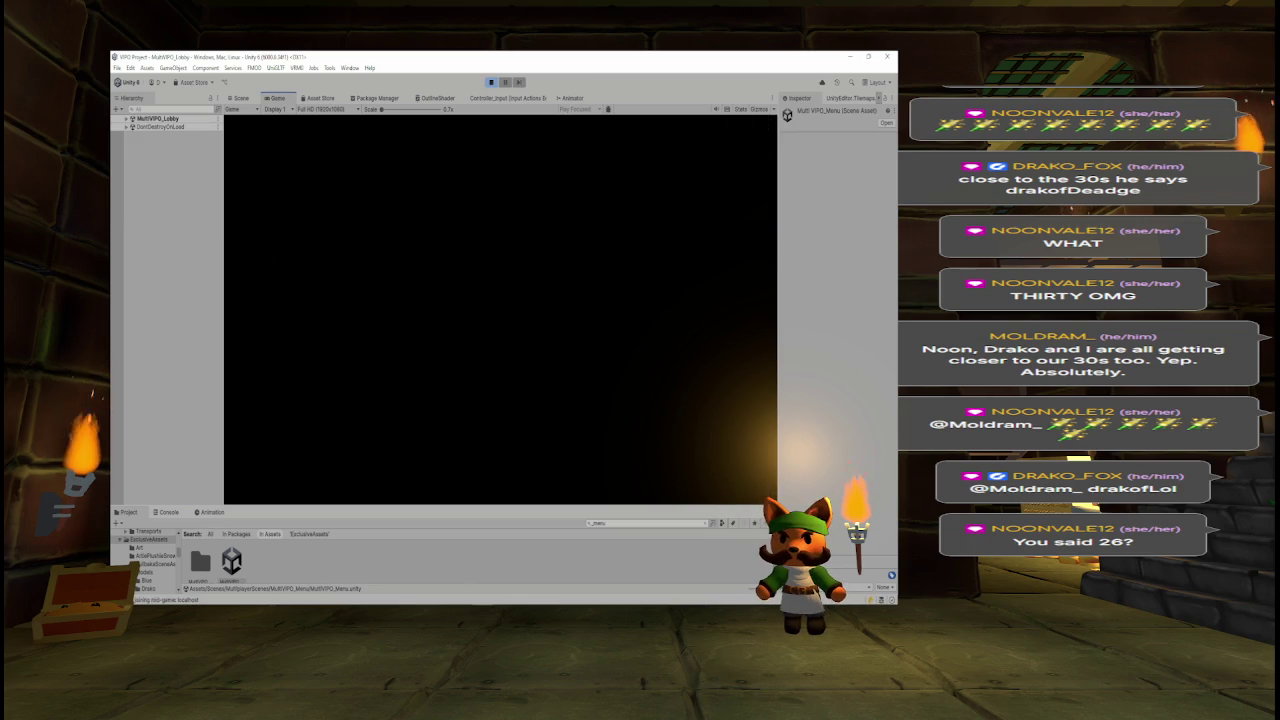
# - Ready up and start the lobby game, walk the character forward, then exit play mode
pyautogui.click(465, 194)
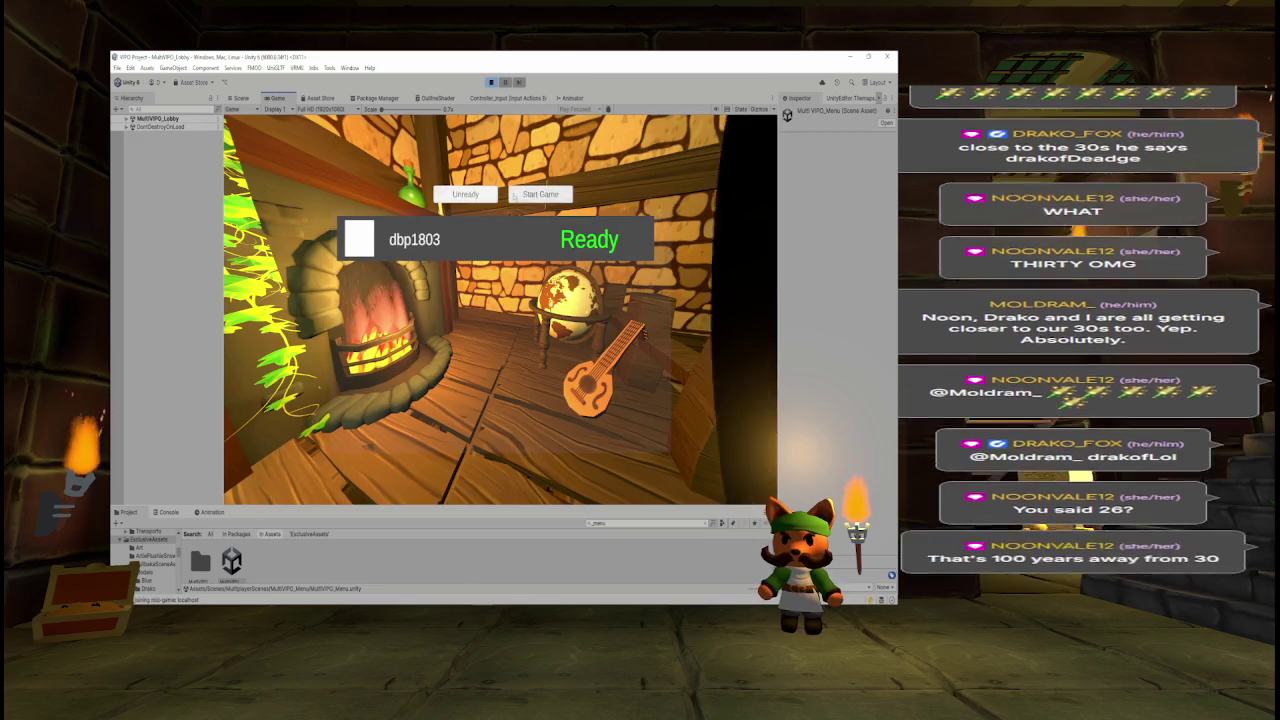
pyautogui.click(513, 195)
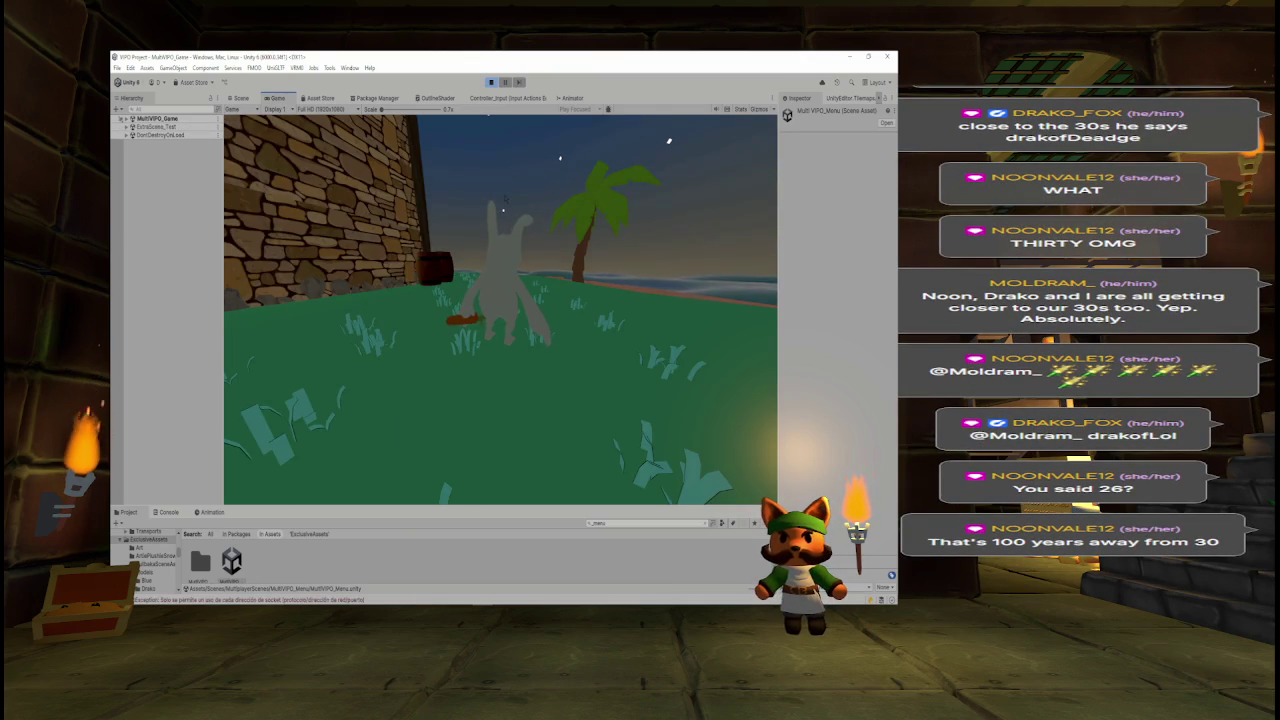
pyautogui.press('w')
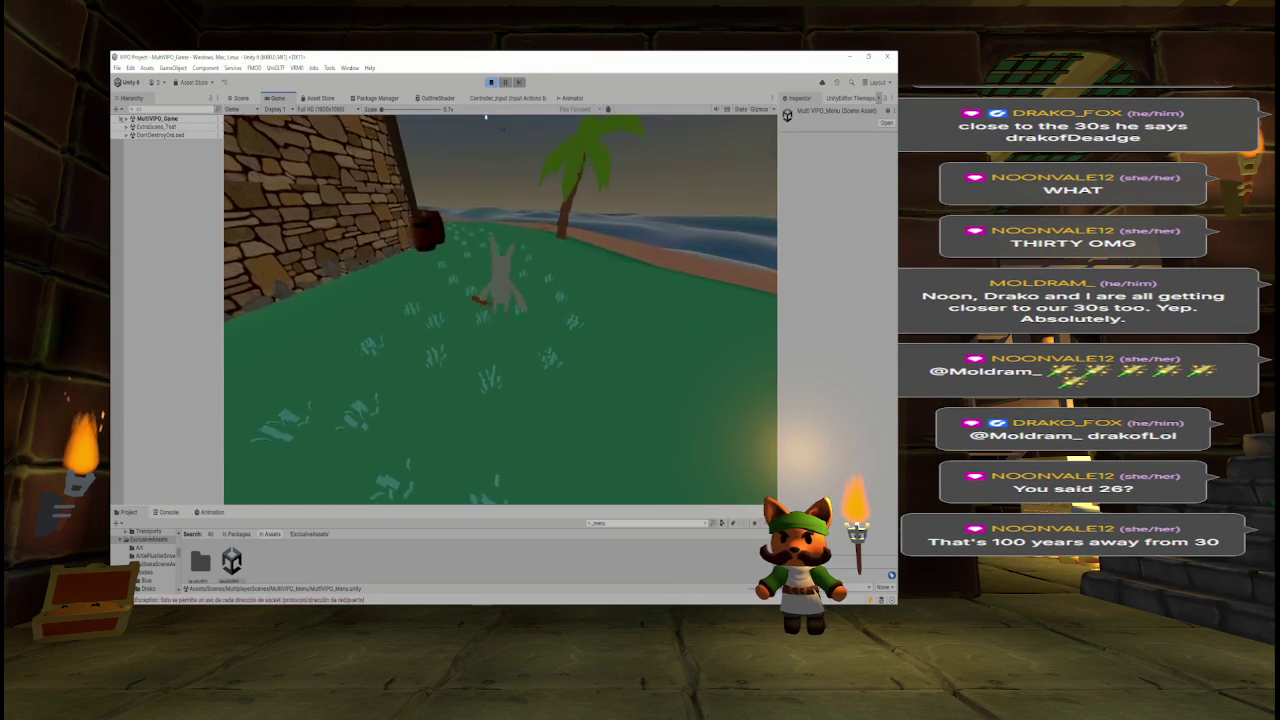
pyautogui.press('w')
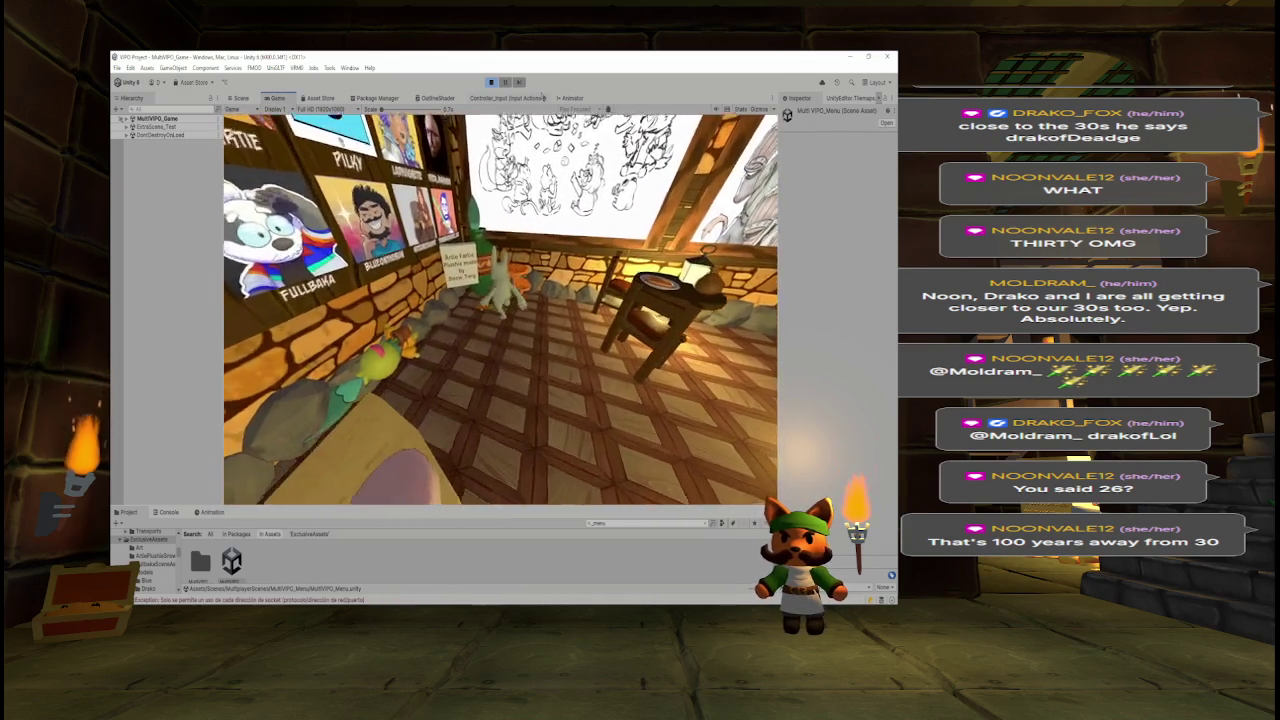
pyautogui.click(491, 83)
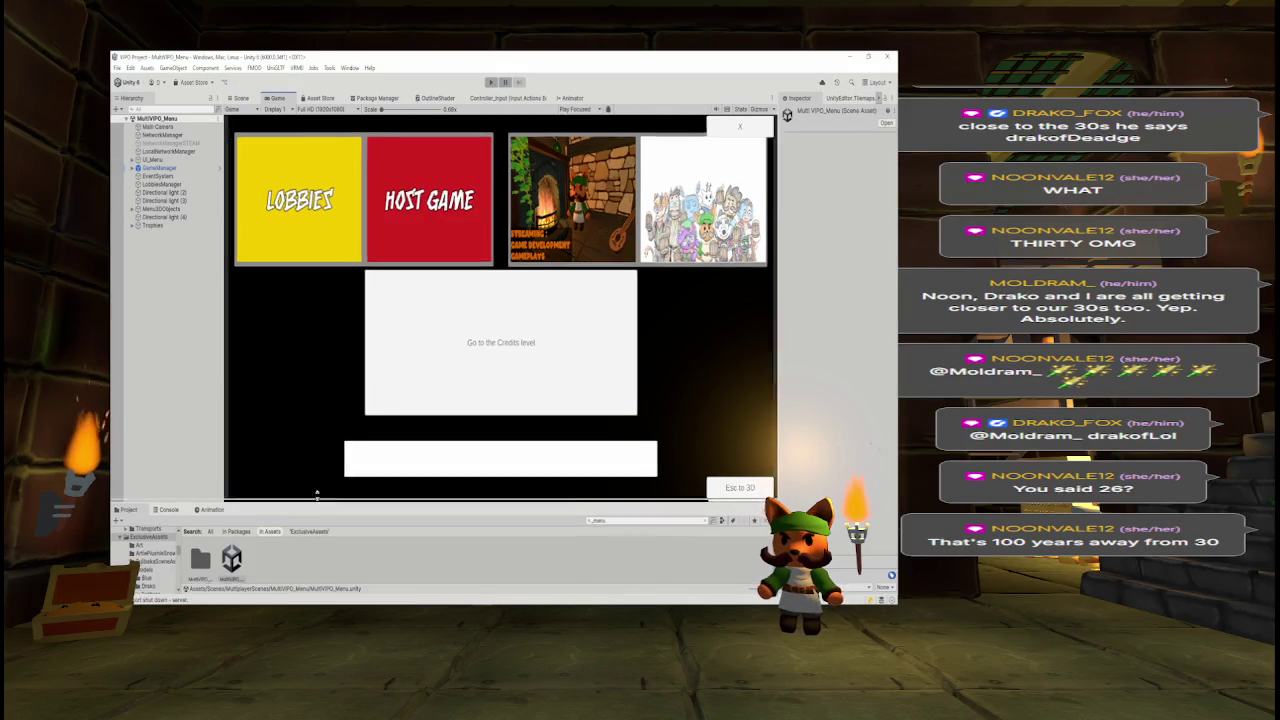
pyautogui.hotkey('alt', 'Tab')
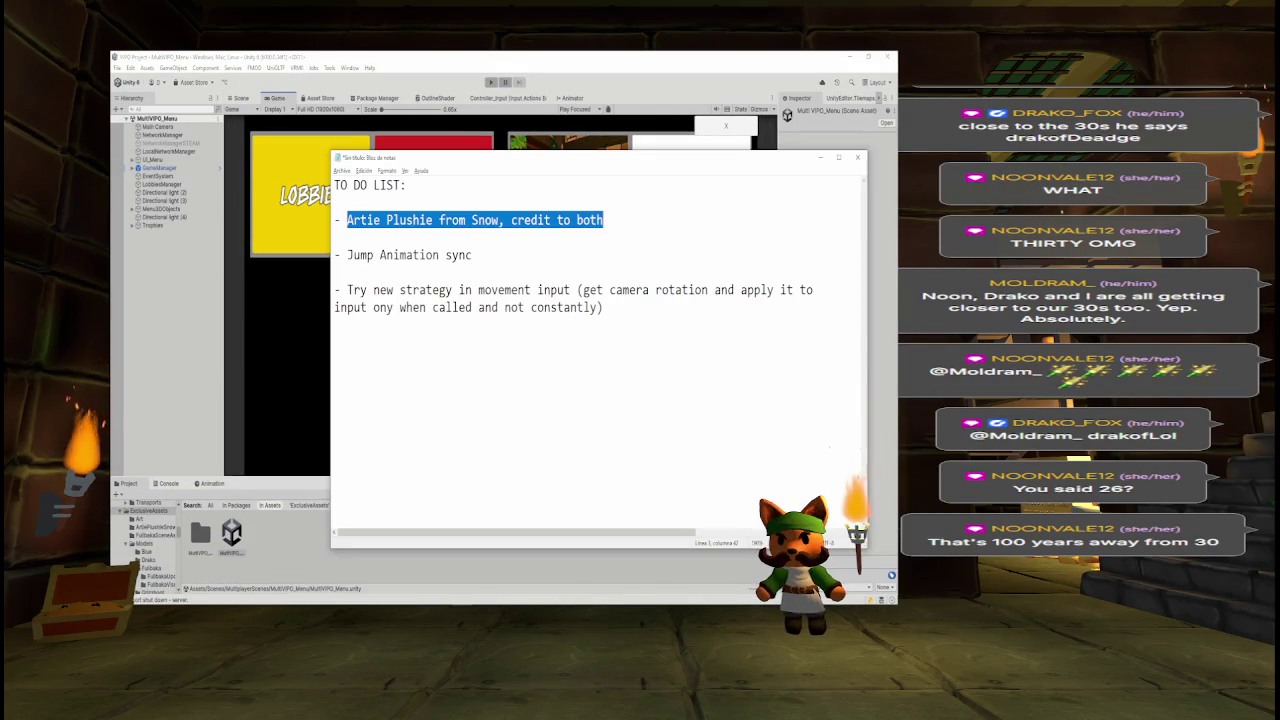
# - Append 'DONE DONE DONE' to the Artie Plushie to-do item, select the movement-input item, and minimize Notepad
pyautogui.click(626, 218)
pyautogui.write('DONE DONE DONE')
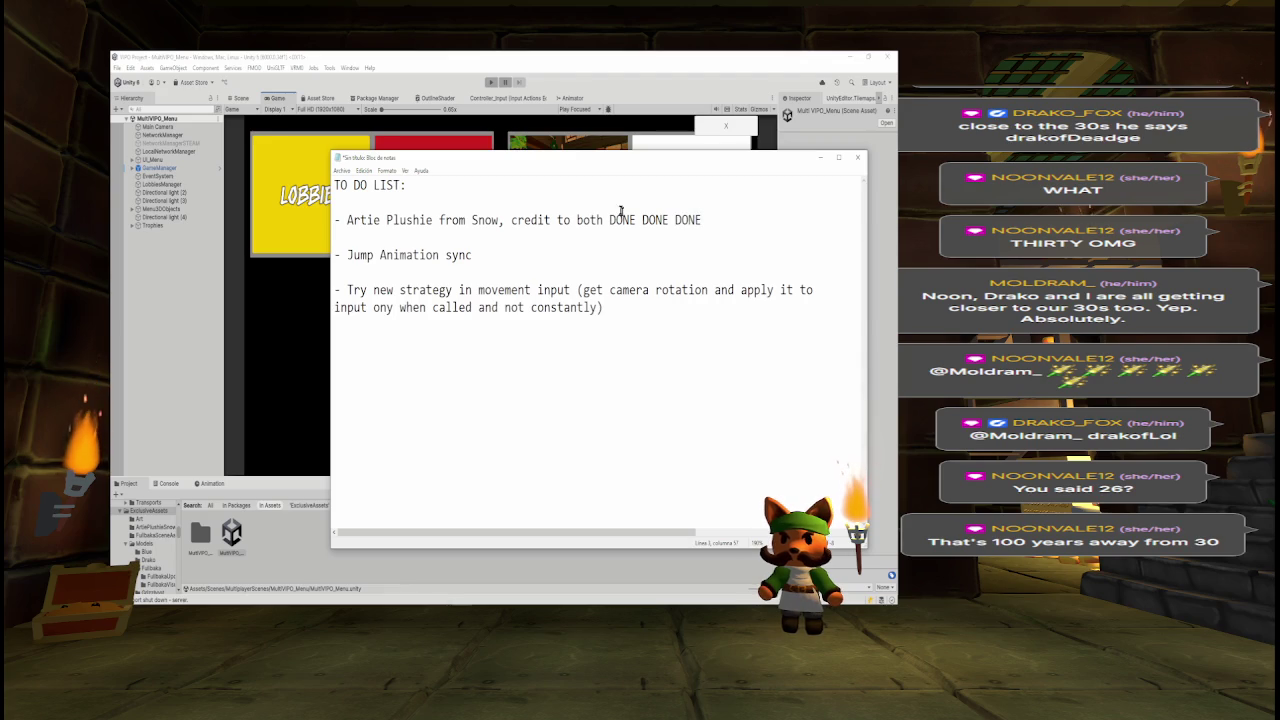
pyautogui.moveTo(346, 290); pyautogui.dragTo(609, 303)
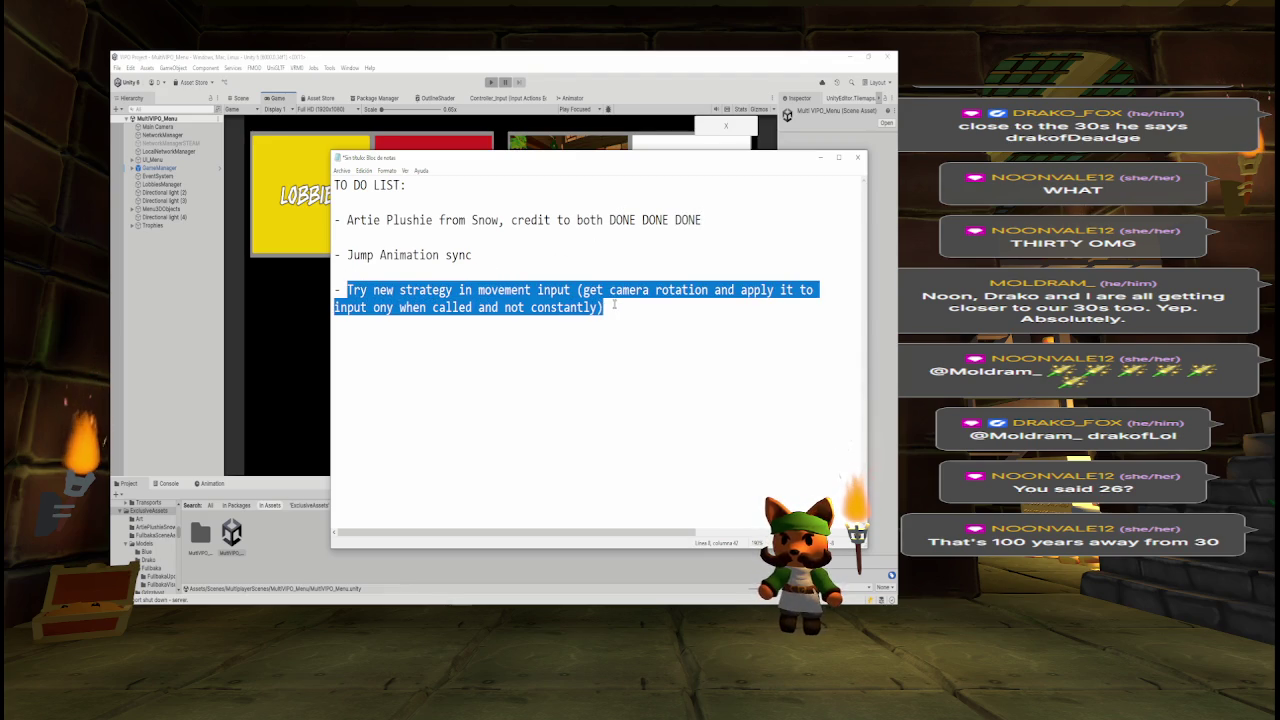
pyautogui.click(182, 378)
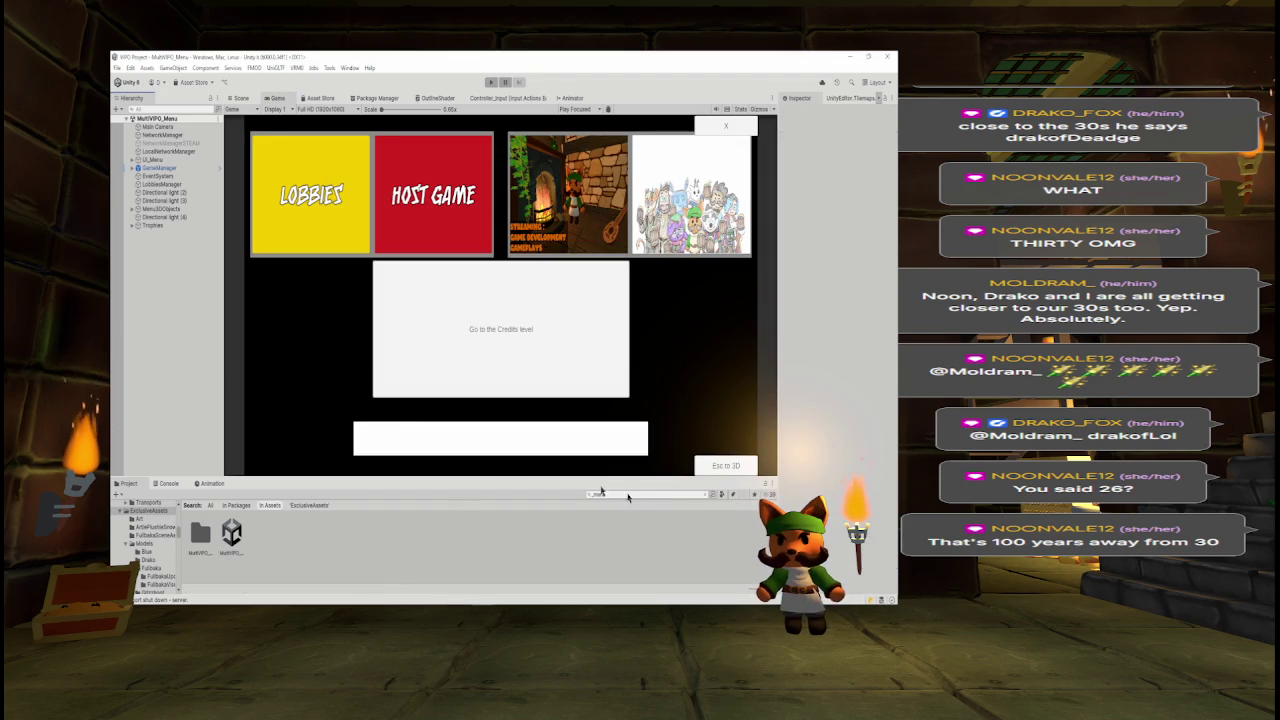
# - Search the project for 'buildme' and open the BuildMenu scene
pyautogui.click(658, 493)
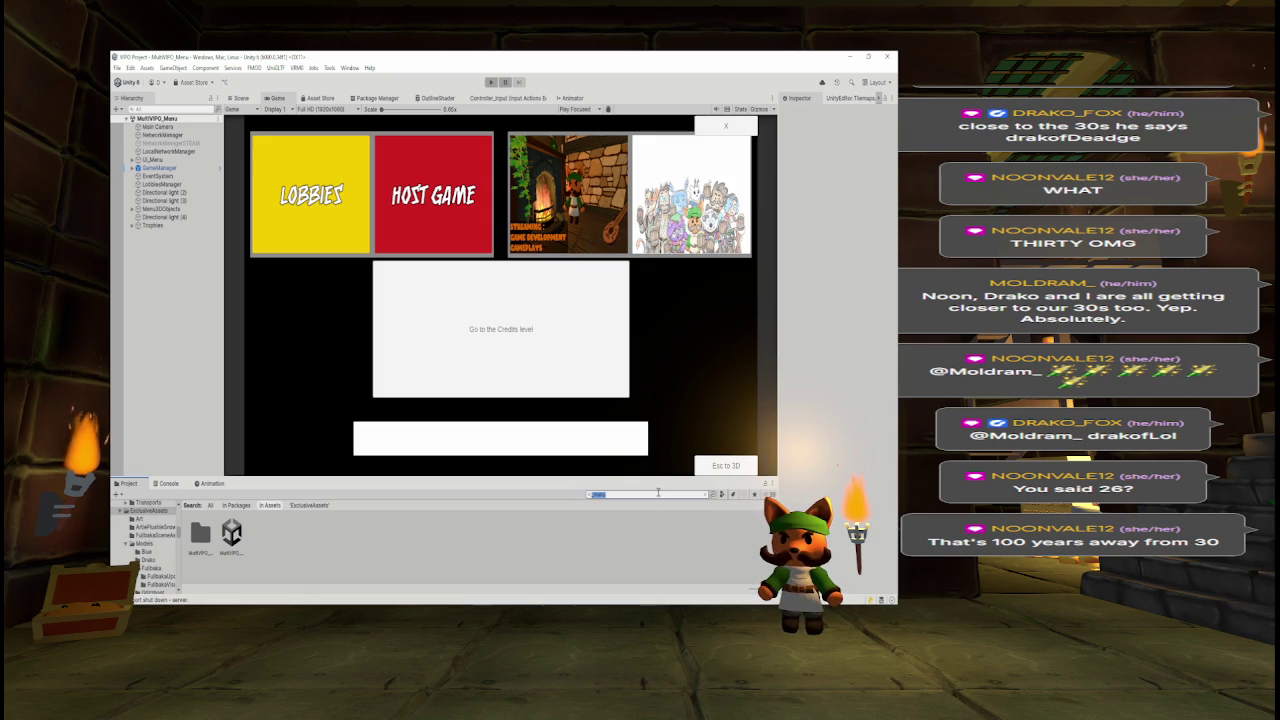
pyautogui.write('buil')
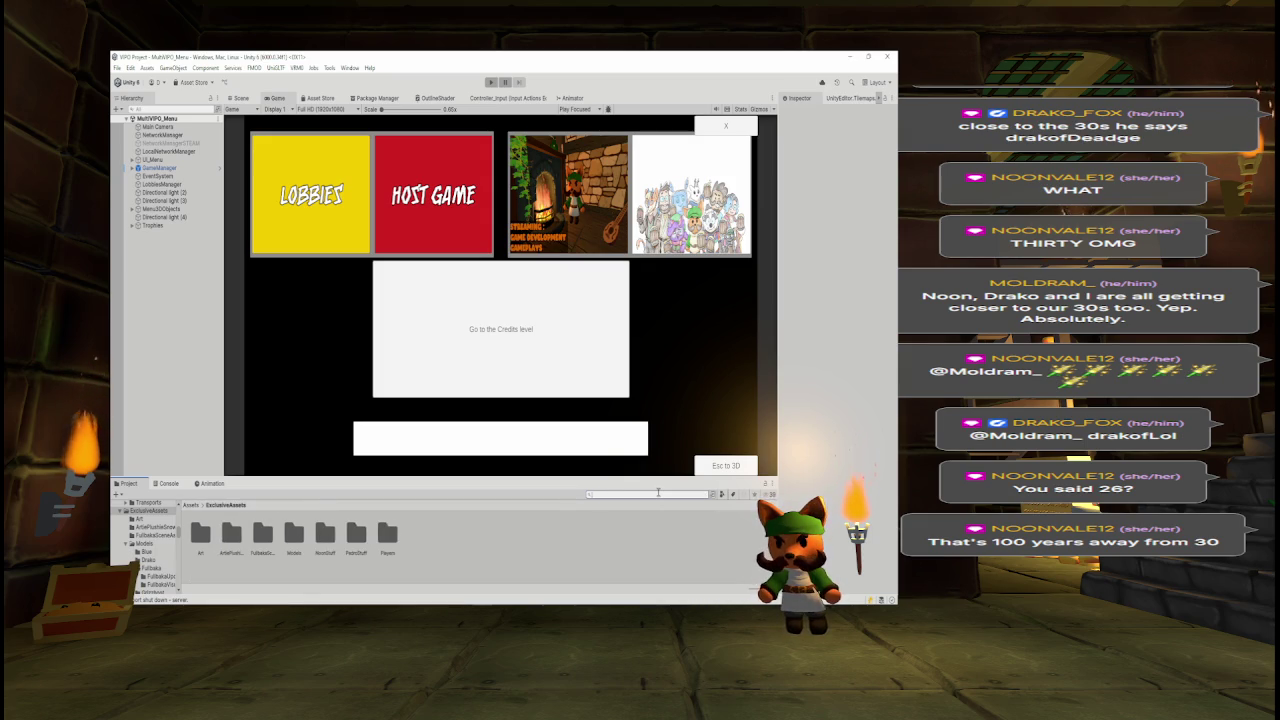
pyautogui.write('dme')
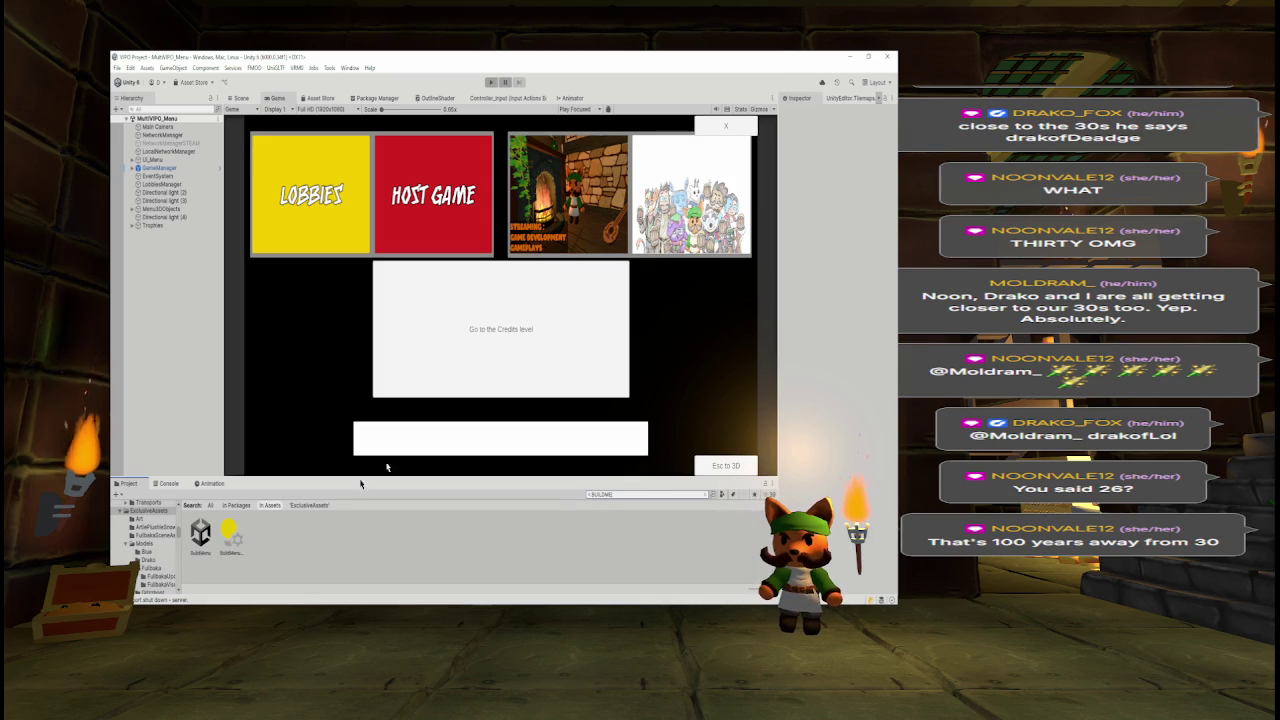
pyautogui.doubleClick(200, 532)
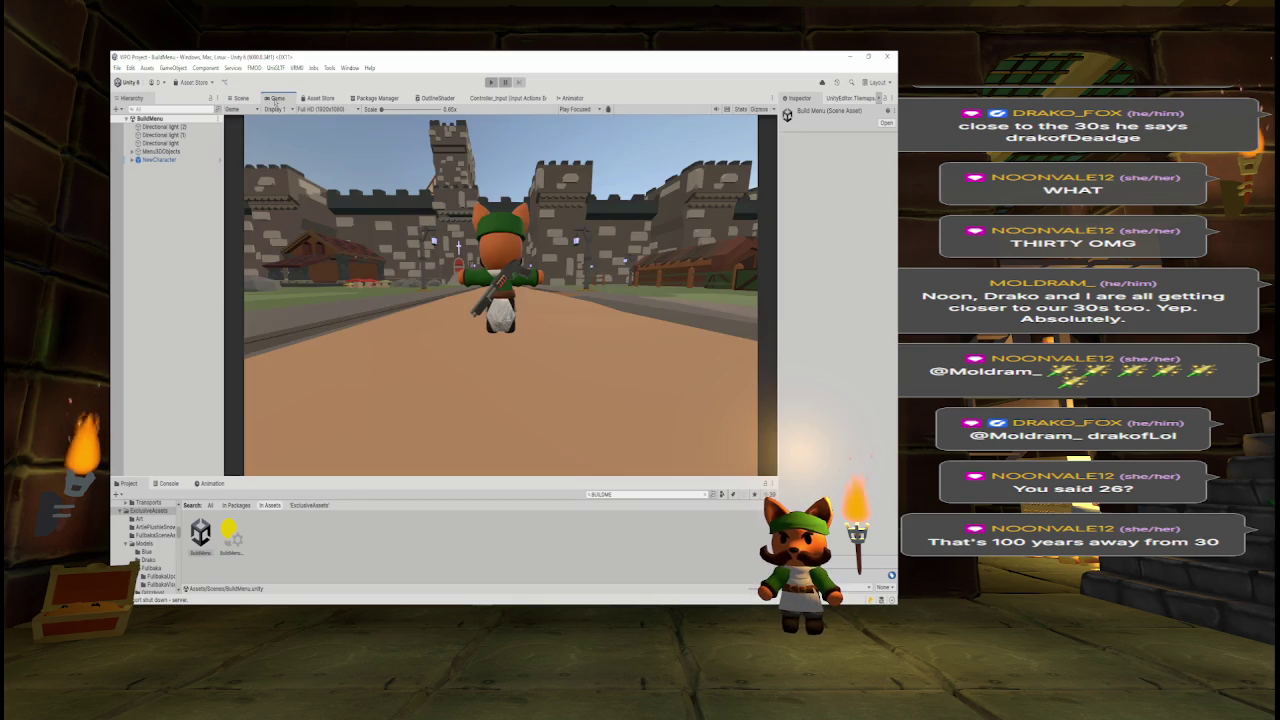
# - Frame NewCharacter in the Scene view with Gizmos on, then play BuildMenu and walk forward
pyautogui.click(160, 161)
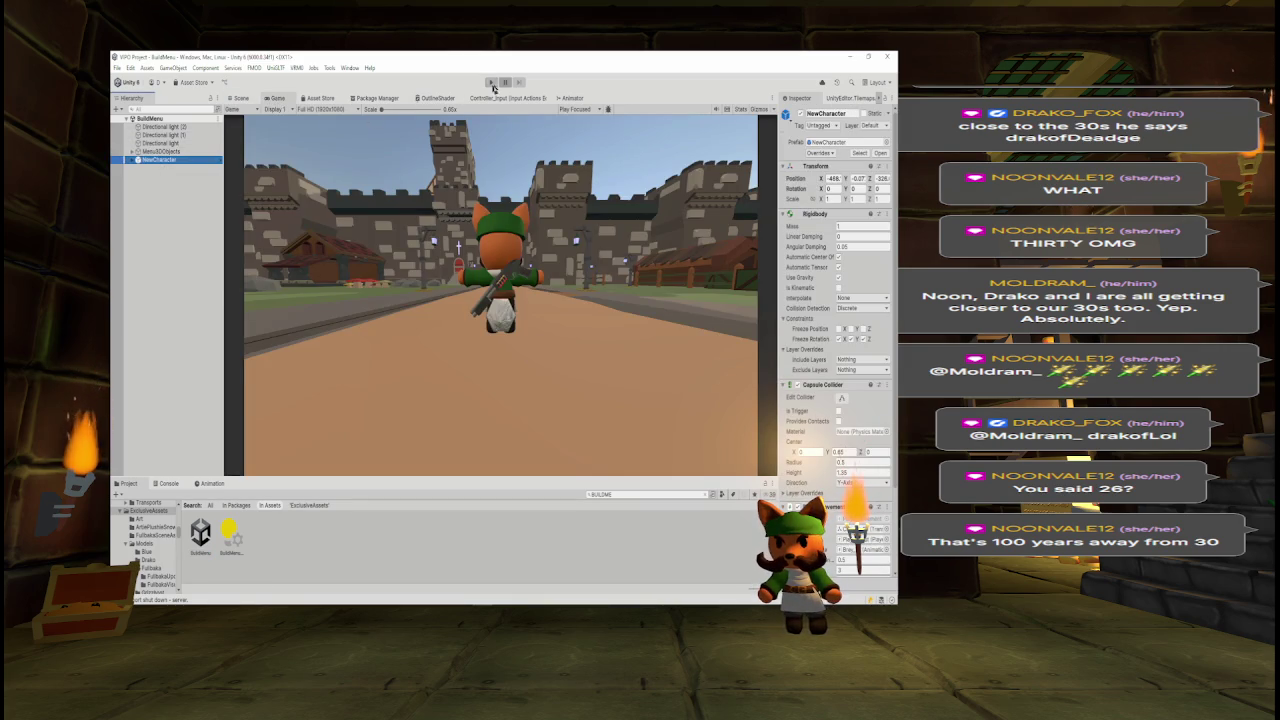
pyautogui.click(242, 101)
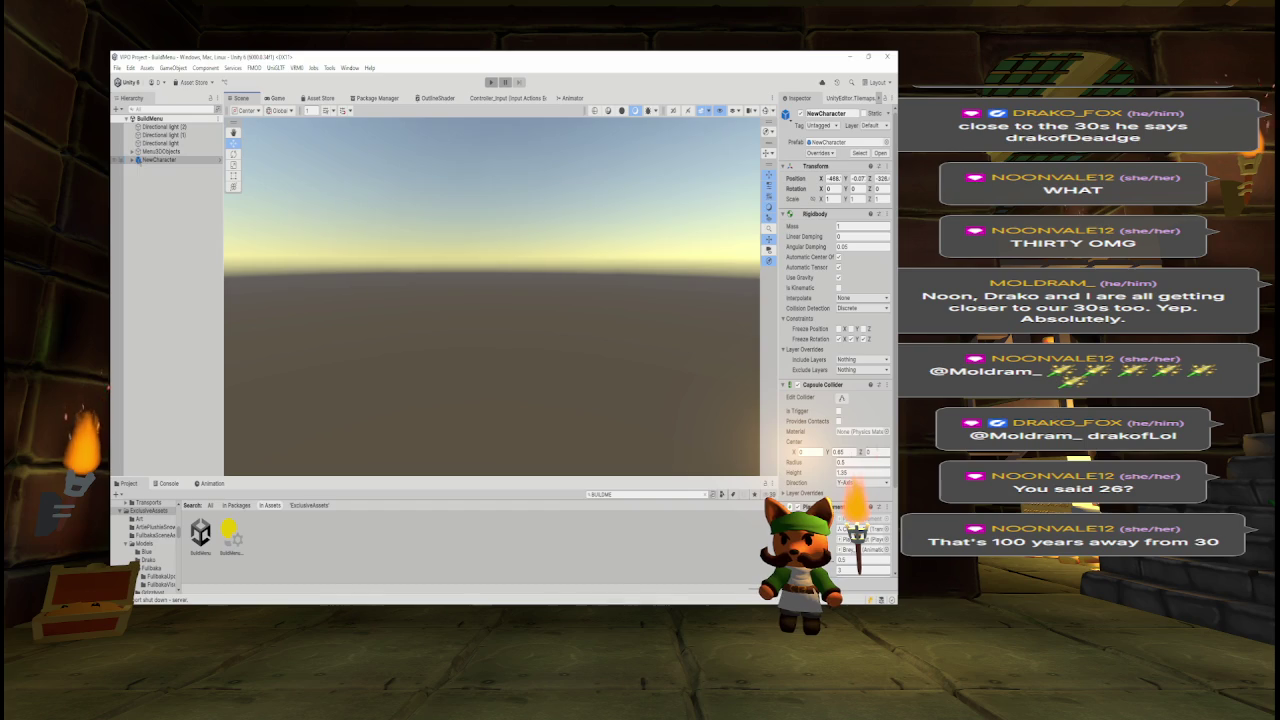
pyautogui.doubleClick(155, 160)
pyautogui.scroll(-3, 410, 226)
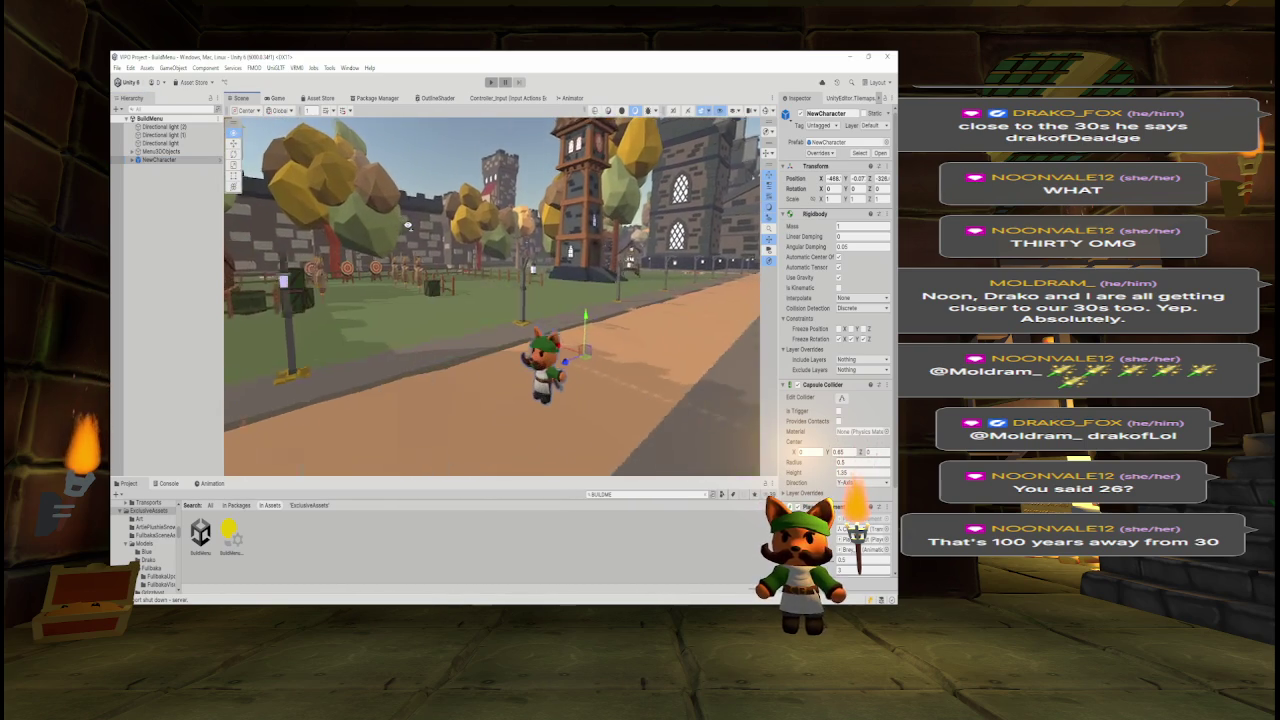
pyautogui.click(767, 110)
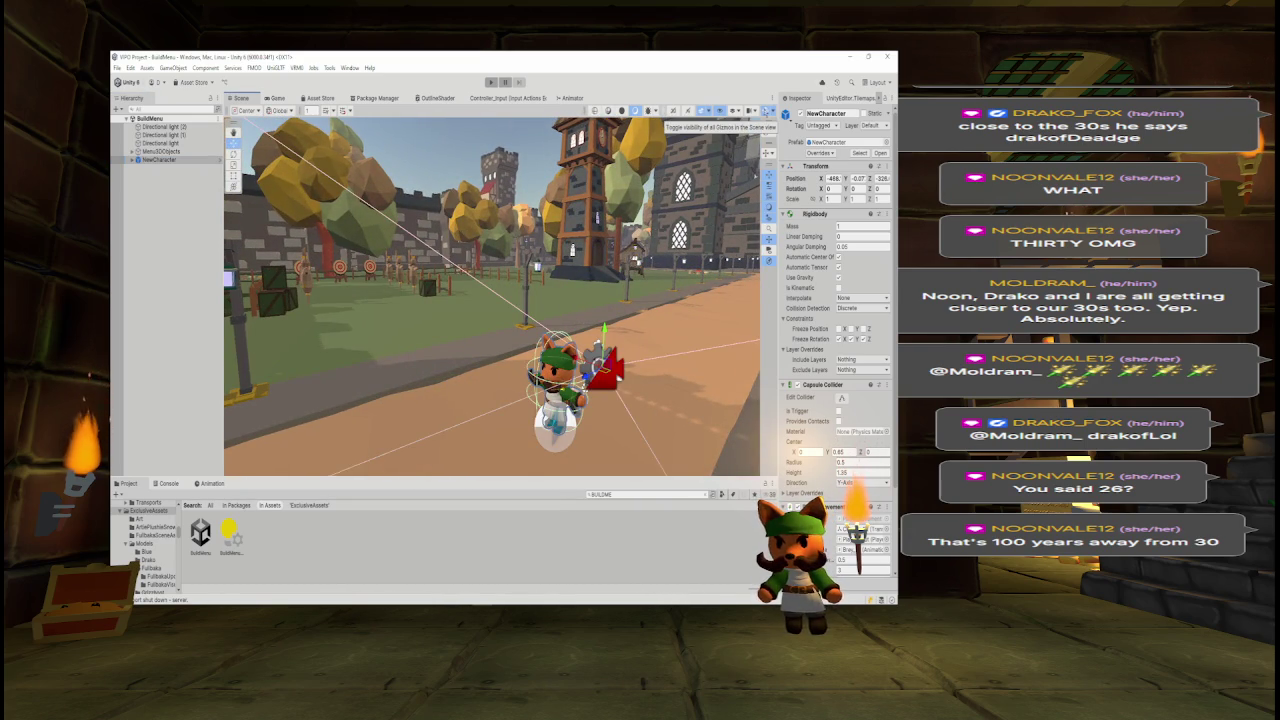
pyautogui.click(491, 82)
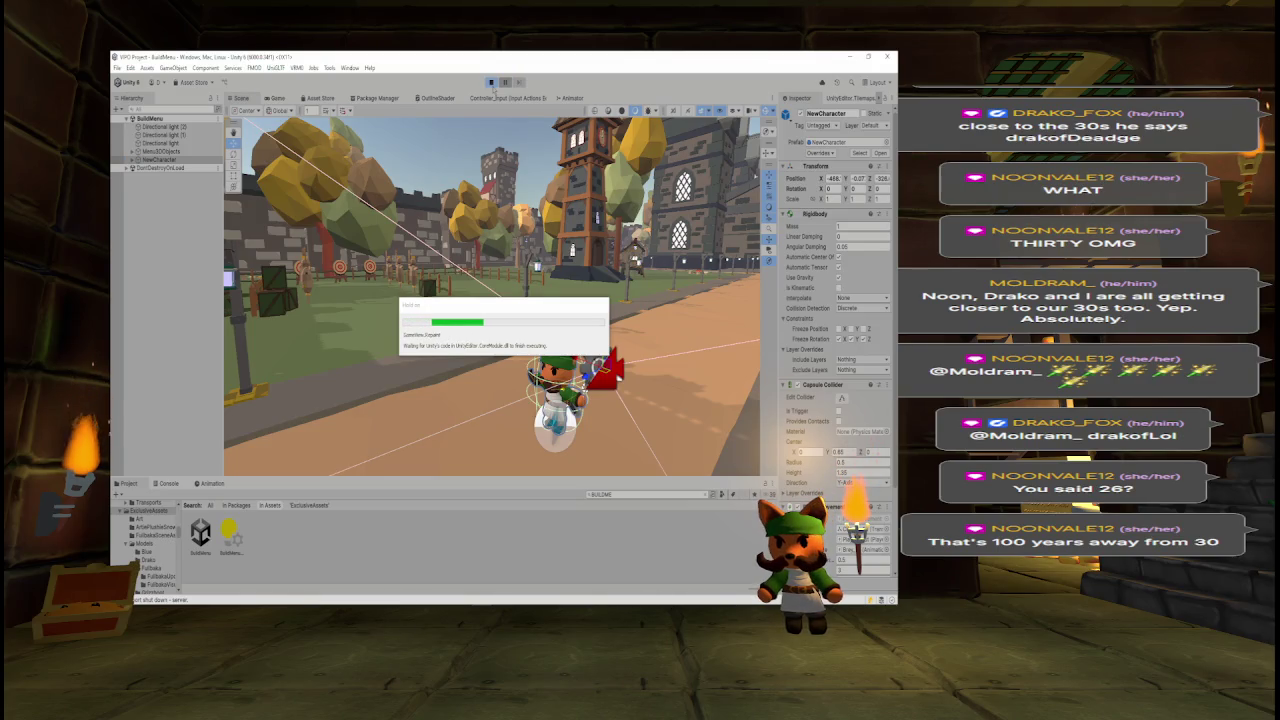
pyautogui.press('w')
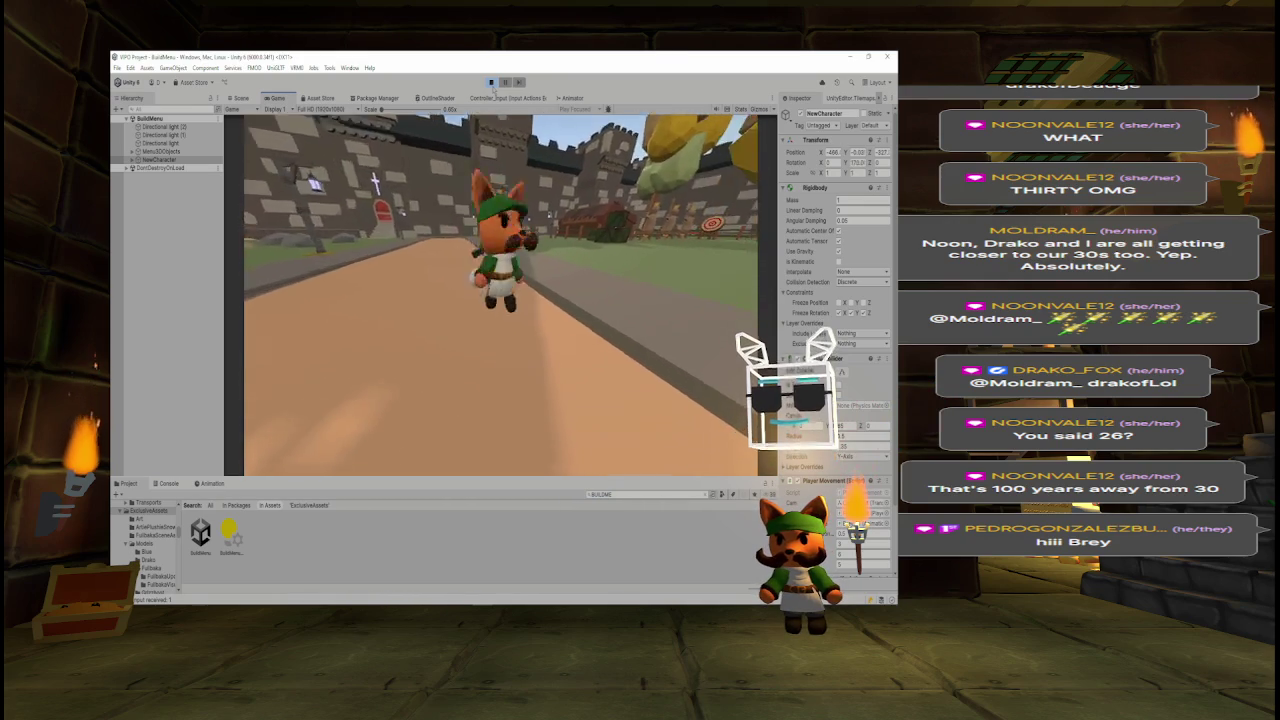
# - Run the character toward the castle and turn it and the camera around
pyautogui.press('w')
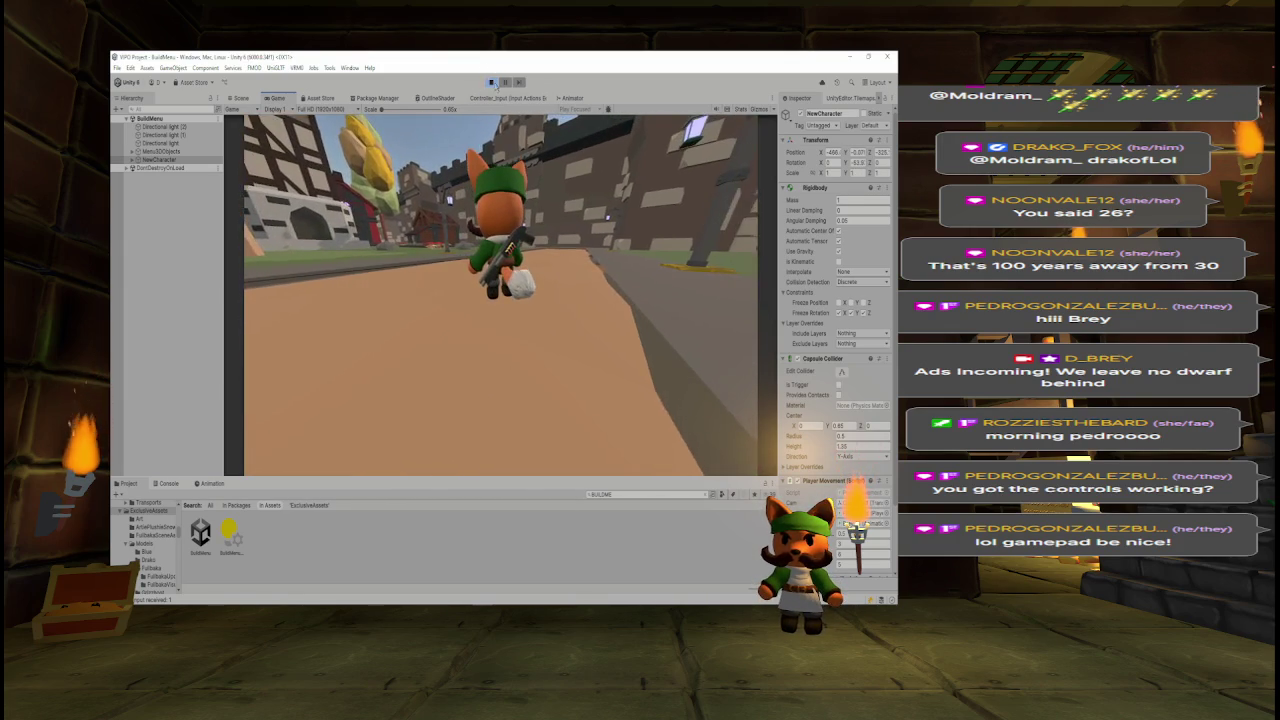
# - Stop the play test after more running and camera turning
pyautogui.click(491, 83)
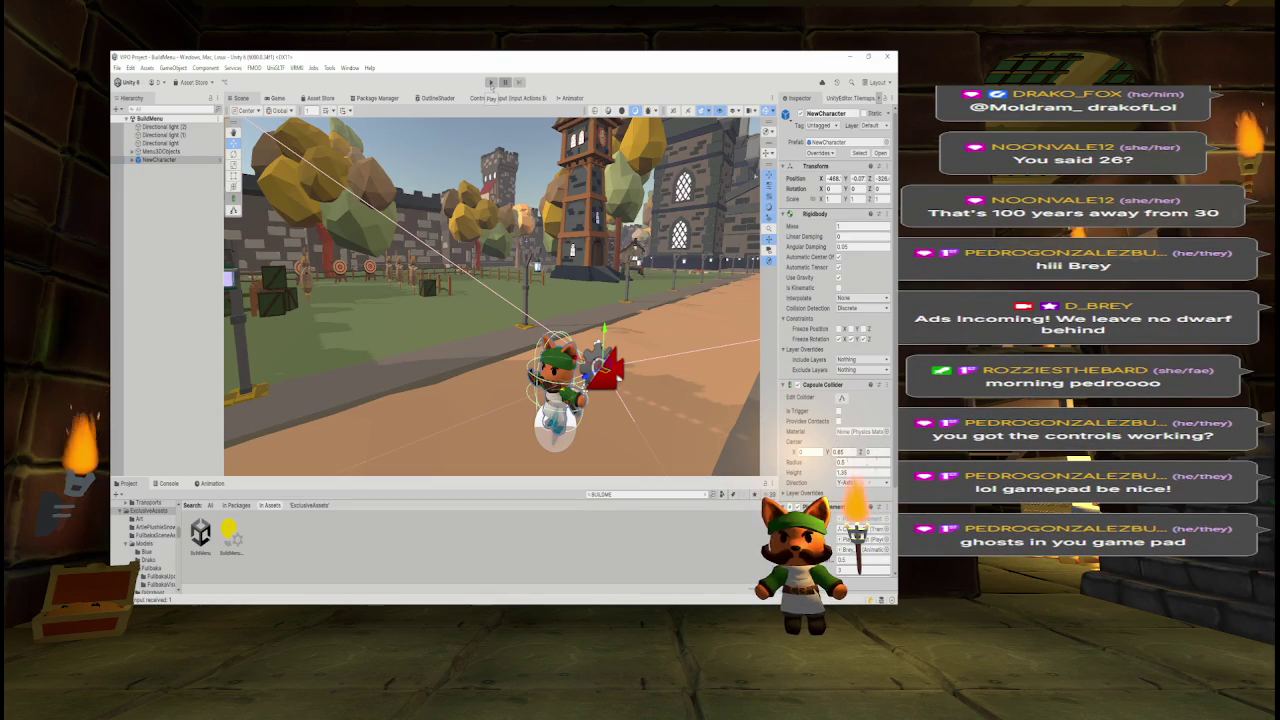
# - Show the Game view and return to Unity after reviewing PlayerHandle.cs in Visual Studio
pyautogui.click(277, 98)
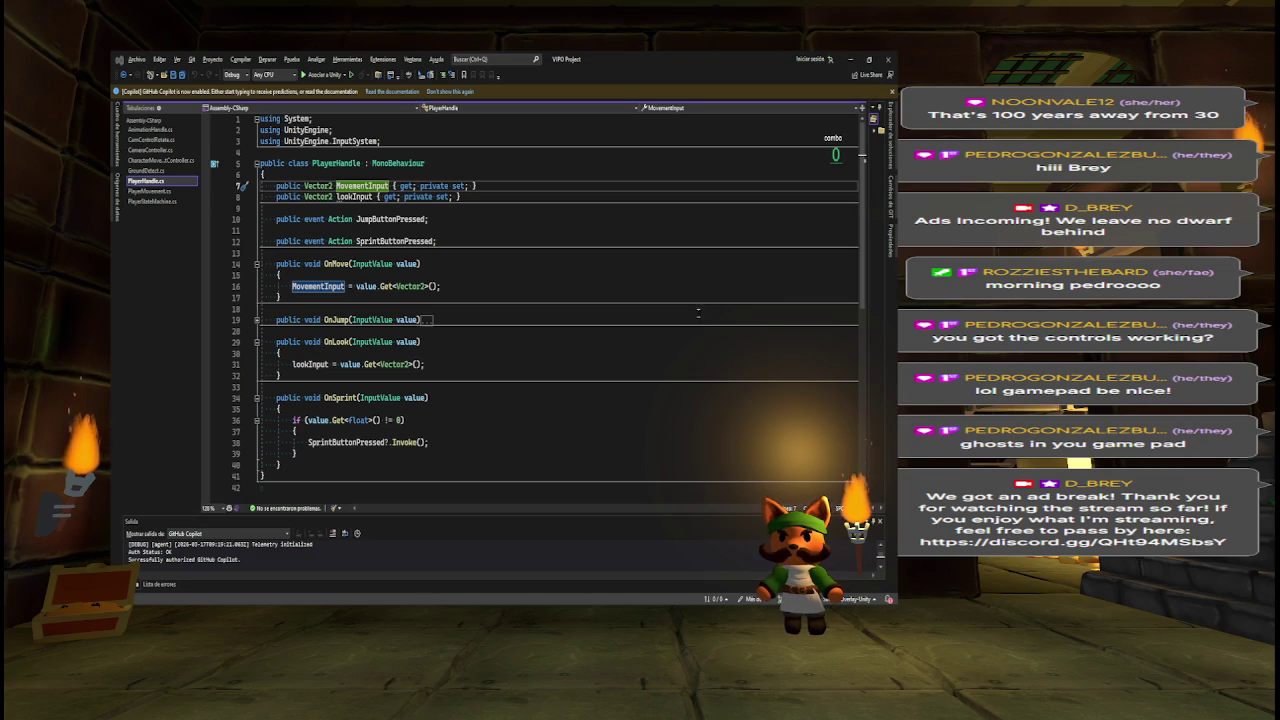
pyautogui.hotkey('alt', 'Tab')
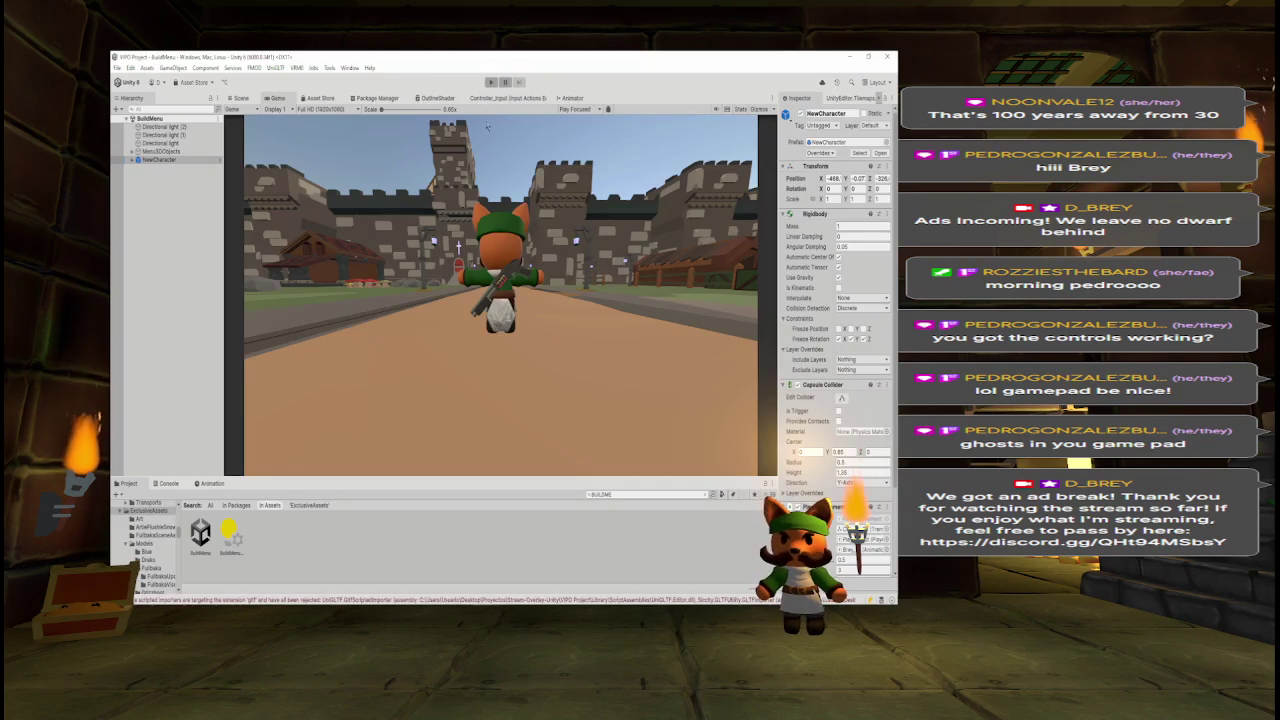
# - Run another BuildMenu play test of the character's movement, then stop play mode
pyautogui.click(491, 82)
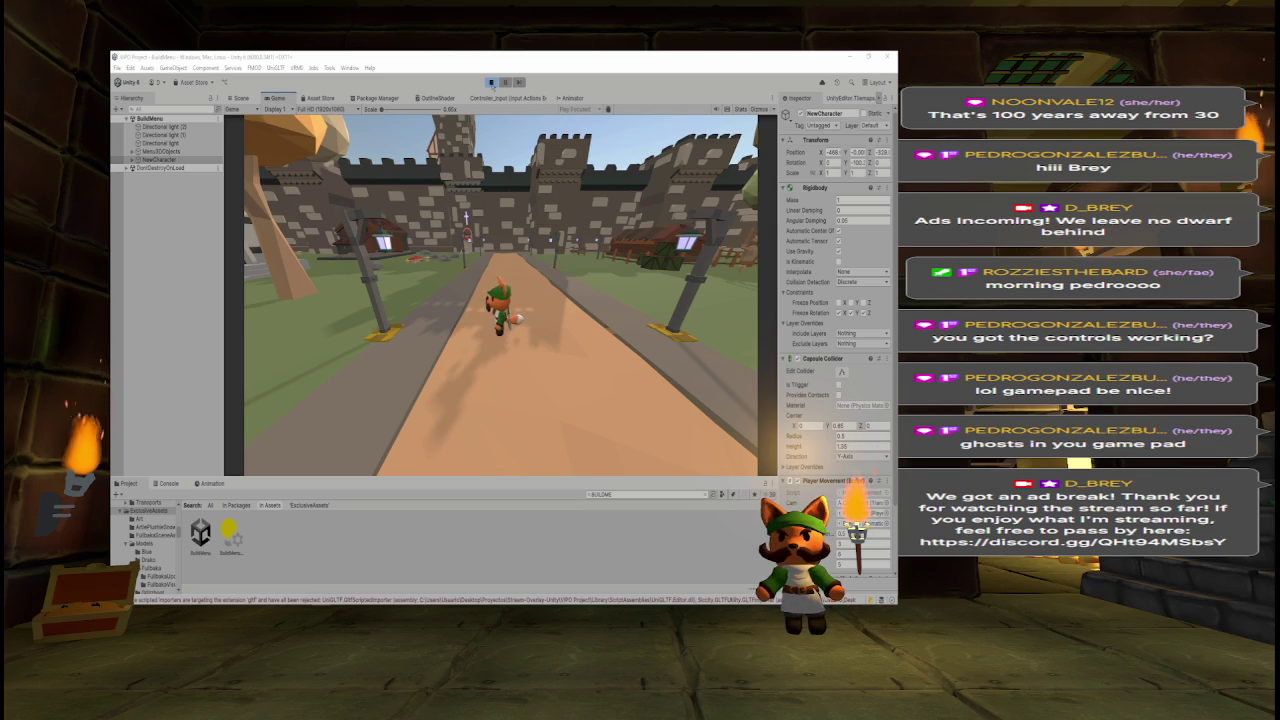
pyautogui.moveTo(480, 603)
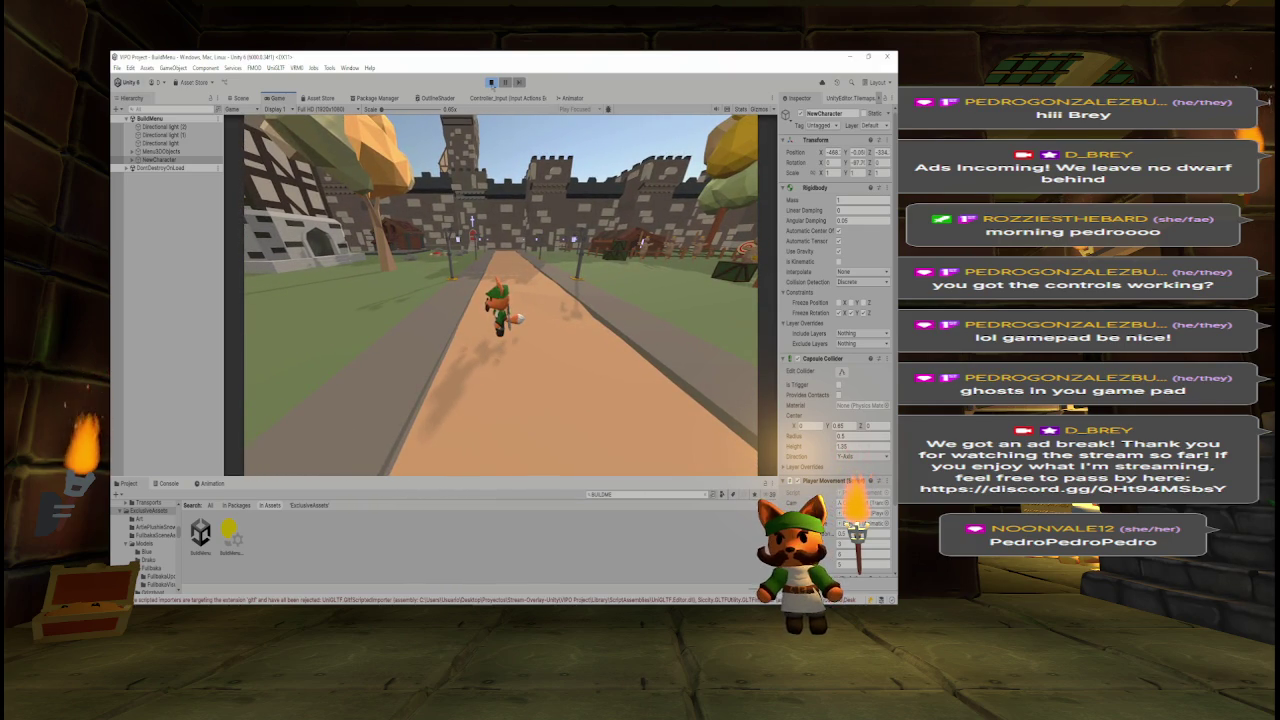
pyautogui.click(491, 82)
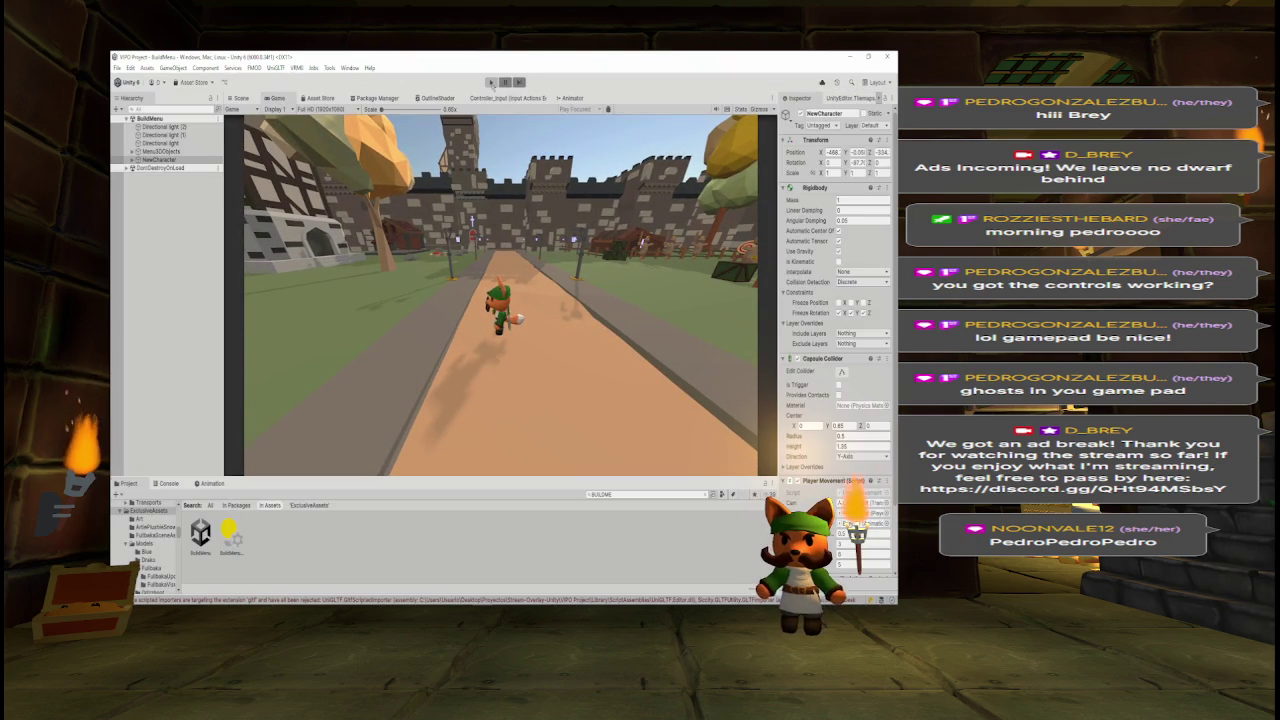
# - Expand NewCharacter > Camera Holder, select AreaCamera, and widen the Inspector to show its CinemachineFreeLook settings
pyautogui.click(132, 160)
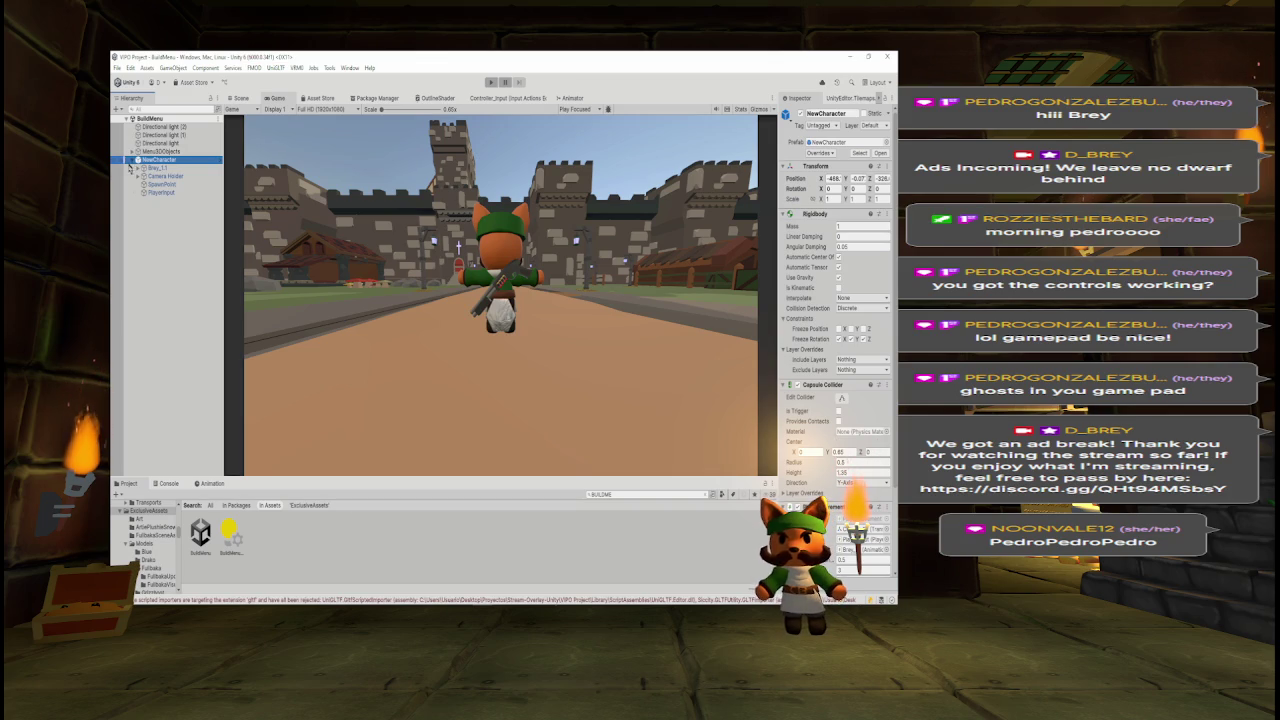
pyautogui.click(140, 176)
pyautogui.click(163, 176)
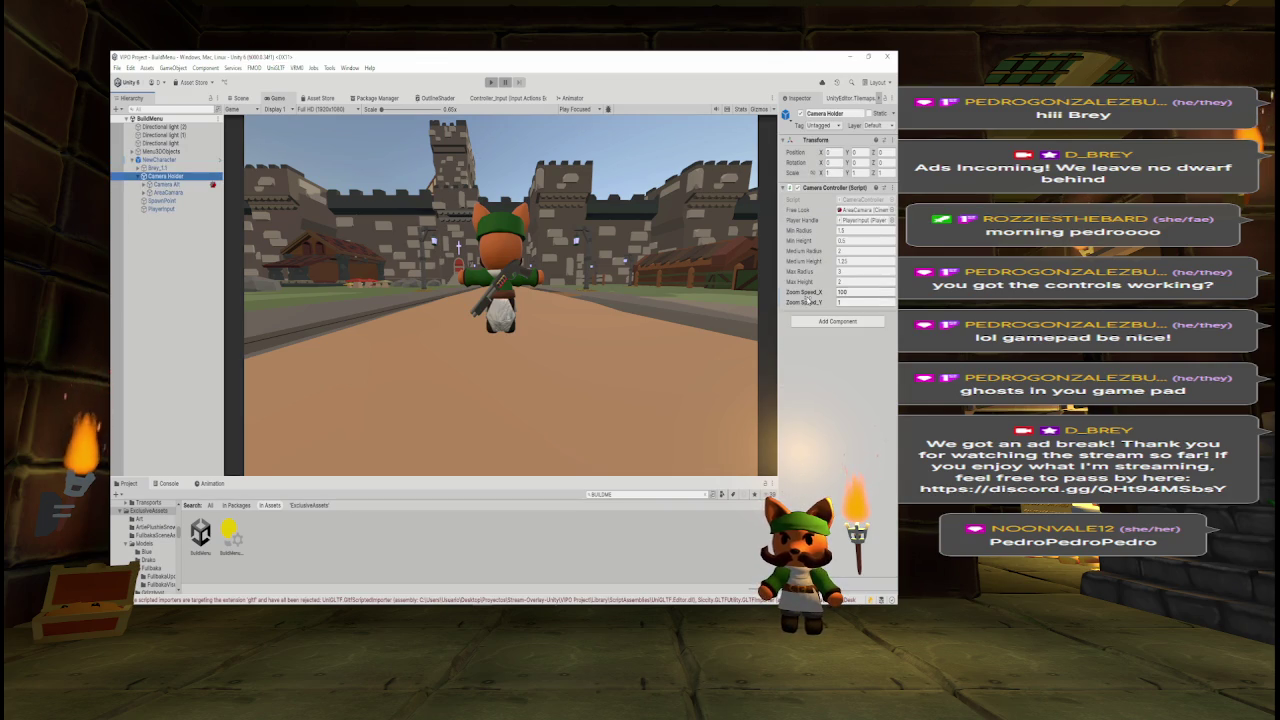
pyautogui.click(176, 184)
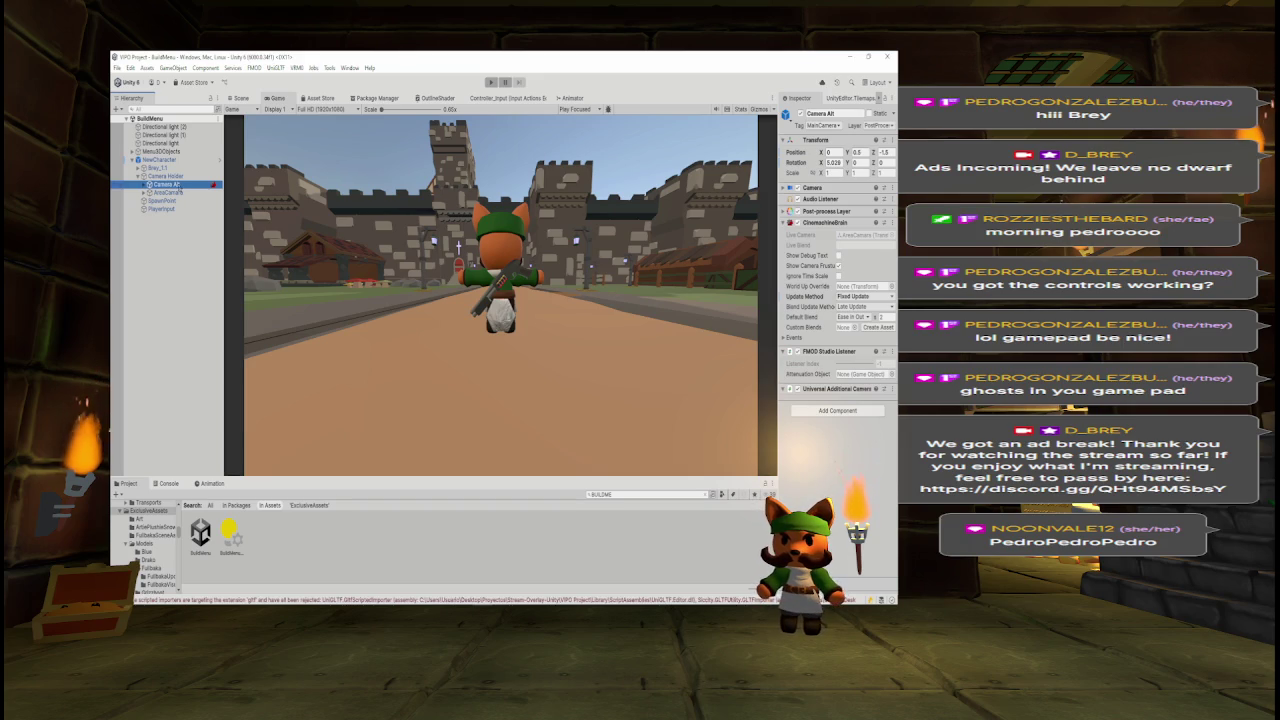
pyautogui.click(166, 192)
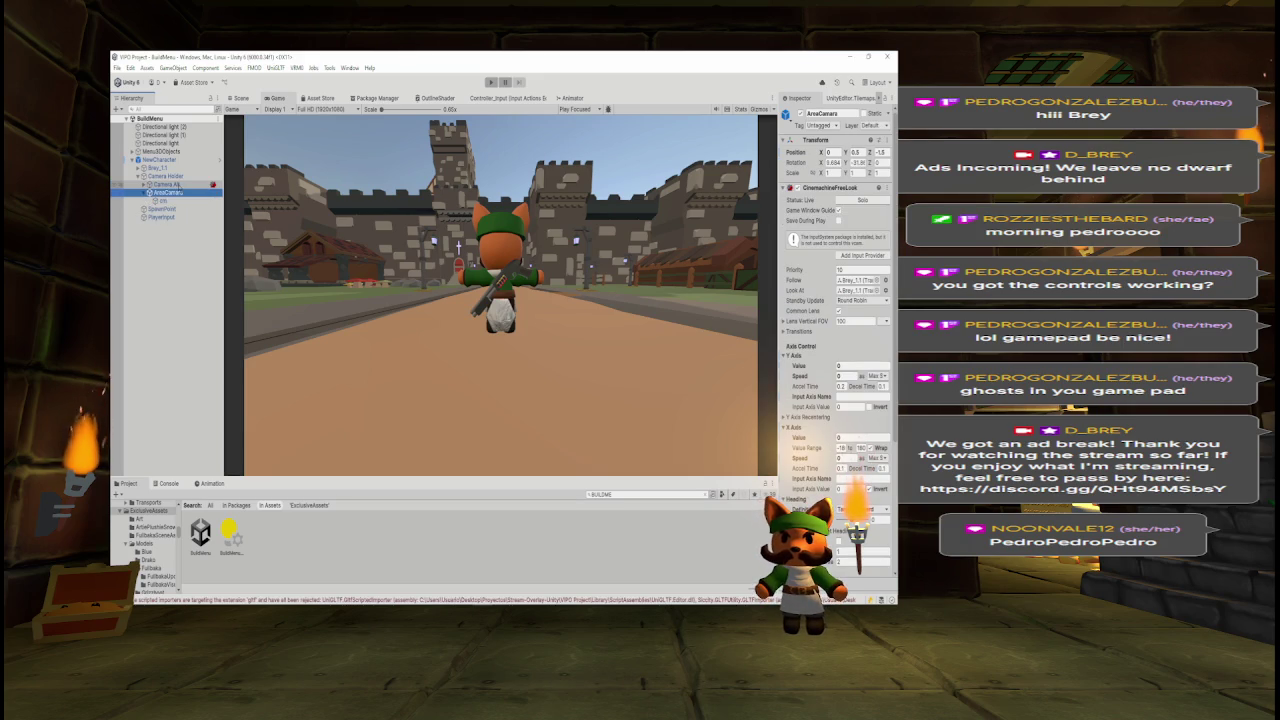
pyautogui.click(162, 200)
pyautogui.click(168, 192)
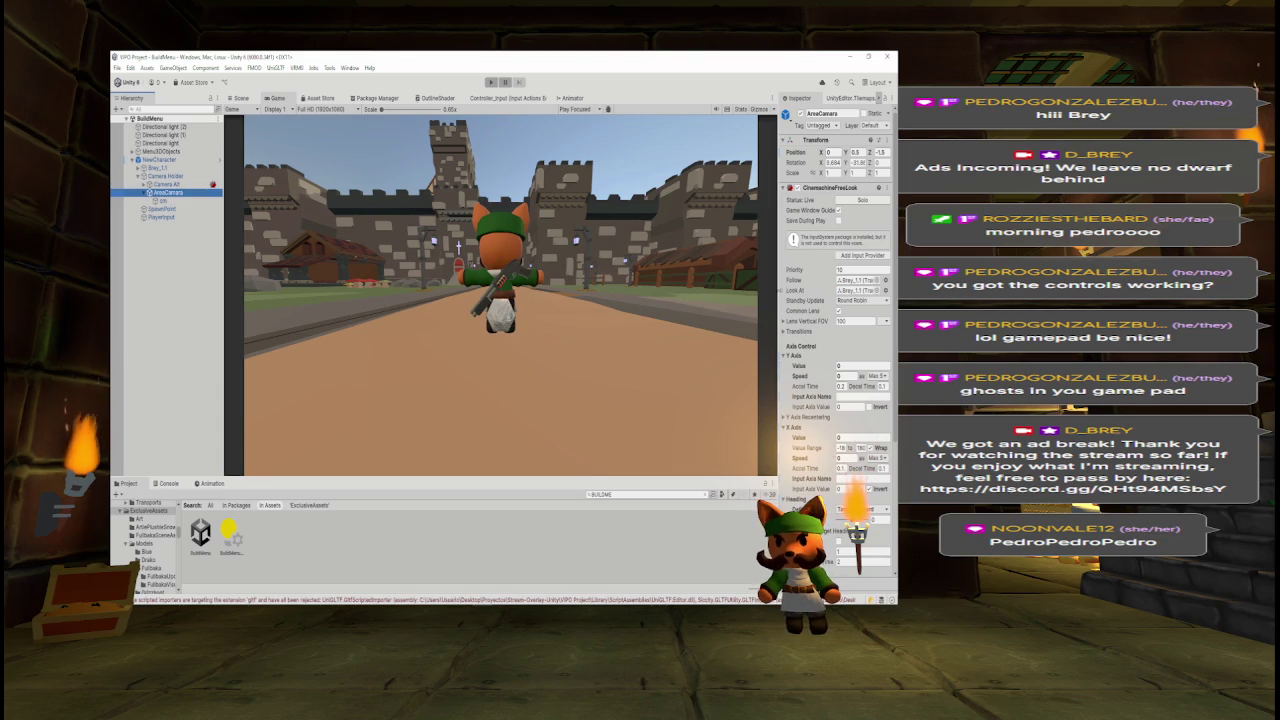
pyautogui.moveTo(778, 290); pyautogui.dragTo(727, 285)
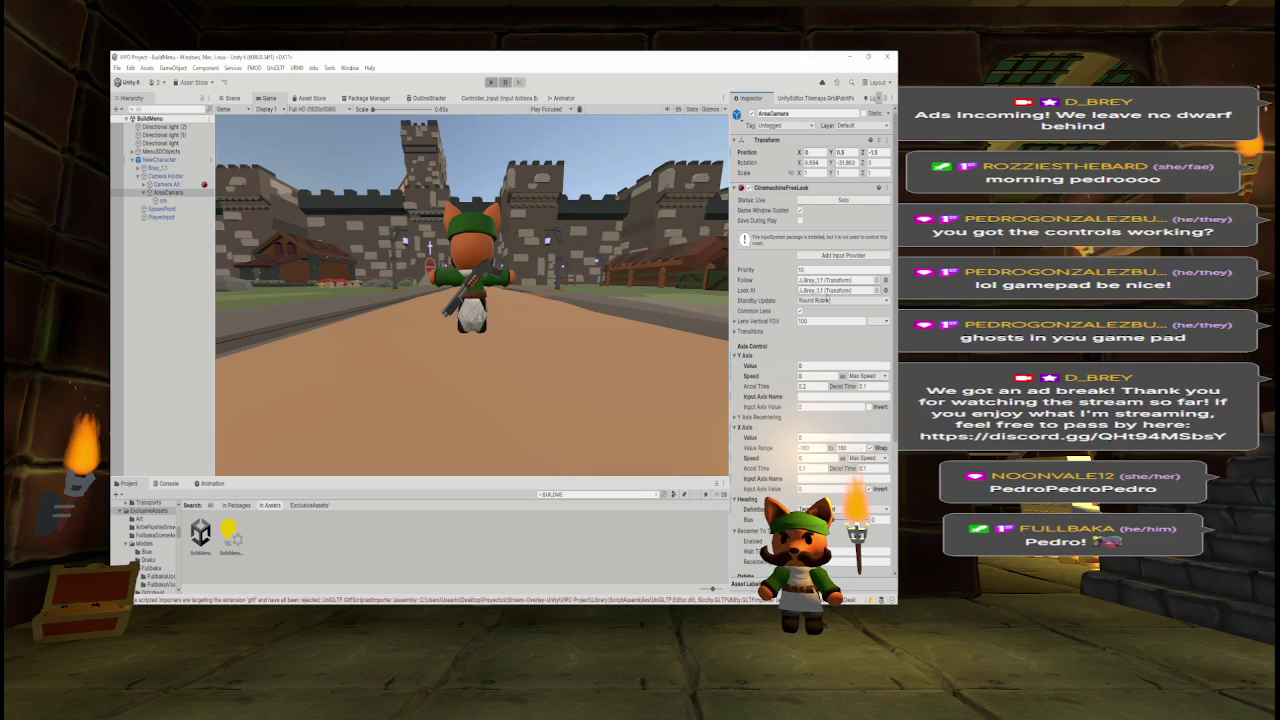
# - Scroll the AreaCamera Inspector down to its Orbits section and switch to the Scene view
pyautogui.scroll(-2, 892, 290)
pyautogui.scroll(-6, 892, 290)
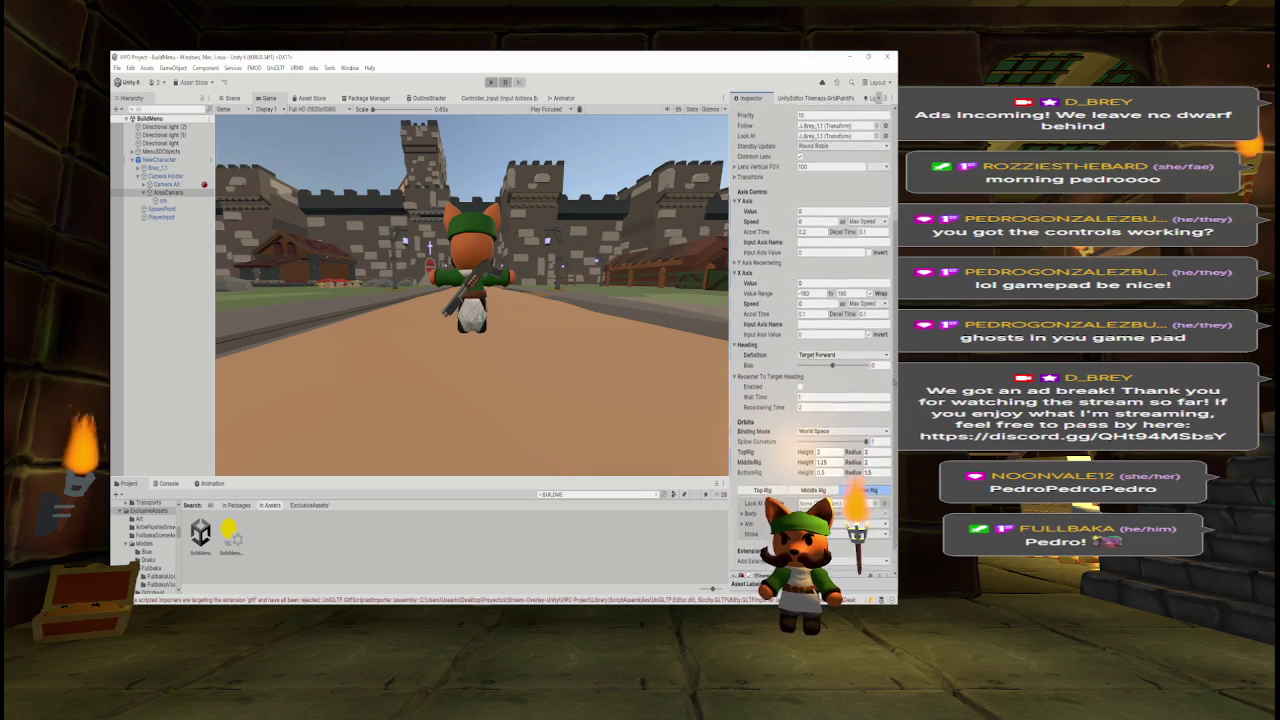
pyautogui.scroll(-2, 810, 280)
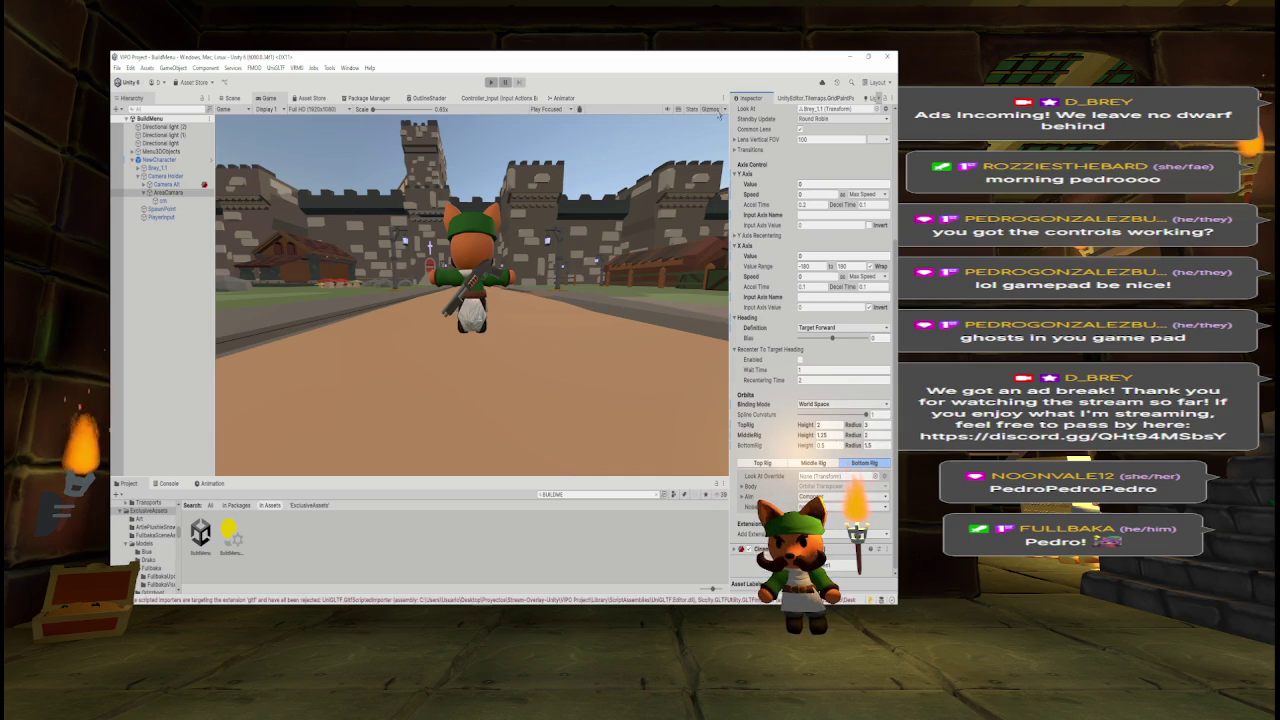
pyautogui.click(232, 98)
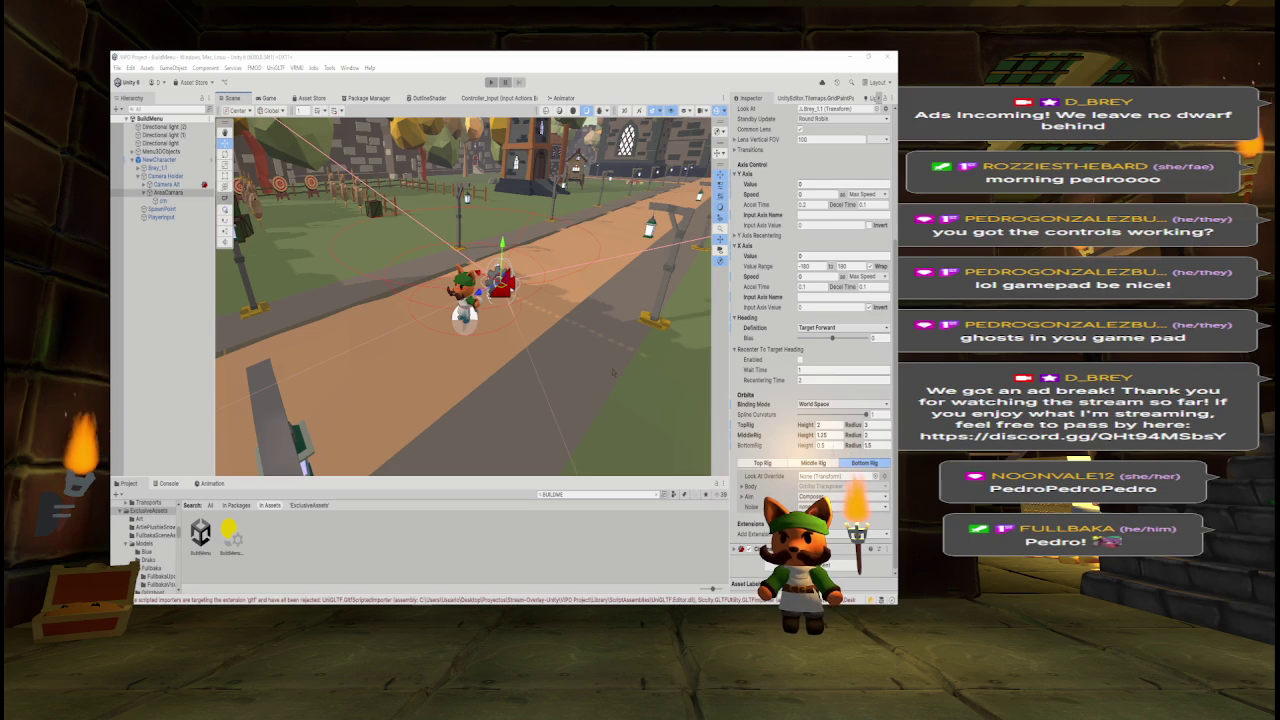
# - Trial the AreaCamera orbit with X and Y Axis values, reset both to 0, then show the Game view
pyautogui.moveTo(555, 295)
pyautogui.mouseDown()
pyautogui.moveTo(333, 229)
pyautogui.moveTo(352, 316)
pyautogui.mouseUp()
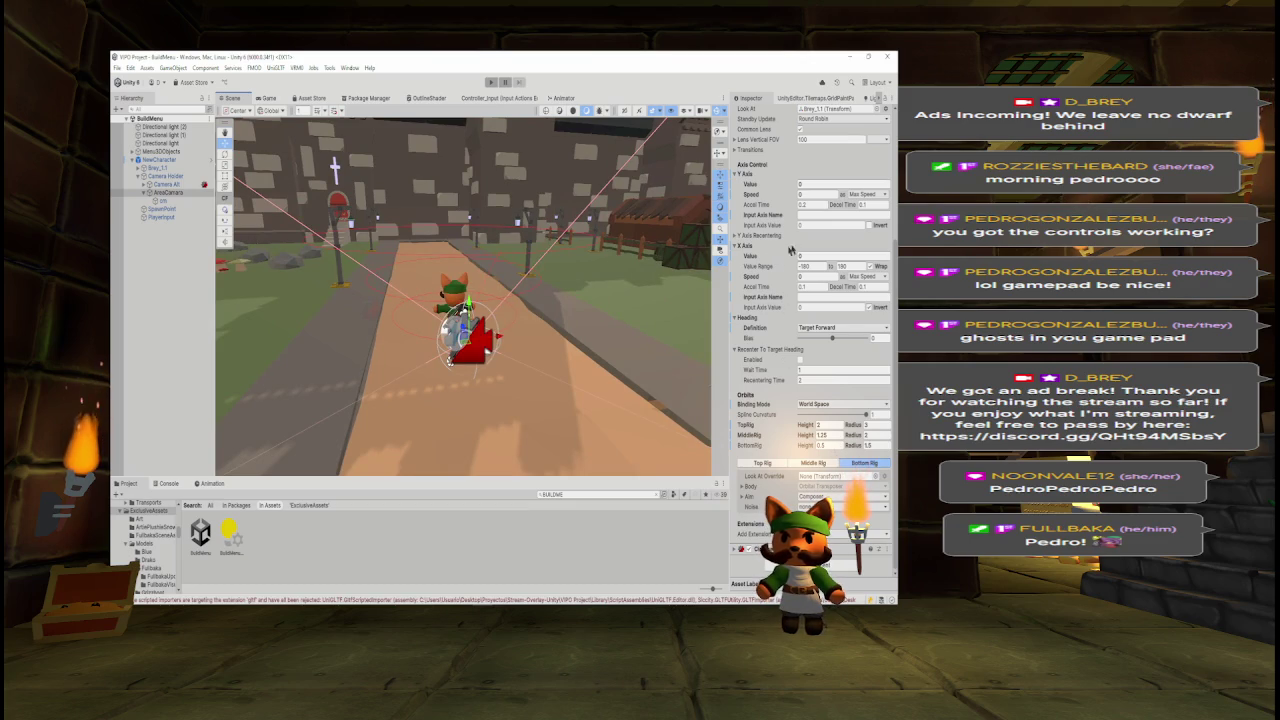
pyautogui.moveTo(755, 256)
pyautogui.mouseDown()
pyautogui.moveTo(790, 256)
pyautogui.moveTo(797, 349)
pyautogui.moveTo(362, 438)
pyautogui.moveTo(396, 427)
pyautogui.mouseUp()
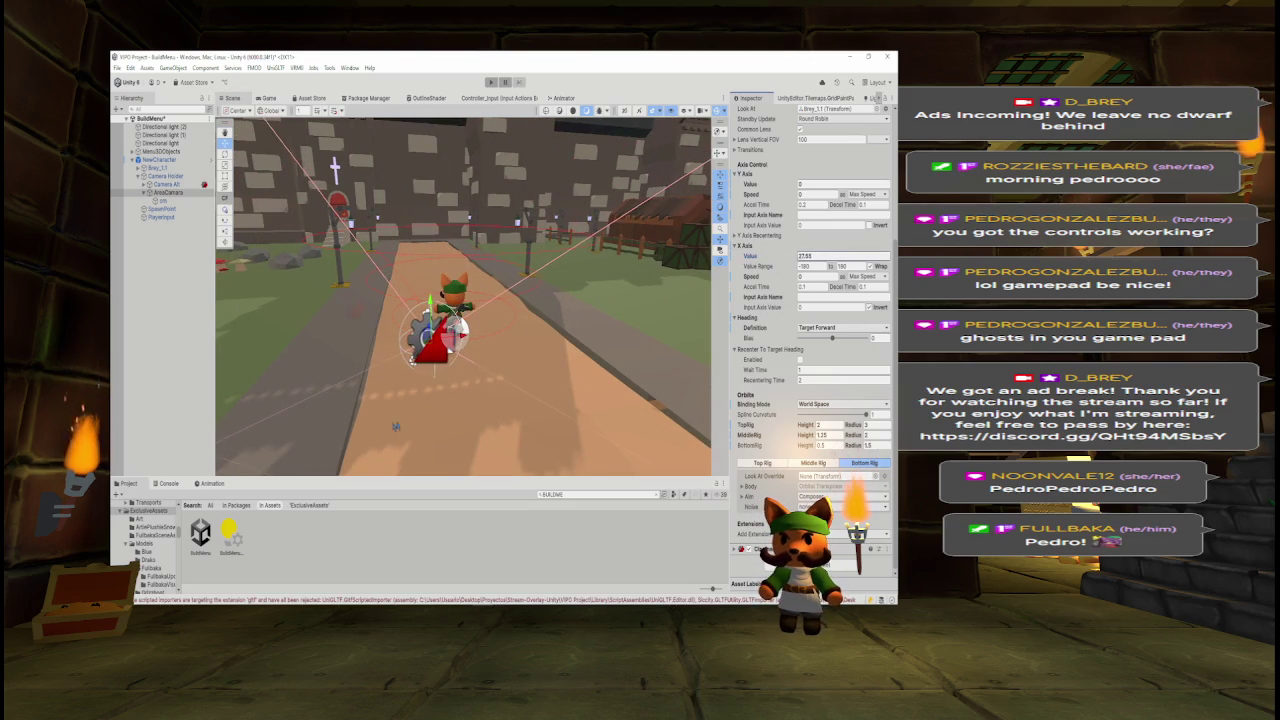
pyautogui.hotkey('ctrl', 'z')
pyautogui.moveTo(749, 184); pyautogui.dragTo(791, 187)
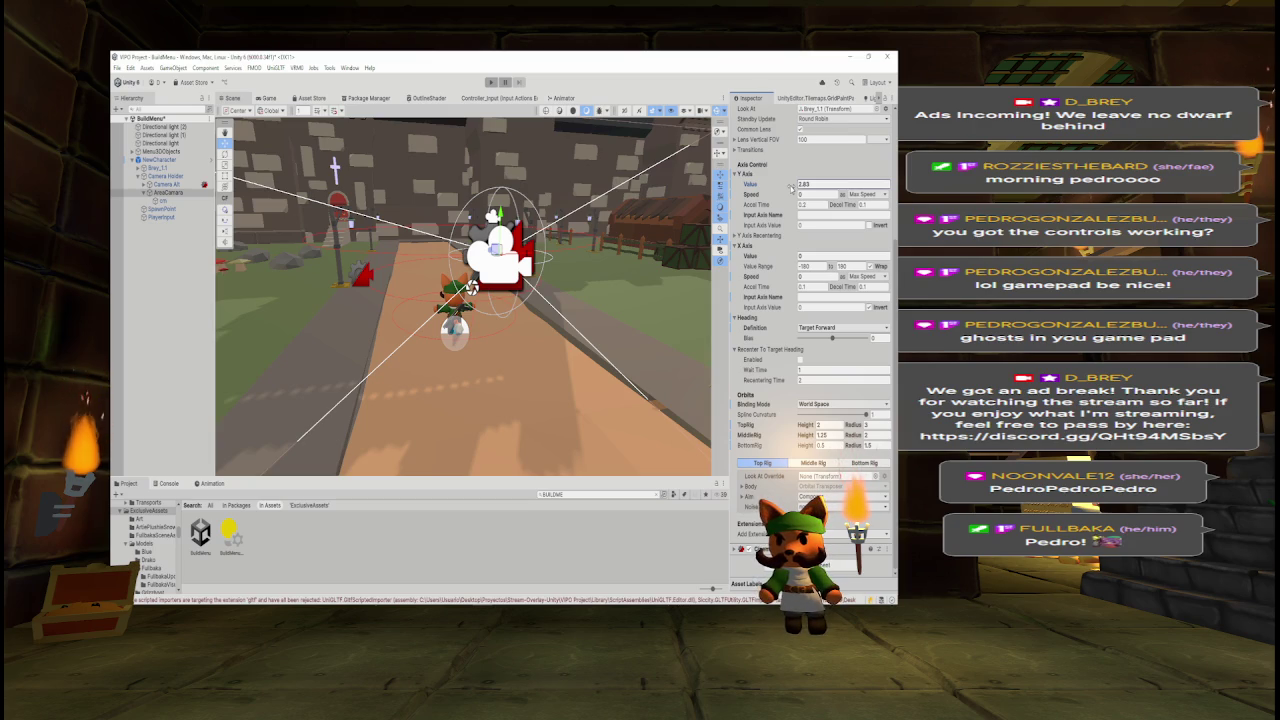
pyautogui.moveTo(791, 187); pyautogui.dragTo(778, 192)
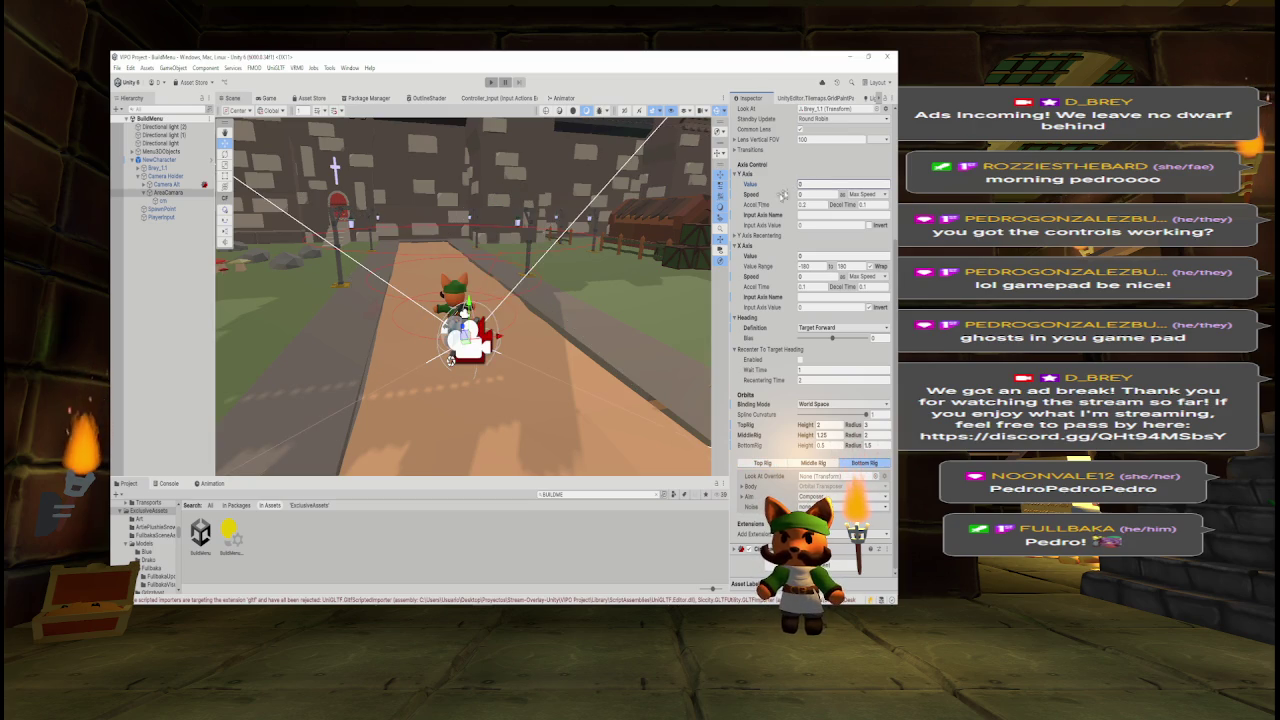
pyautogui.click(268, 99)
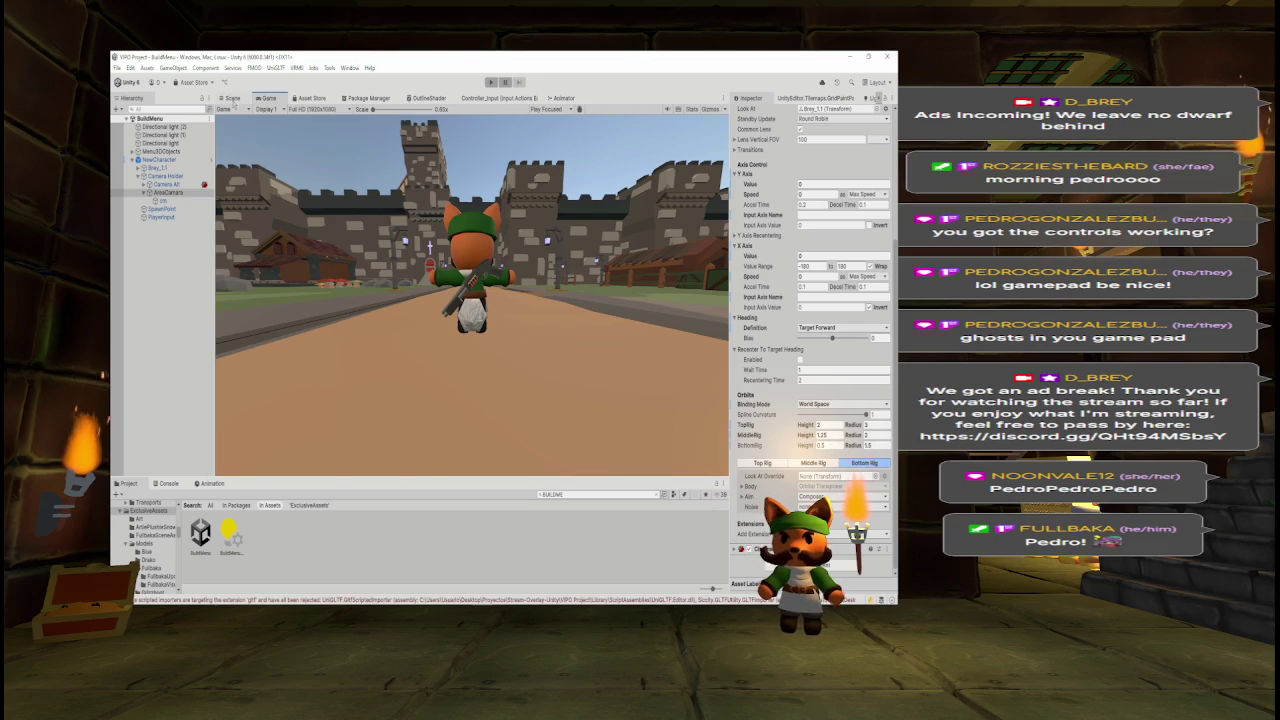
# - Switch back to the Scene view showing the camera rig around the fox
pyautogui.click(232, 99)
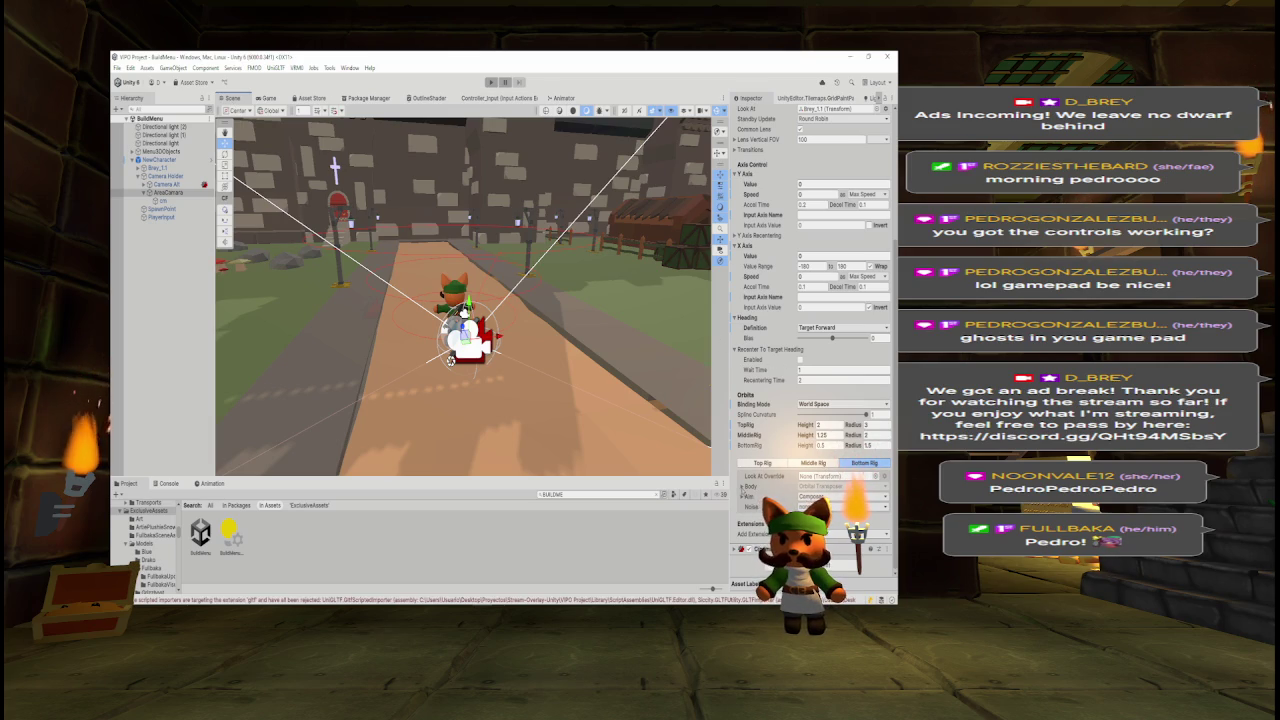
# - Review Body damping and Aim options, select Bottom Rig, then start a play test in the Game view
pyautogui.click(742, 487)
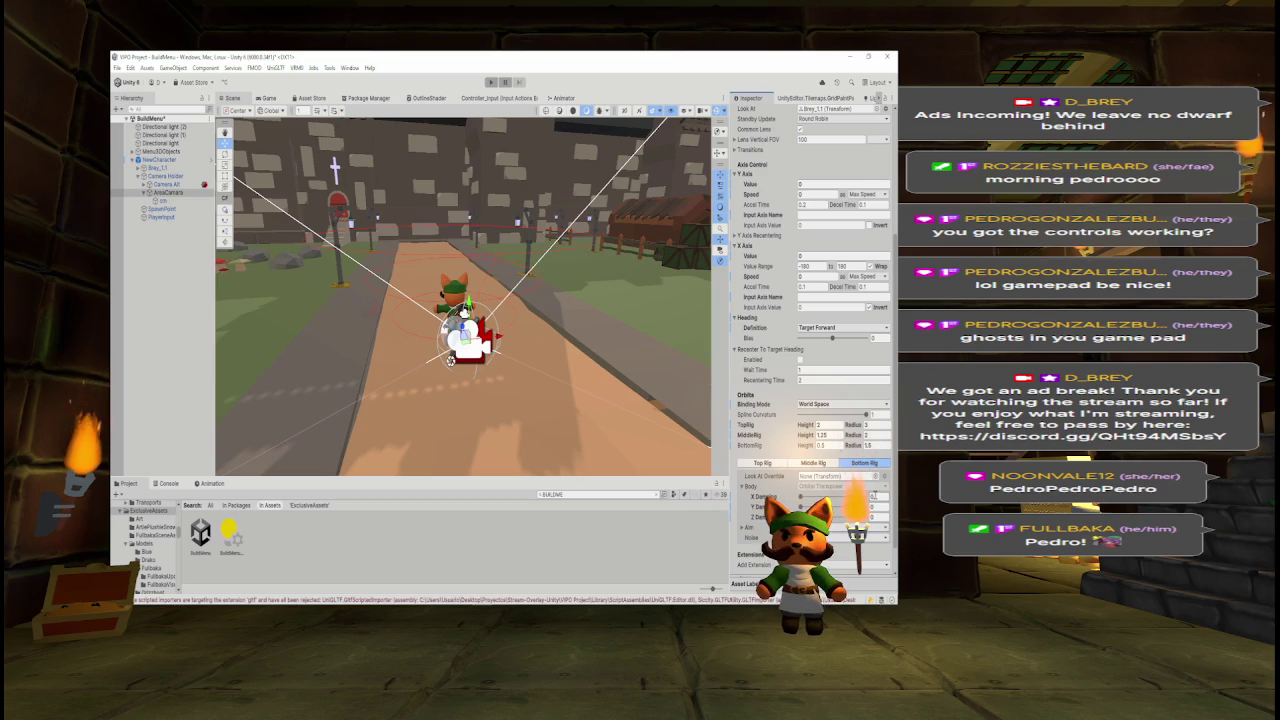
pyautogui.click(876, 527)
pyautogui.click(877, 499)
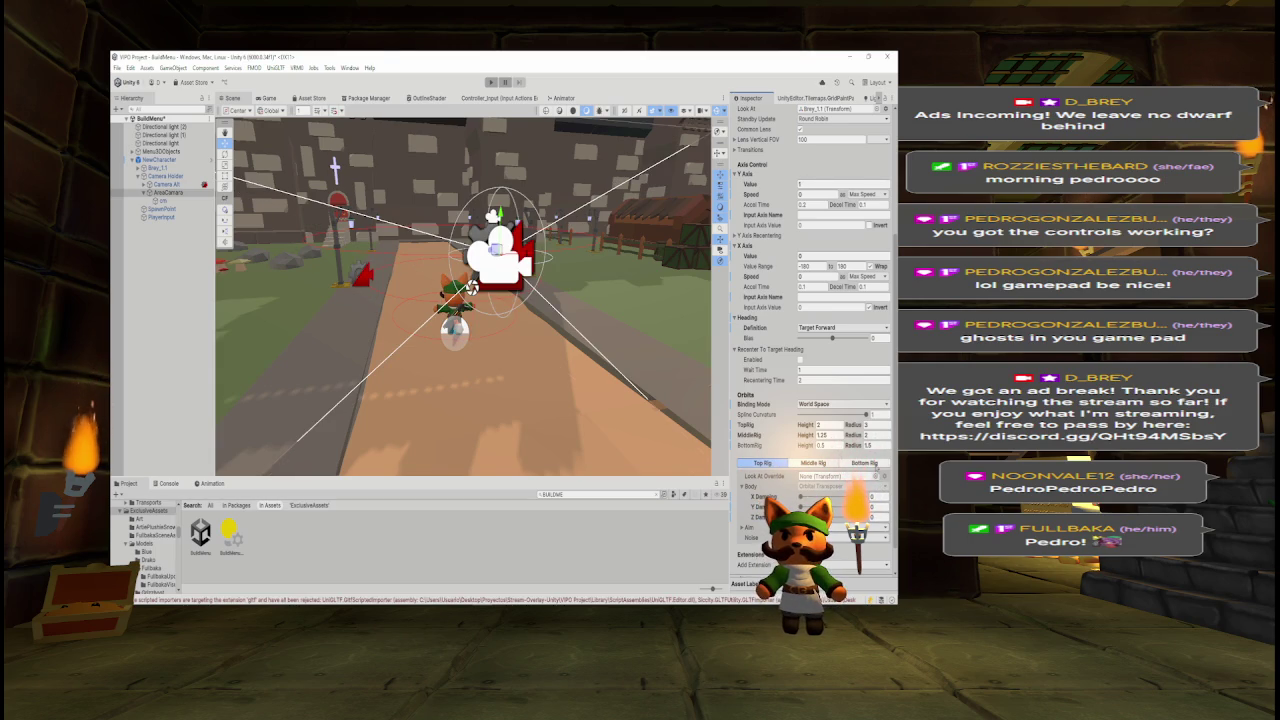
pyautogui.click(868, 463)
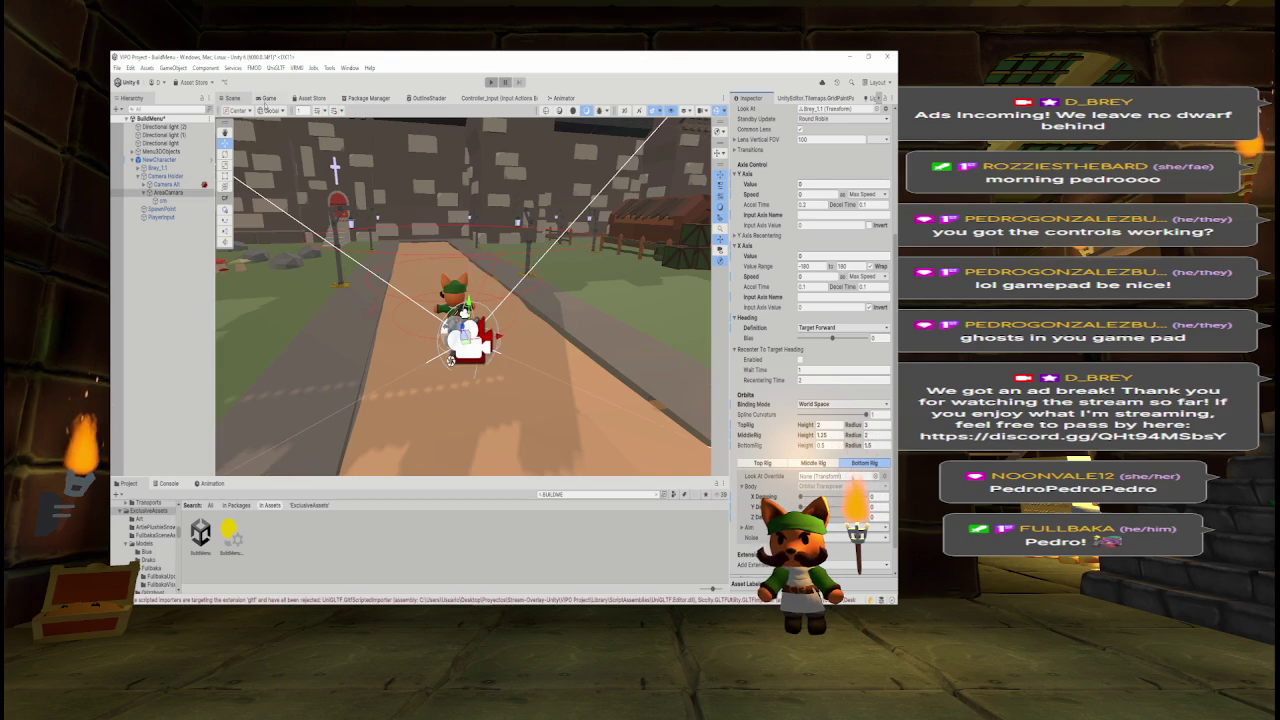
pyautogui.click(264, 103)
pyautogui.click(491, 83)
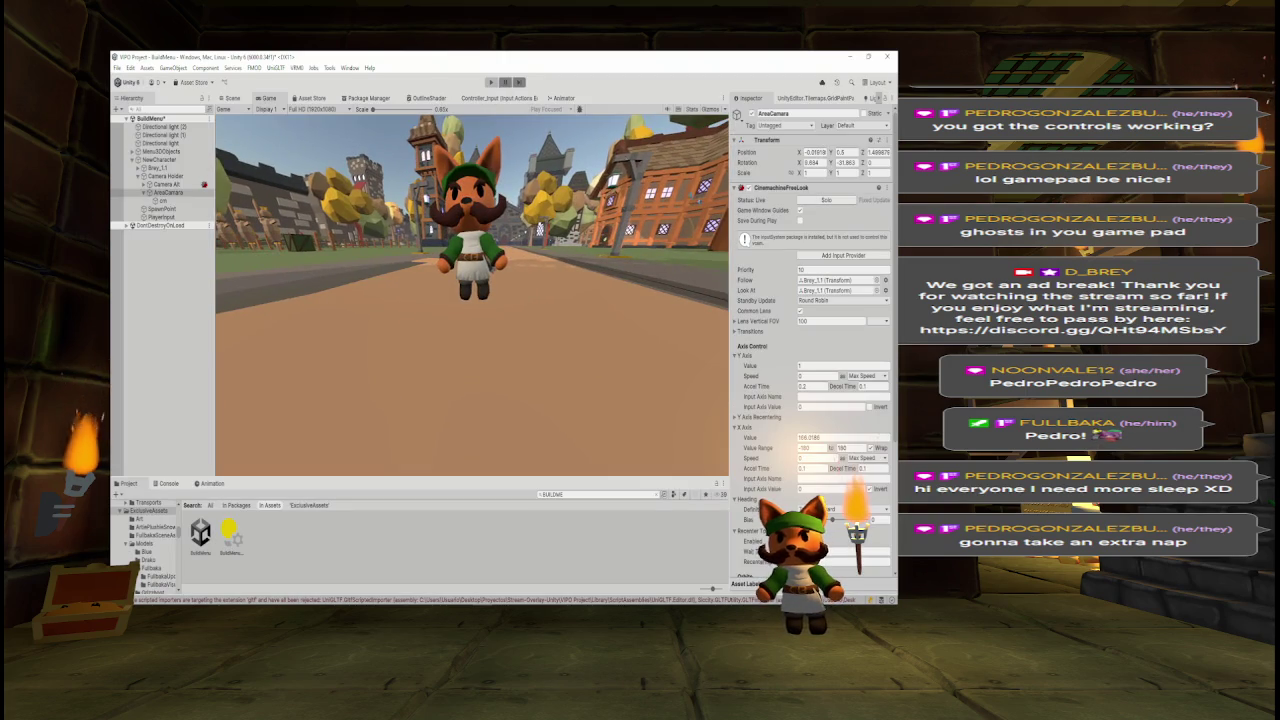
# - Run the fox around the town in Play mode to judge how the free-look camera follows
pyautogui.scroll(-5, 812, 340)
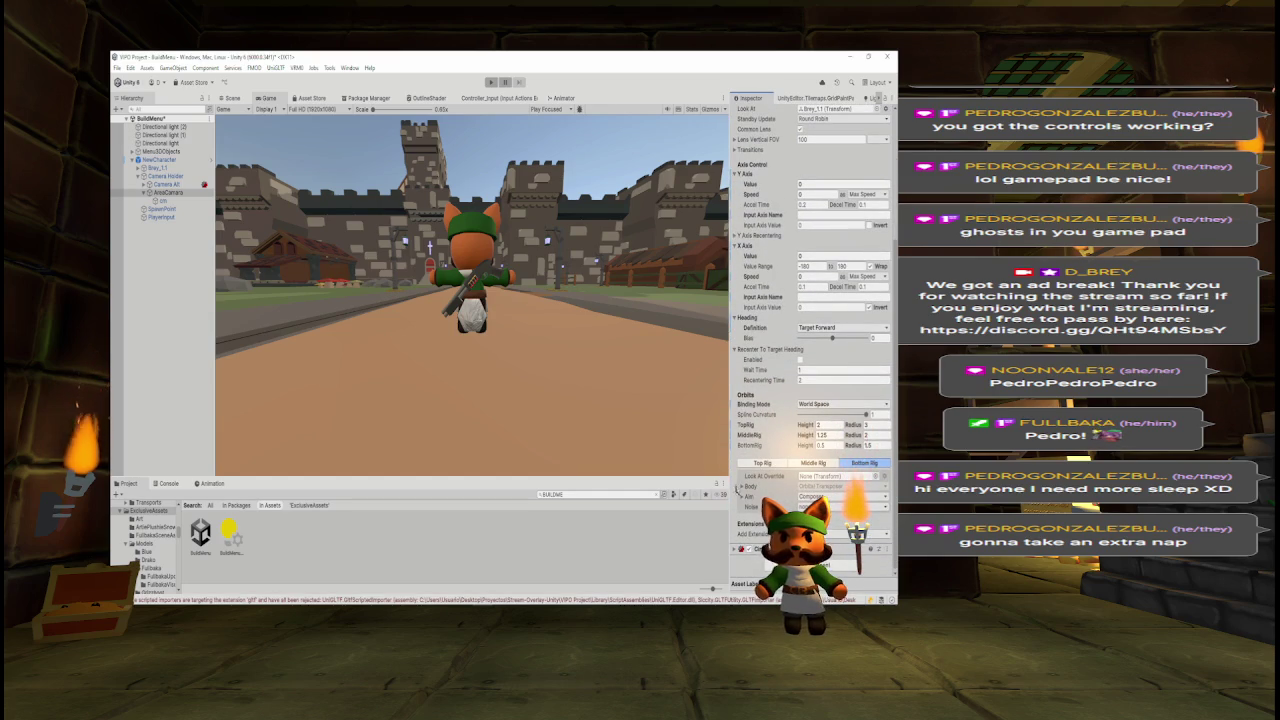
# - Set Body X Damping to 1 on both the Top Rig and Middle Rig of AreaCamera
pyautogui.click(742, 486)
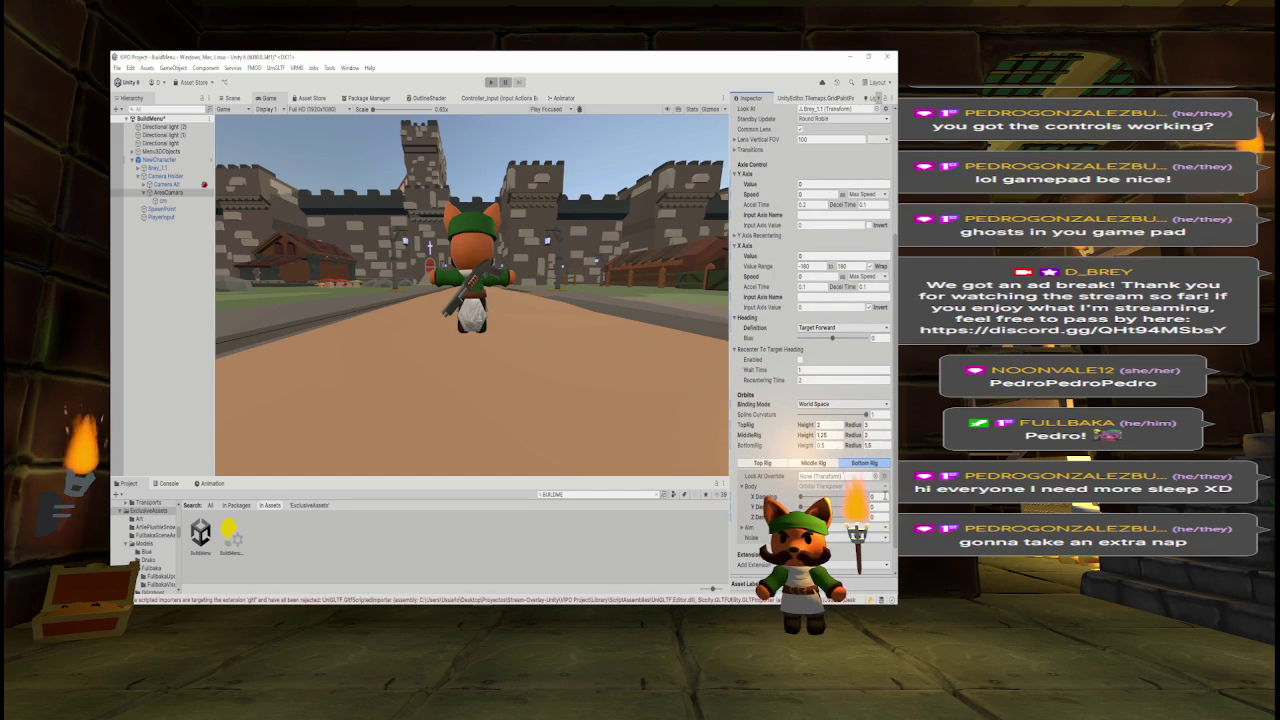
pyautogui.press('Tab')
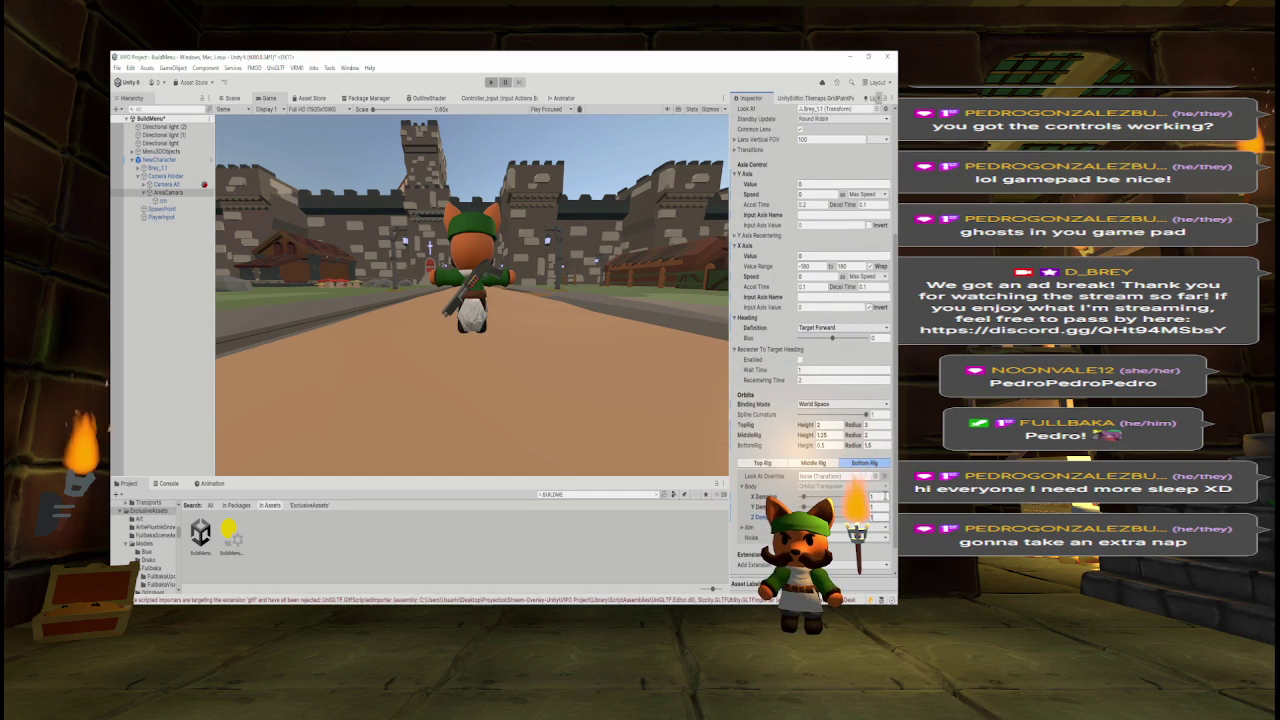
pyautogui.click(764, 463)
pyautogui.click(874, 496)
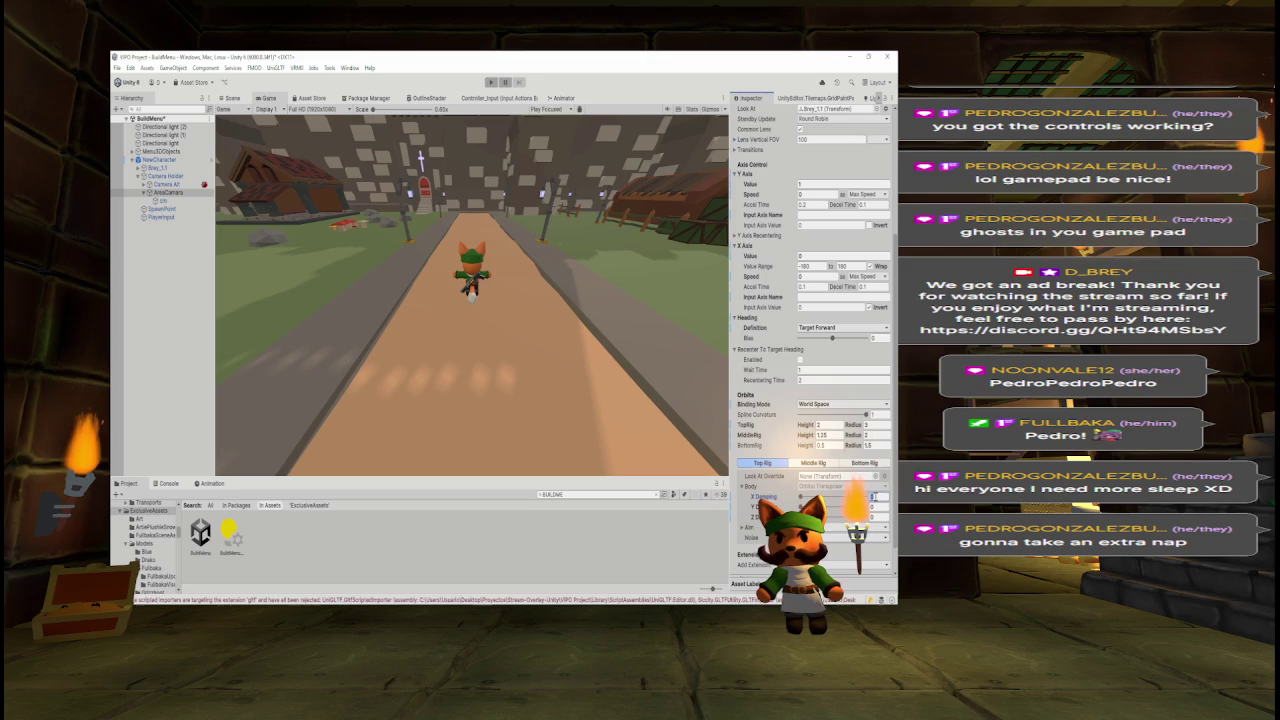
pyautogui.press('Tab')
pyautogui.press('Tab')
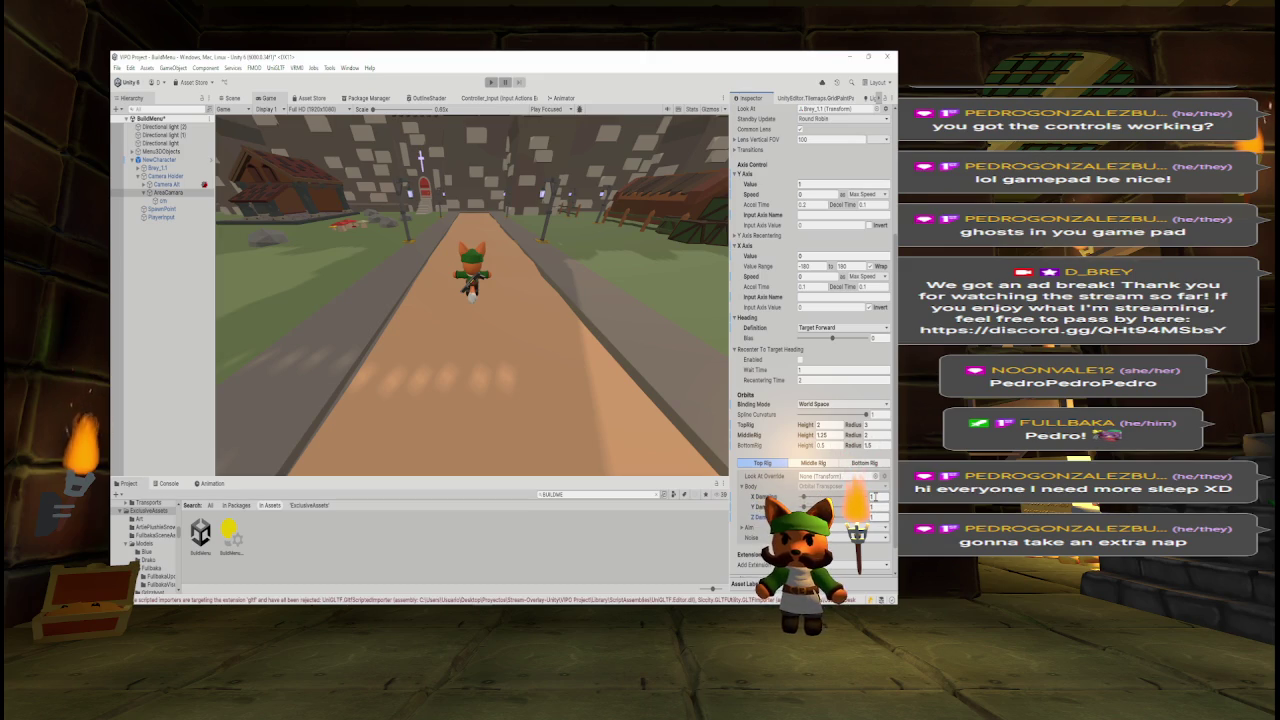
pyautogui.click(818, 463)
pyautogui.click(876, 496)
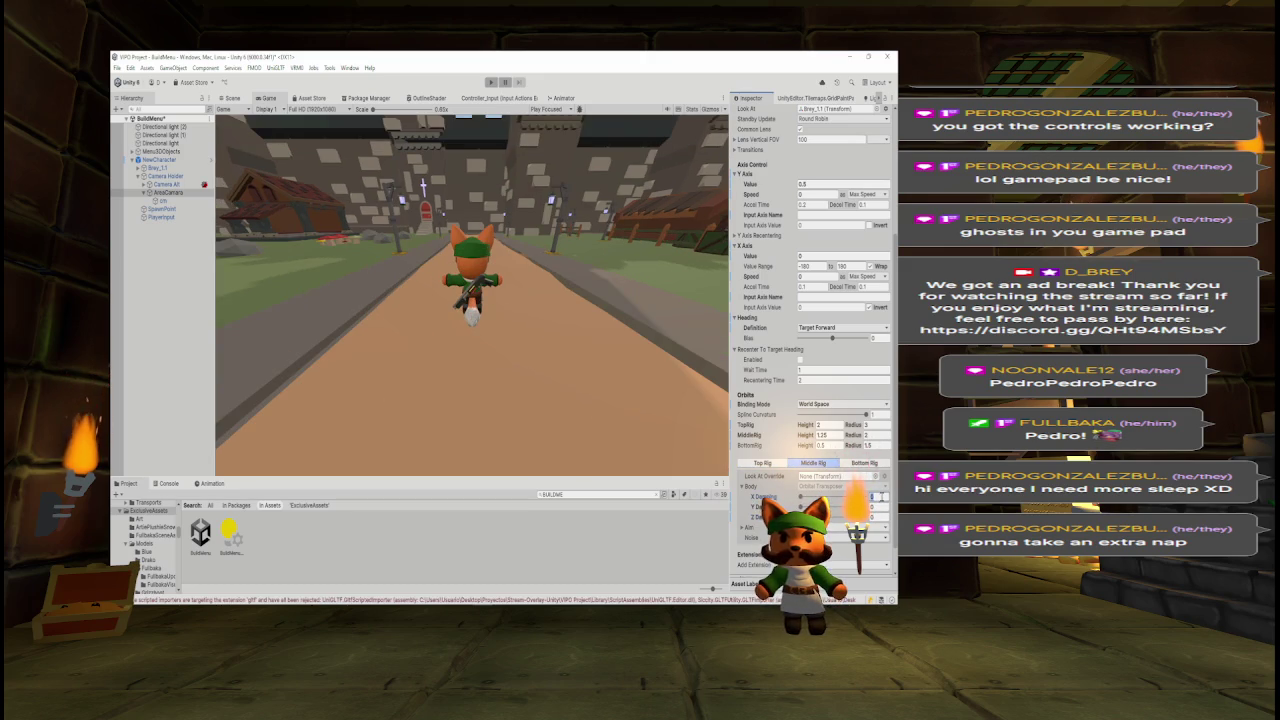
pyautogui.write('1')
pyautogui.press('Tab')
pyautogui.press('Tab')
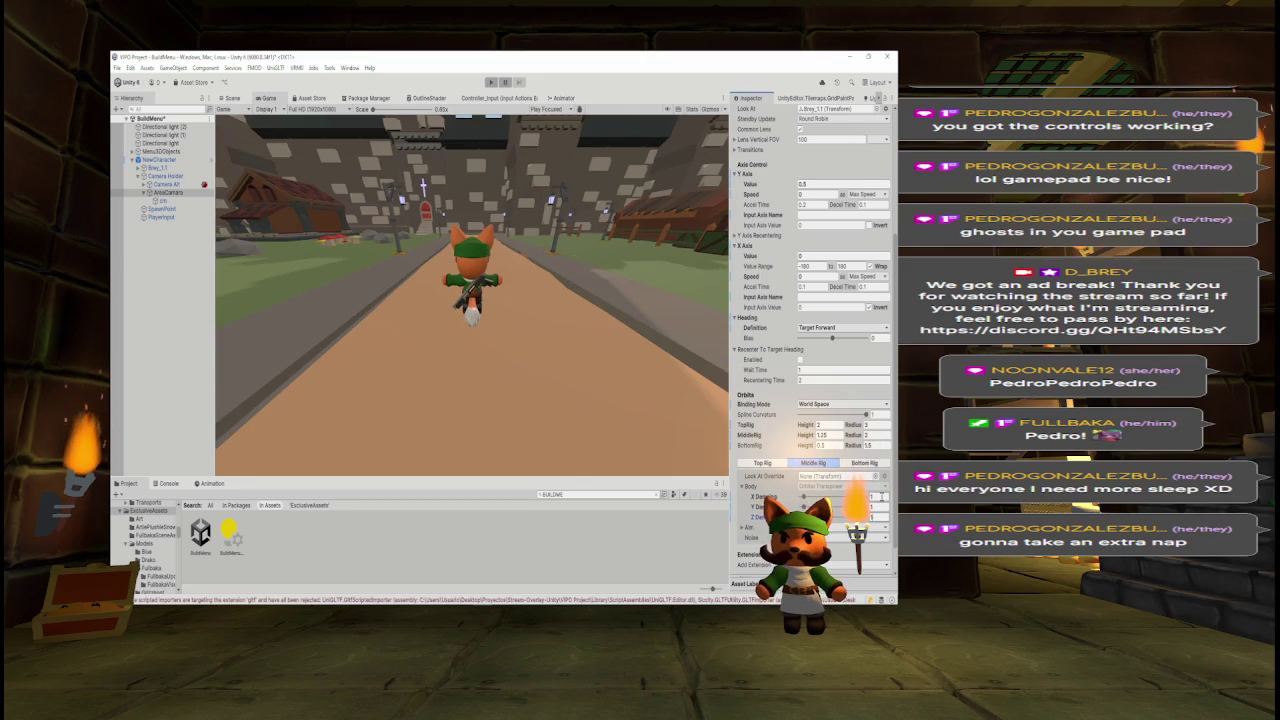